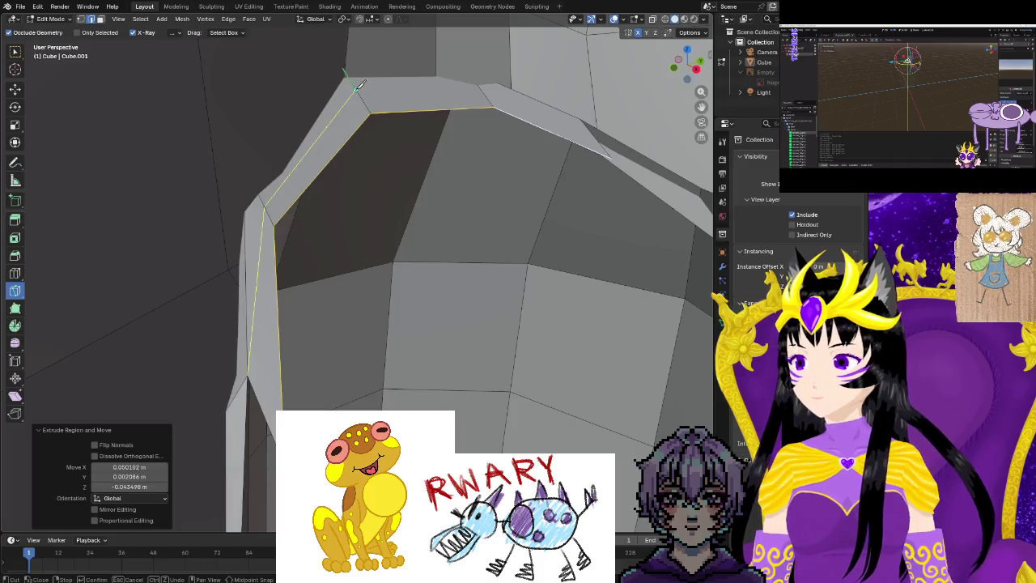
Finish the knife cut and delete the loop of strip faces along the crotch.
middle_click_drag(489, 89, 477, 136)
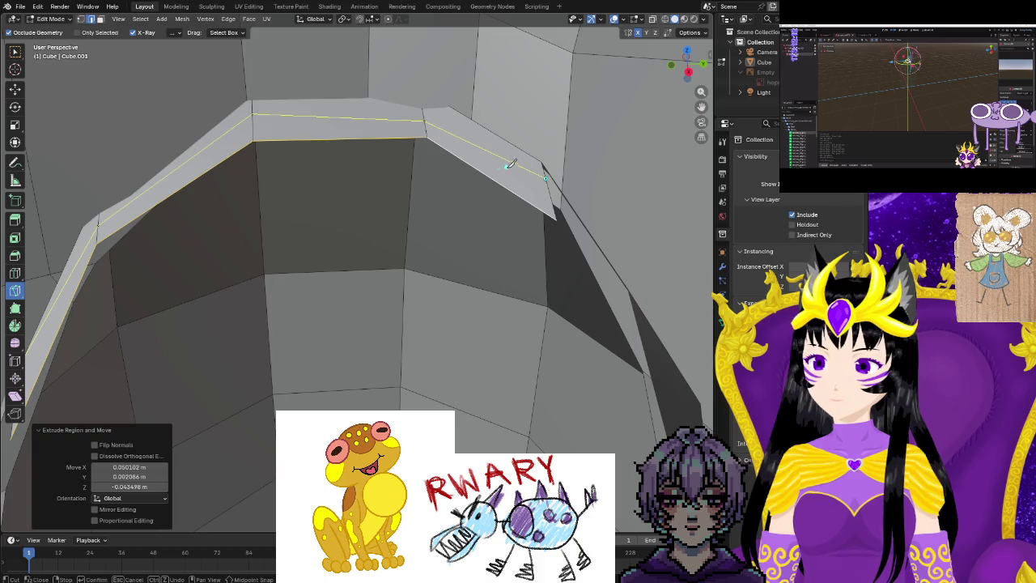
key("Escape")
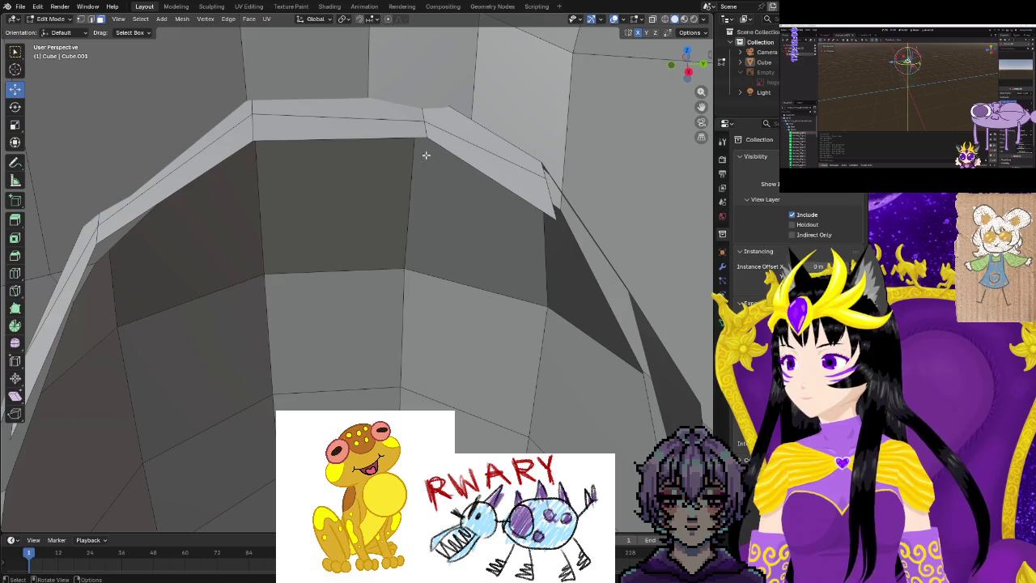
mouse_move(199, 157)
middle_mouse_down()
mouse_move(208, 222)
mouse_move(224, 234)
mouse_move(186, 250)
mouse_move(213, 270)
mouse_move(386, 237)
mouse_move(360, 208)
mouse_move(397, 215)
middle_mouse_up()
key("ctrl+f")
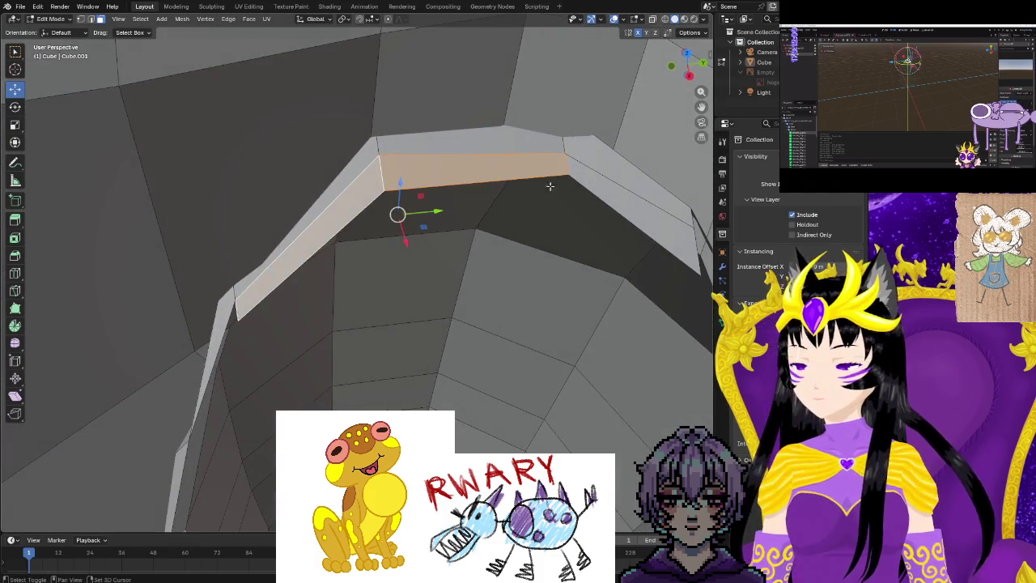
left_click(340, 207, "alt")
key("ctrl+f")
left_click(557, 206)
mouse_move(557, 206)
middle_mouse_down()
mouse_move(458, 306)
mouse_move(461, 294)
mouse_move(523, 270)
mouse_move(492, 280)
mouse_move(496, 270)
mouse_move(499, 284)
middle_mouse_up()
Select the remaining long strip face and switch to vertex select mode.
left_click(511, 368)
middle_click_drag(511, 367, 509, 373)
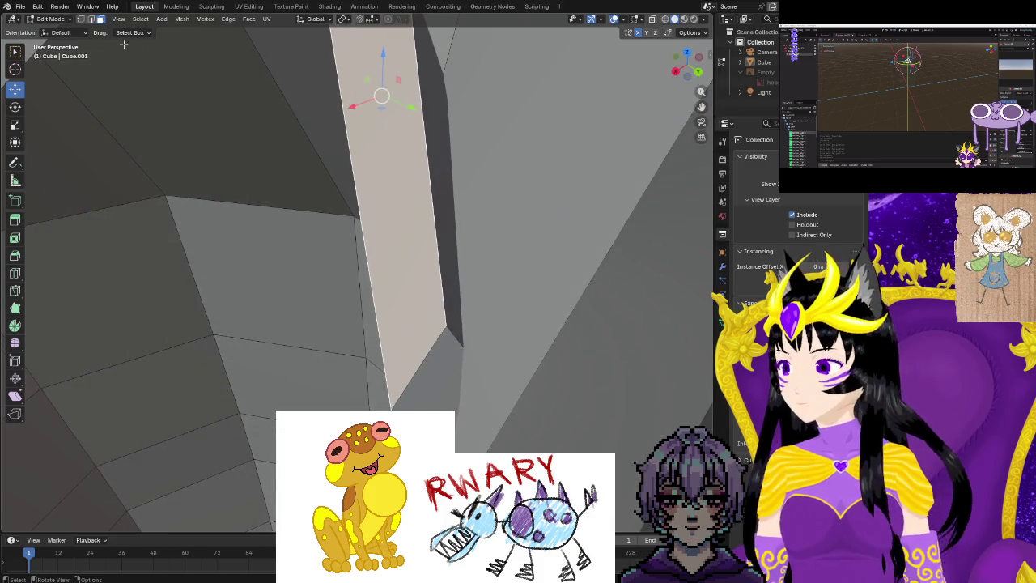
left_click(80, 18)
key("b")
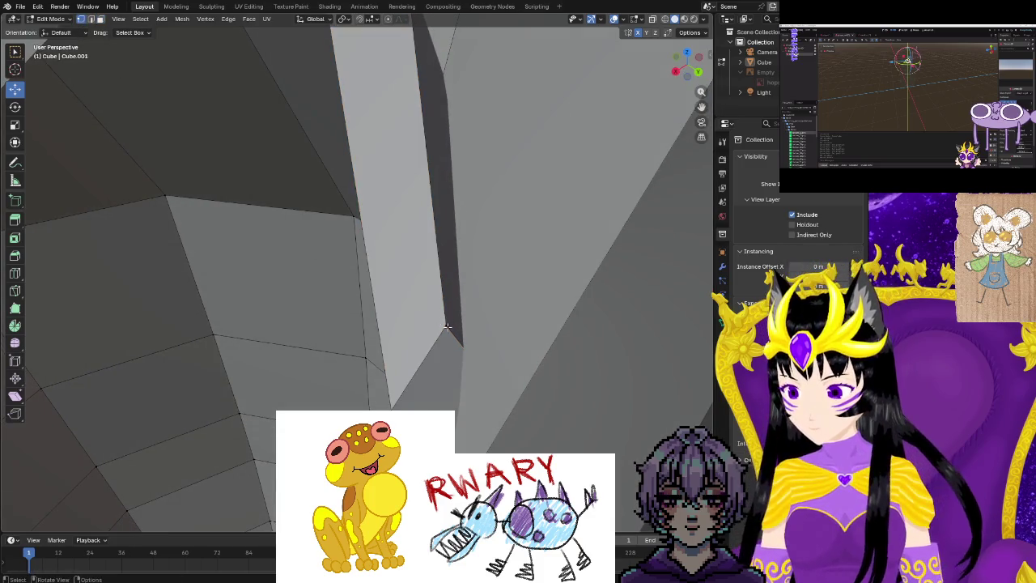
middle_click_drag(394, 406, 556, 335)
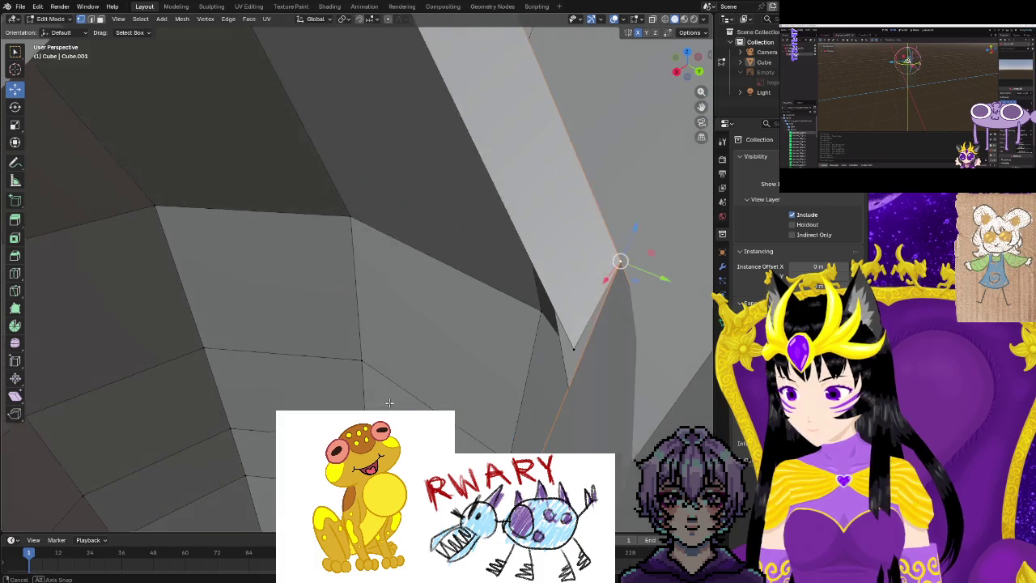
Merge the strip's end vertices at center and move the merged vertex into place.
left_click_drag(574, 331, 576, 335)
right_click(576, 335)
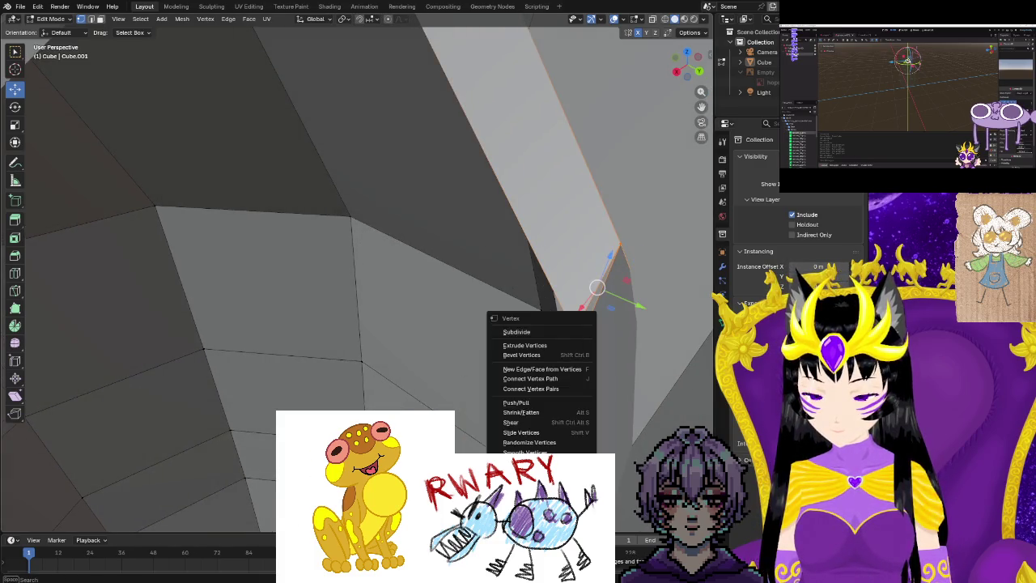
left_click(629, 454)
mouse_move(629, 454)
middle_mouse_down()
mouse_move(490, 376)
mouse_move(379, 248)
mouse_move(384, 261)
mouse_move(348, 157)
mouse_move(284, 122)
mouse_move(367, 160)
middle_mouse_up()
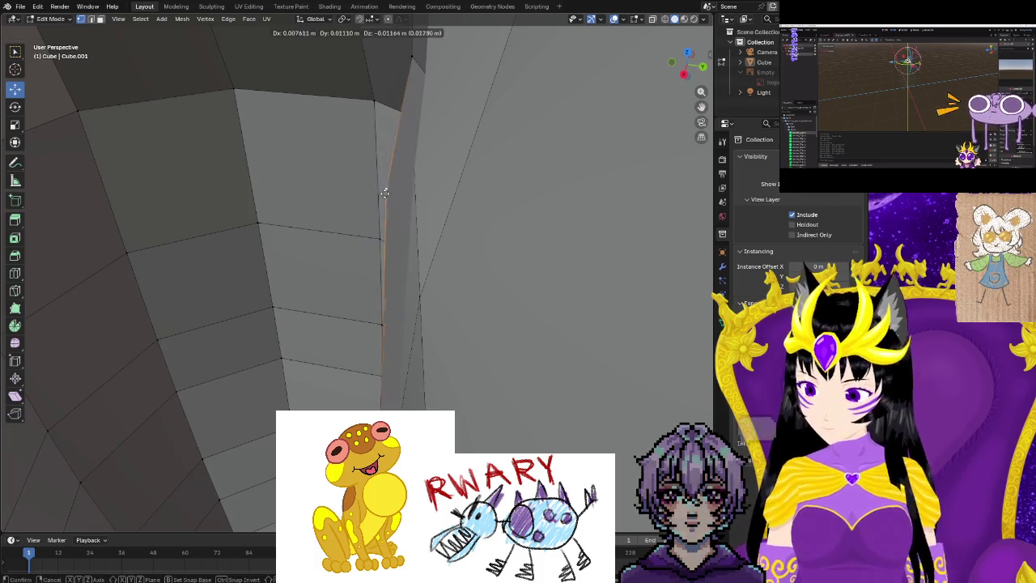
left_click_drag(368, 159, 397, 212)
Move the crotch-corner vertex toward the inner edge, then grab another vertex.
mouse_move(405, 216)
middle_mouse_down()
mouse_move(373, 199)
mouse_move(416, 174)
mouse_move(526, 232)
mouse_move(508, 210)
mouse_move(520, 231)
mouse_move(574, 259)
mouse_move(628, 275)
mouse_move(537, 282)
mouse_move(457, 241)
middle_mouse_up()
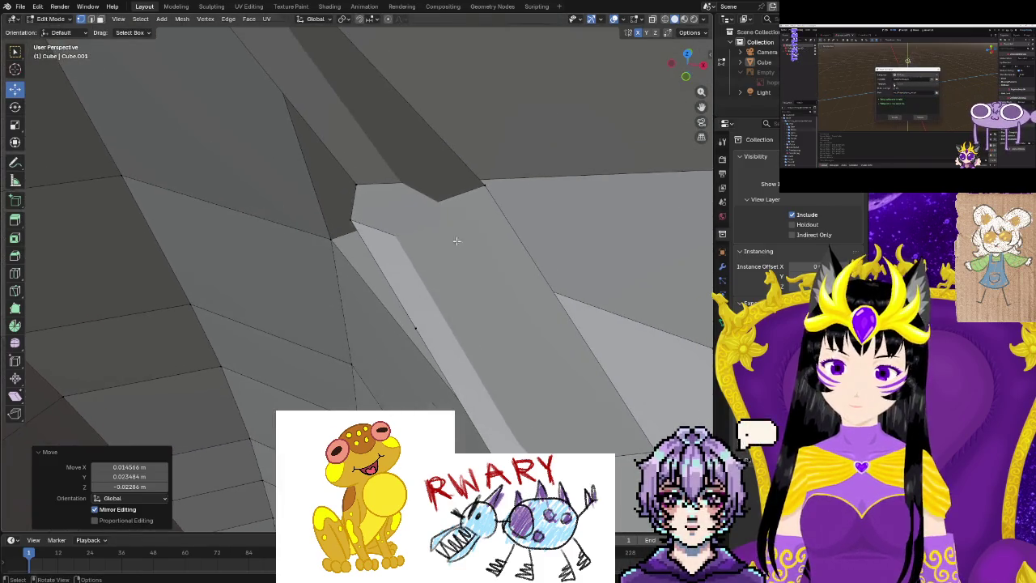
left_click(483, 185)
left_click_drag(483, 186, 351, 220)
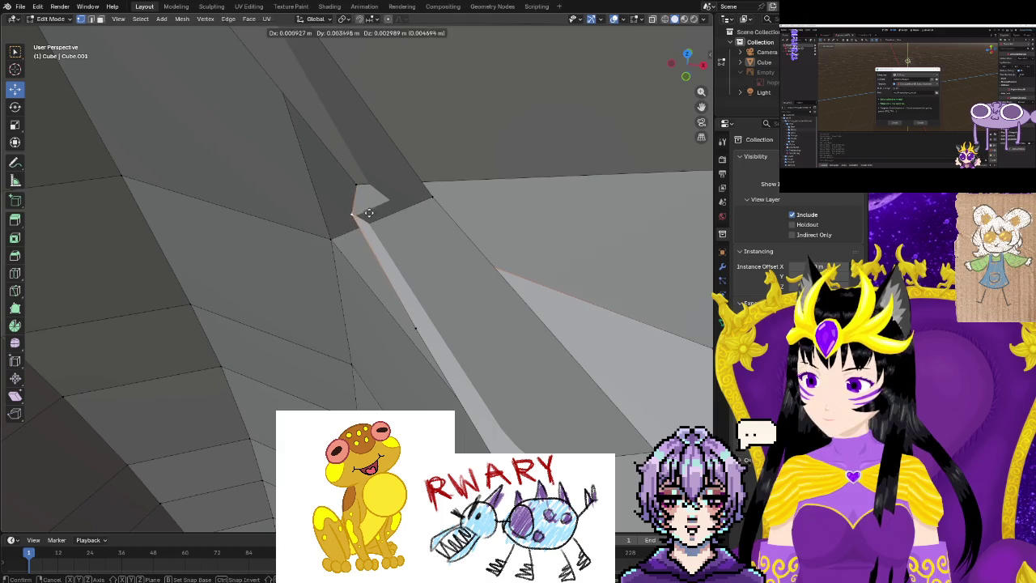
left_click(368, 213)
mouse_move(368, 213)
middle_mouse_down()
mouse_move(483, 213)
mouse_move(293, 180)
mouse_move(353, 199)
mouse_move(300, 132)
mouse_move(265, 157)
mouse_move(296, 128)
middle_mouse_up()
key("g")
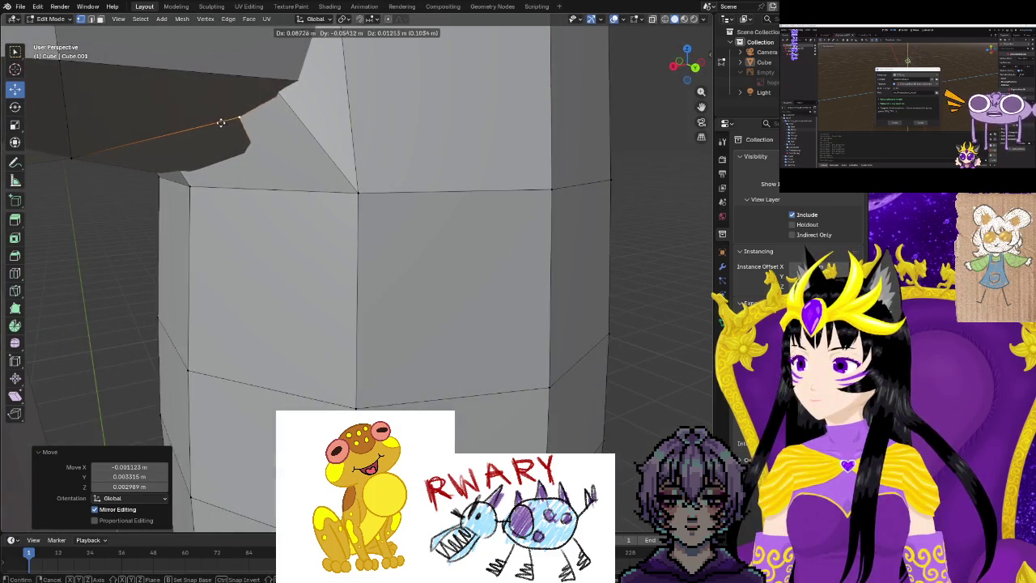
Reposition a crotch vertex twice, viewing it from below.
left_click(271, 123)
mouse_move(271, 123)
middle_mouse_down()
mouse_move(278, 105)
mouse_move(335, 97)
mouse_move(286, 273)
mouse_move(138, 254)
mouse_move(277, 319)
mouse_move(306, 319)
mouse_move(288, 321)
middle_mouse_up()
left_click_drag(308, 206, 333, 213)
mouse_move(190, 364)
middle_mouse_down()
mouse_move(298, 400)
mouse_move(374, 362)
mouse_move(429, 242)
middle_mouse_up()
key("g")
left_click(250, 393)
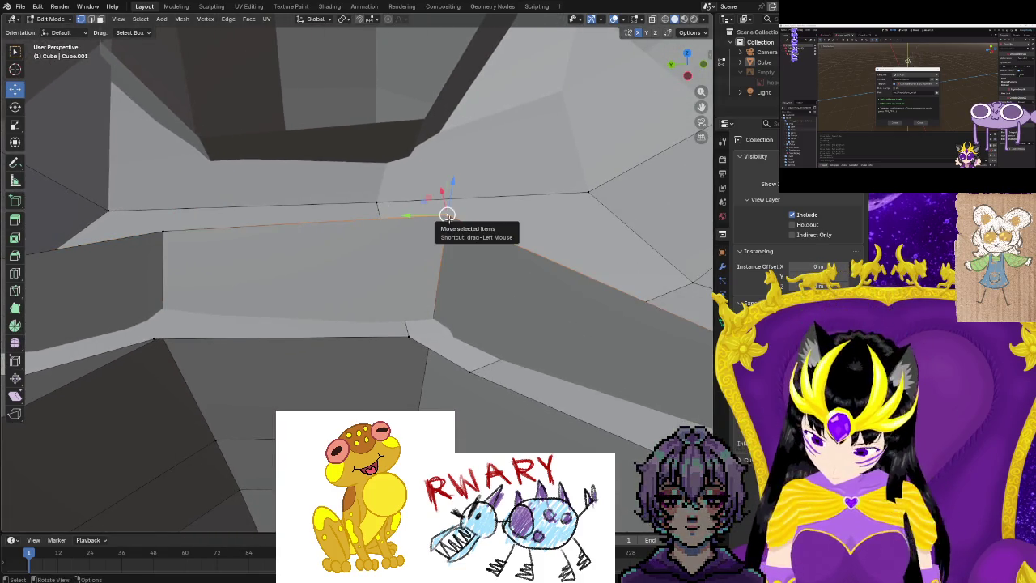
Lower the selected hip edge in two moves.
key("g")
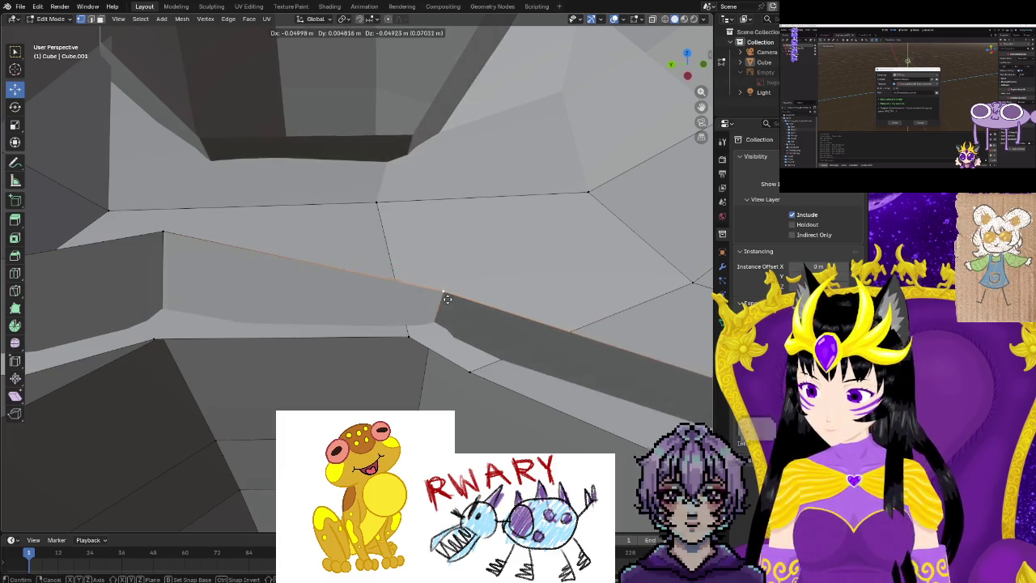
left_click(450, 277)
key("g")
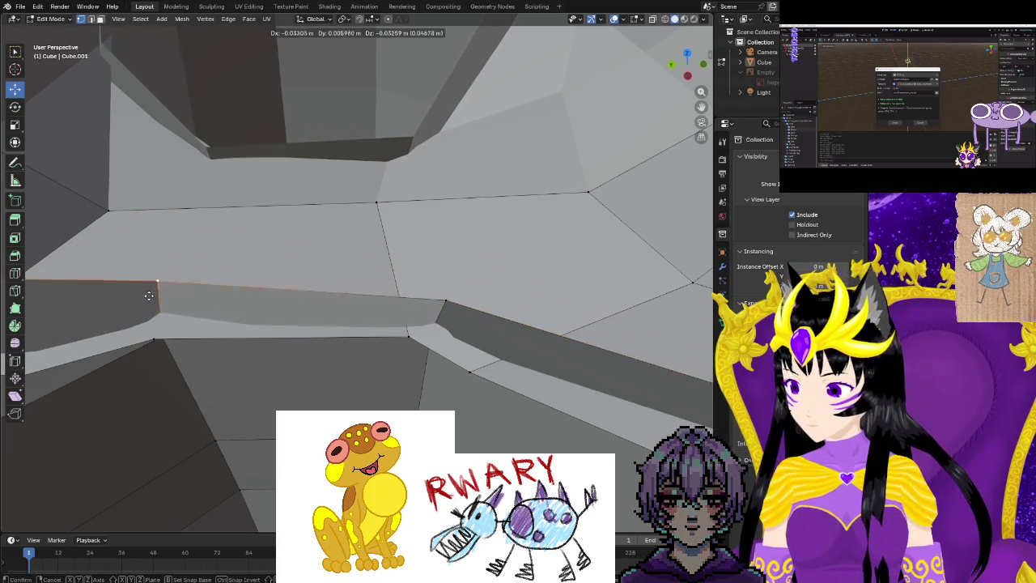
left_click(144, 309)
middle_click_drag(148, 283, 169, 215)
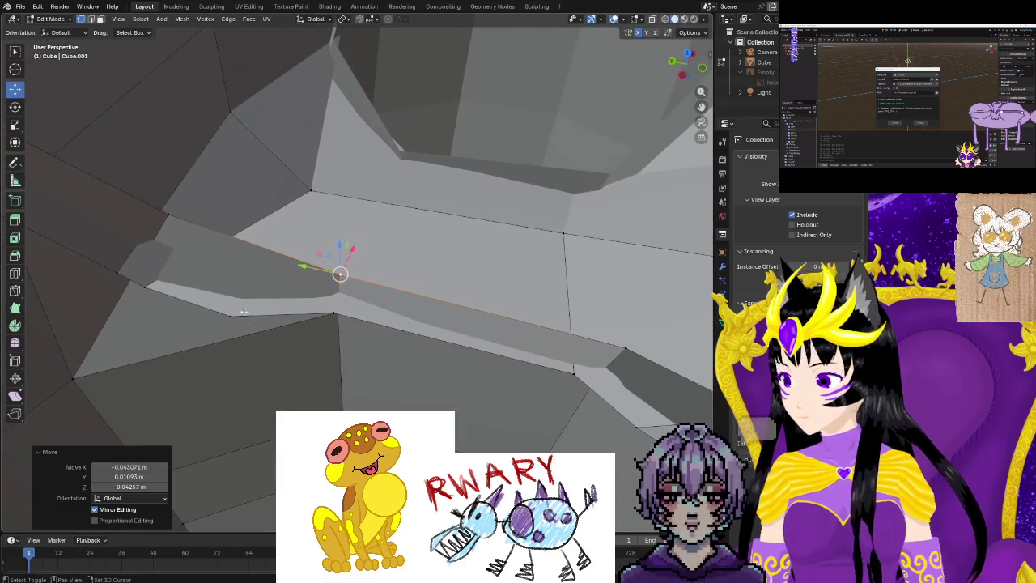
Pull the strip's left-end vertex downward and adjust the next vertex.
left_click(169, 215)
left_click_drag(168, 214, 151, 247)
mouse_move(151, 247)
middle_mouse_down()
mouse_move(285, 251)
mouse_move(248, 278)
mouse_move(120, 293)
mouse_move(159, 334)
middle_mouse_up()
left_click(162, 310)
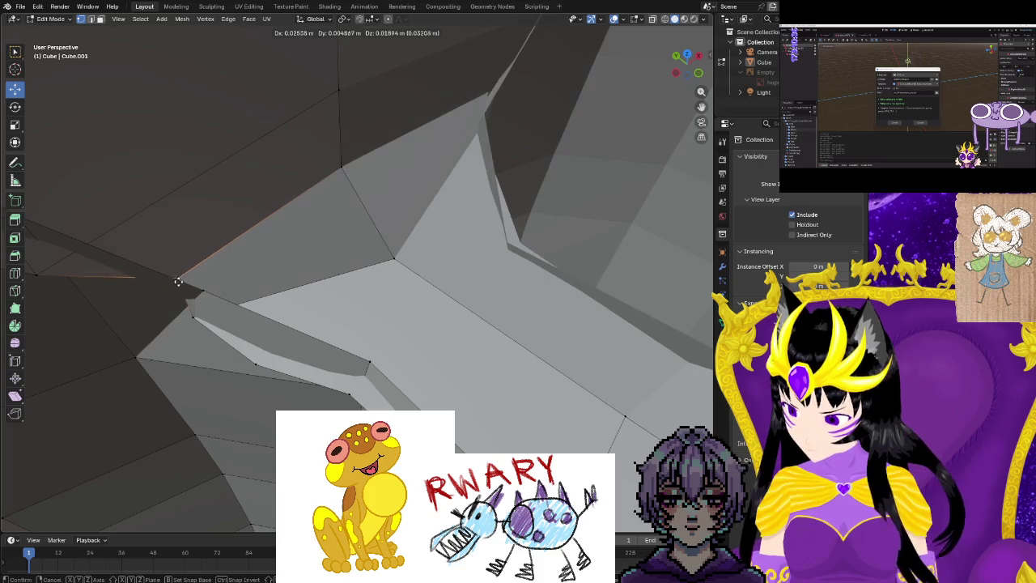
left_click(178, 281)
mouse_move(178, 281)
middle_mouse_down()
mouse_move(167, 301)
mouse_move(125, 278)
mouse_move(256, 324)
mouse_move(266, 357)
mouse_move(318, 328)
middle_mouse_up()
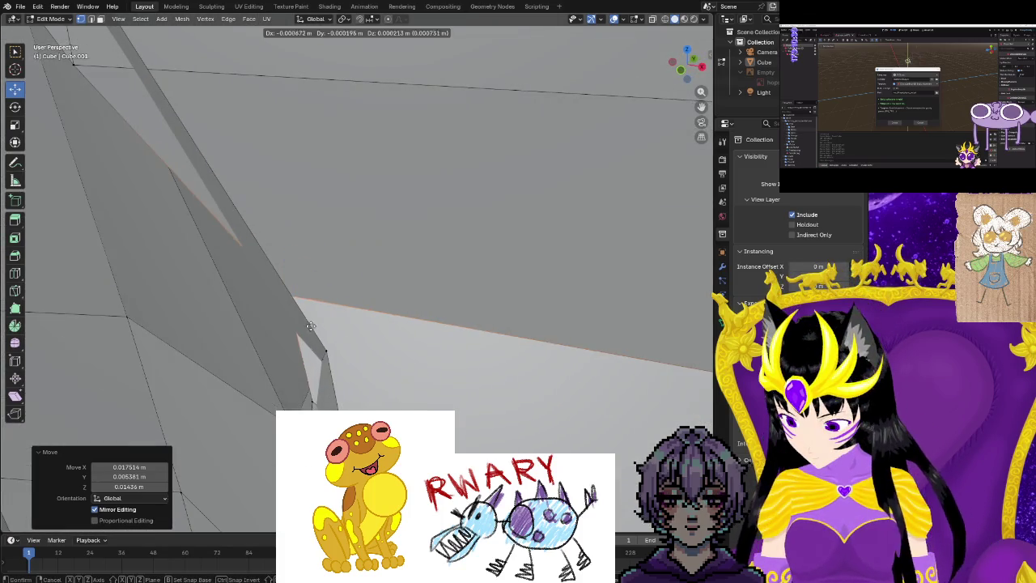
Move the crease-tip vertex and nudge a vertex near the lower edge.
left_click(325, 350)
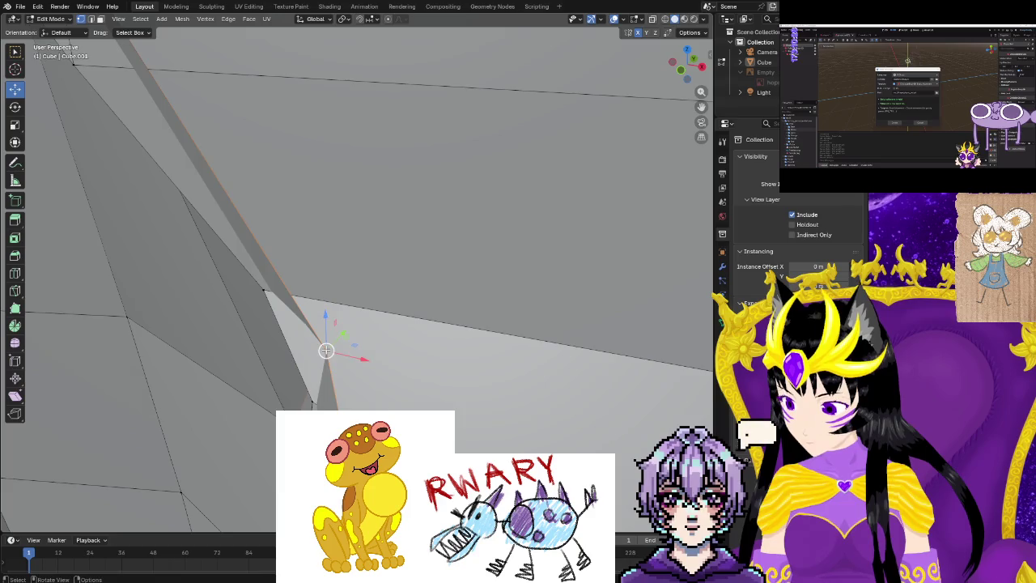
key("g")
left_click(303, 284)
mouse_move(304, 285)
middle_mouse_down()
mouse_move(234, 300)
mouse_move(200, 356)
mouse_move(532, 424)
mouse_move(454, 405)
mouse_move(405, 364)
middle_mouse_up()
left_click(498, 449)
middle_click_drag(154, 494, 237, 420)
left_click_drag(275, 430, 270, 426)
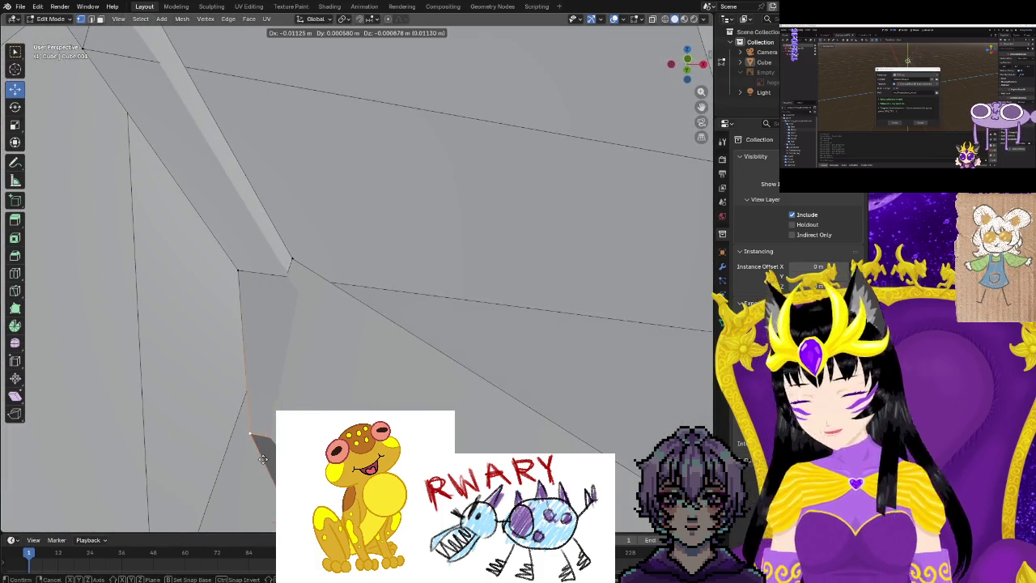
mouse_move(270, 426)
middle_mouse_down()
mouse_move(198, 413)
mouse_move(221, 413)
middle_mouse_up()
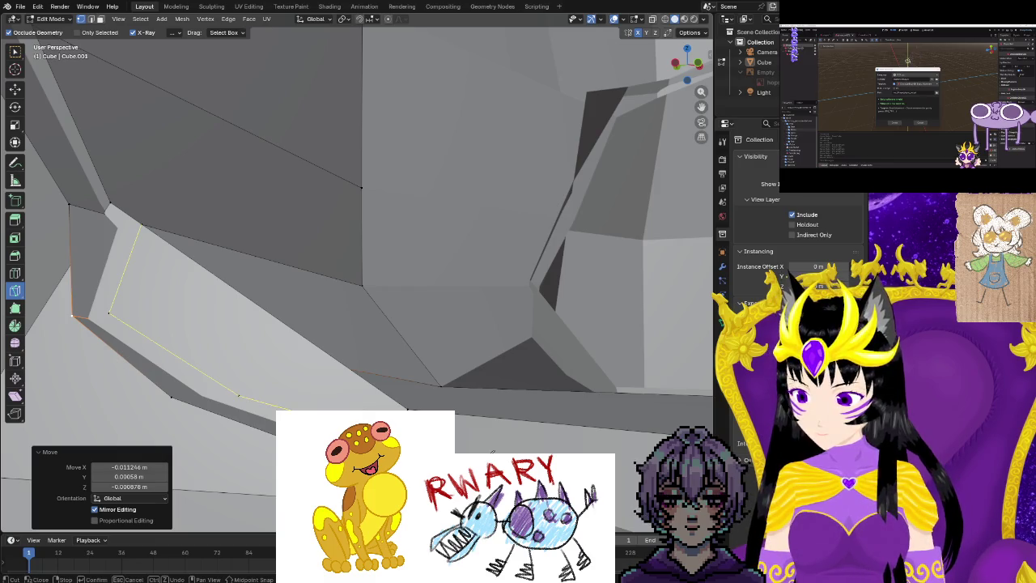
Trace a knife cut across the hip surface and commit it as new edges.
mouse_move(407, 411)
middle_mouse_down()
mouse_move(485, 428)
mouse_move(434, 409)
mouse_move(497, 414)
middle_mouse_up()
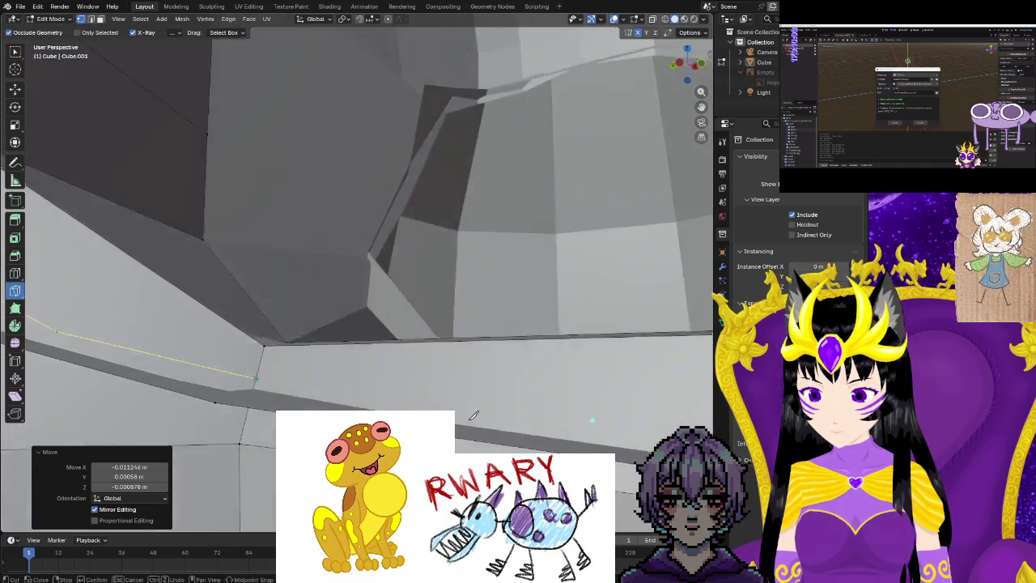
mouse_move(619, 358)
middle_mouse_down()
mouse_move(480, 358)
mouse_move(344, 407)
middle_mouse_up()
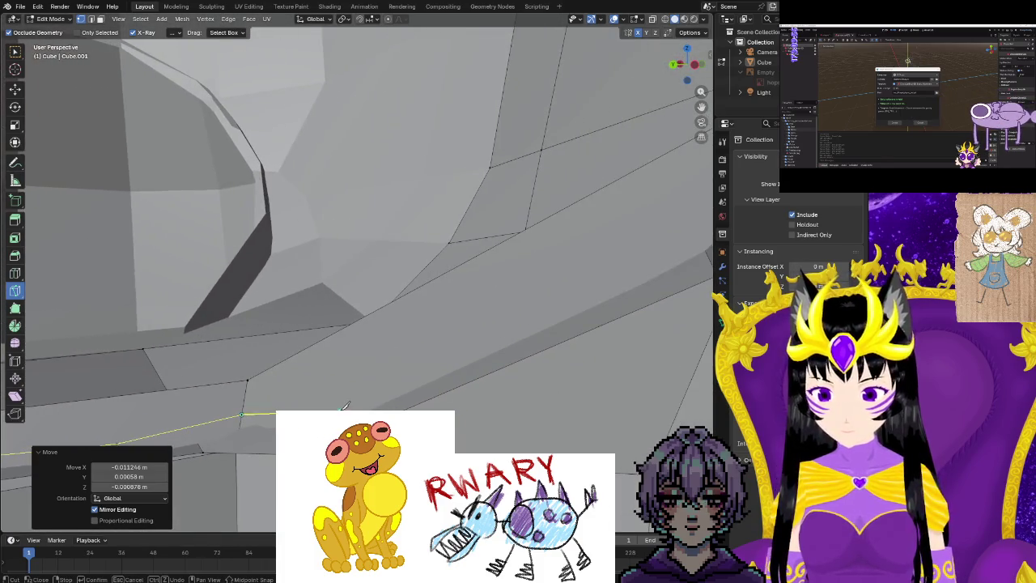
mouse_move(589, 250)
middle_mouse_down()
mouse_move(518, 303)
mouse_move(527, 347)
middle_mouse_up()
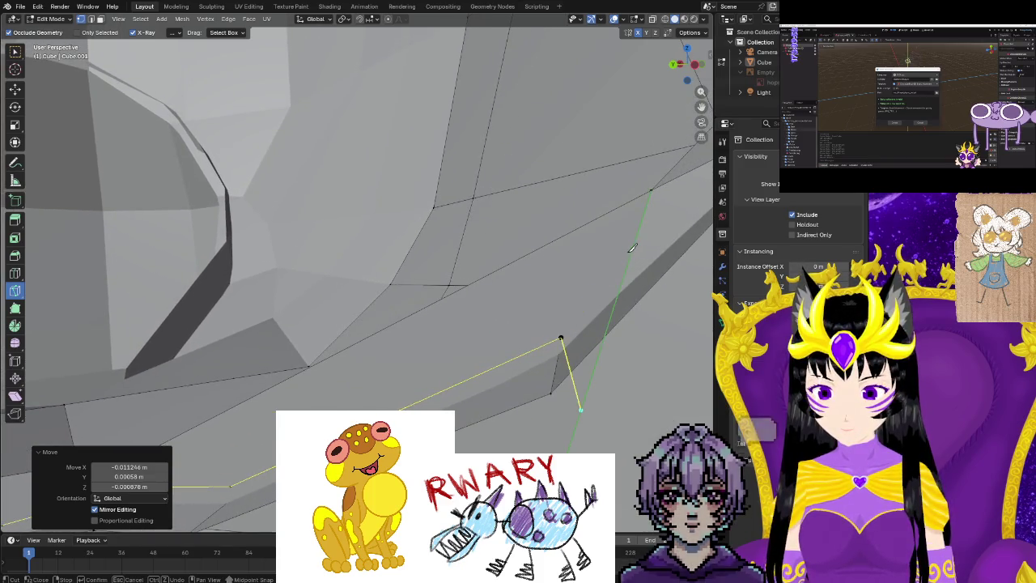
middle_click_drag(615, 280, 635, 294)
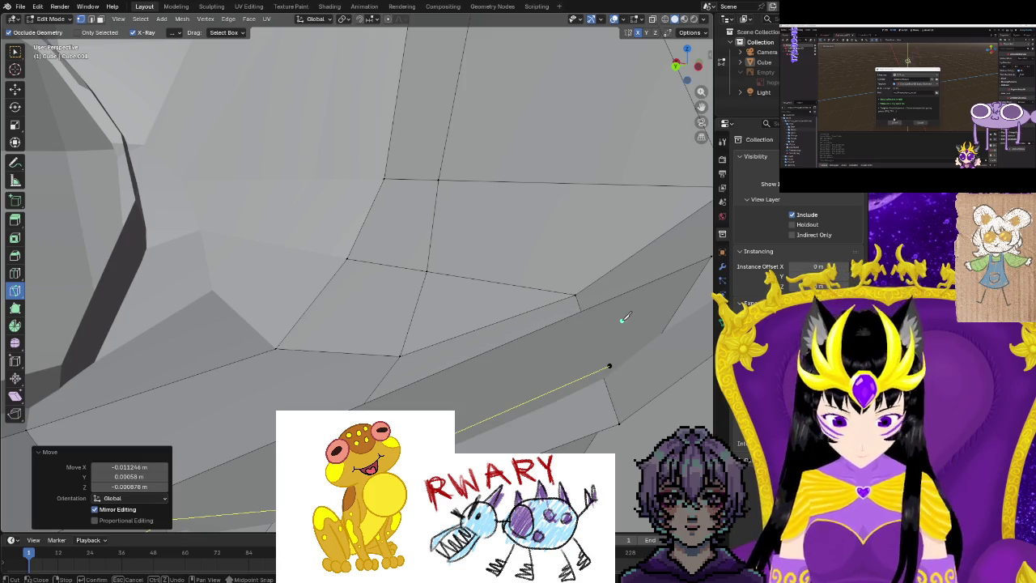
key("Return")
mouse_move(469, 349)
middle_mouse_down()
mouse_move(596, 342)
mouse_move(639, 360)
mouse_move(323, 267)
middle_mouse_up()
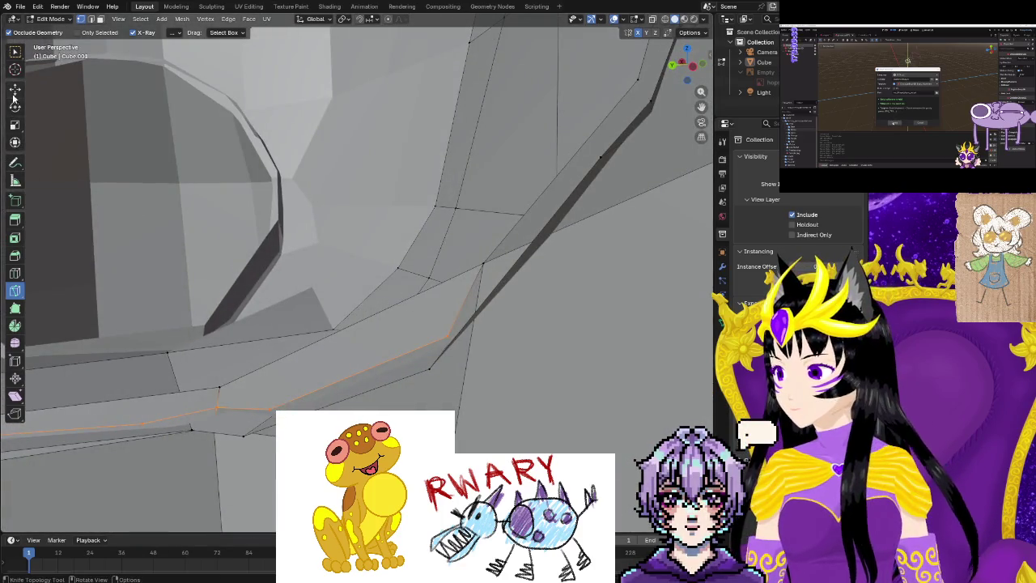
middle_click_drag(228, 400, 98, 23, "shift")
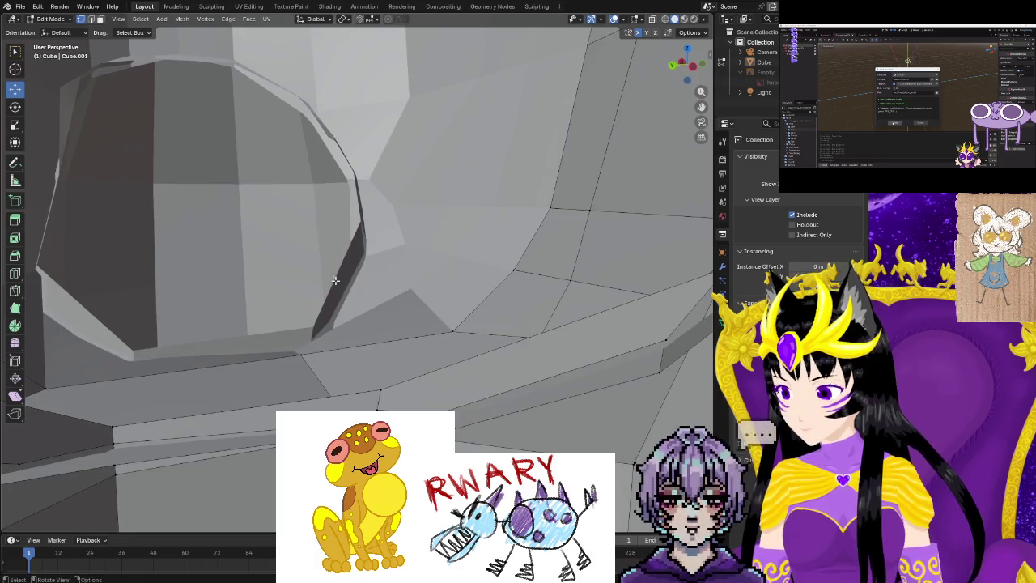
Delete the selected faces at the leg junction and view the crotch underside.
mouse_move(485, 359)
middle_mouse_down()
mouse_move(213, 446)
mouse_move(230, 419)
middle_mouse_up()
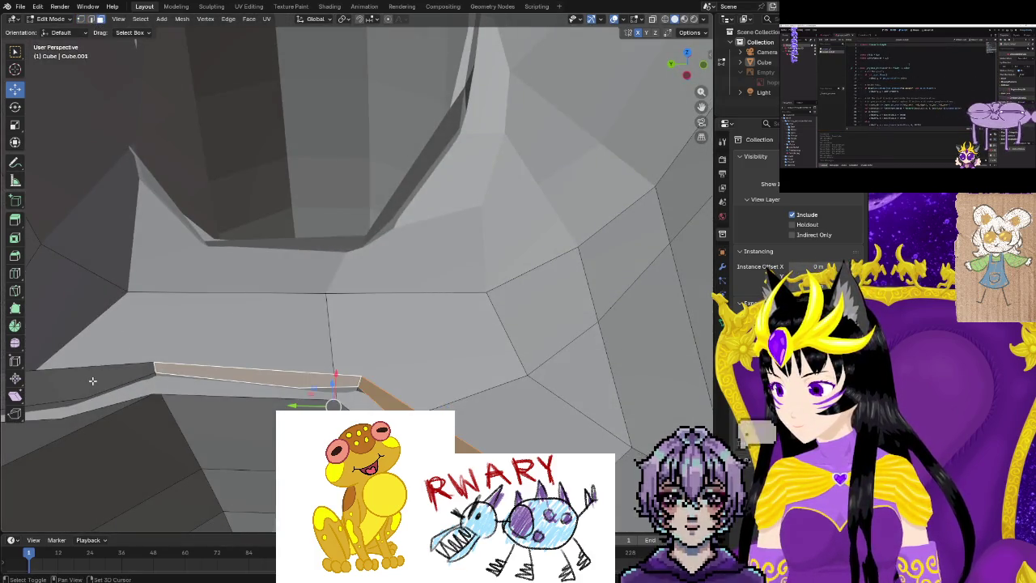
middle_click_drag(133, 367, 243, 353, "shift")
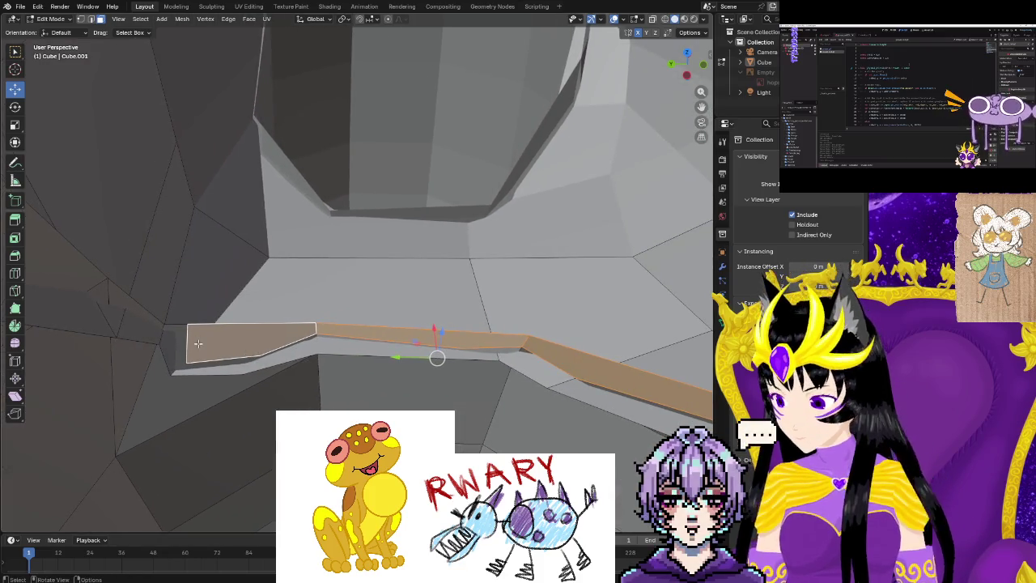
right_click(198, 343)
left_click(173, 521)
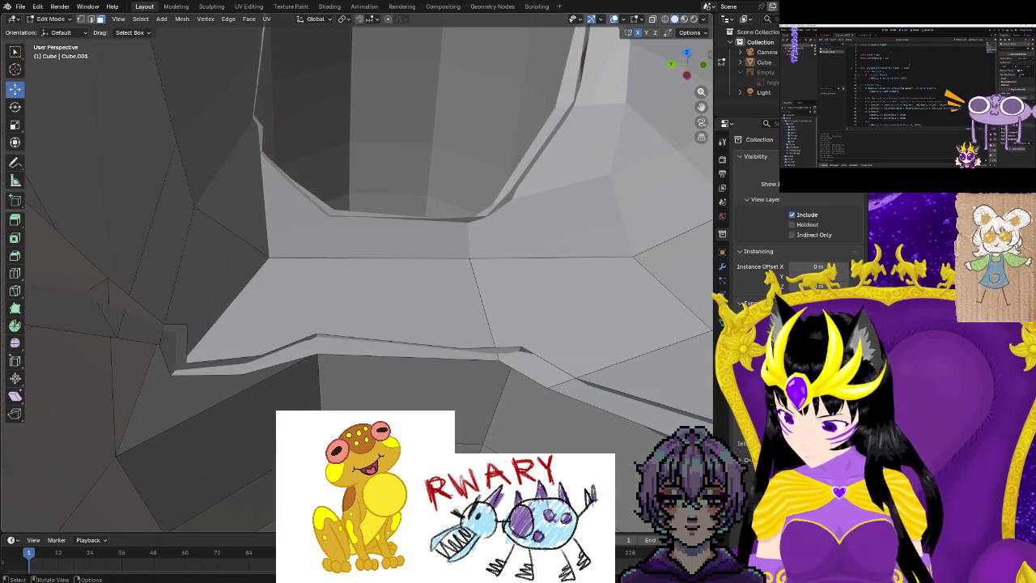
middle_click_drag(219, 340, 166, 381)
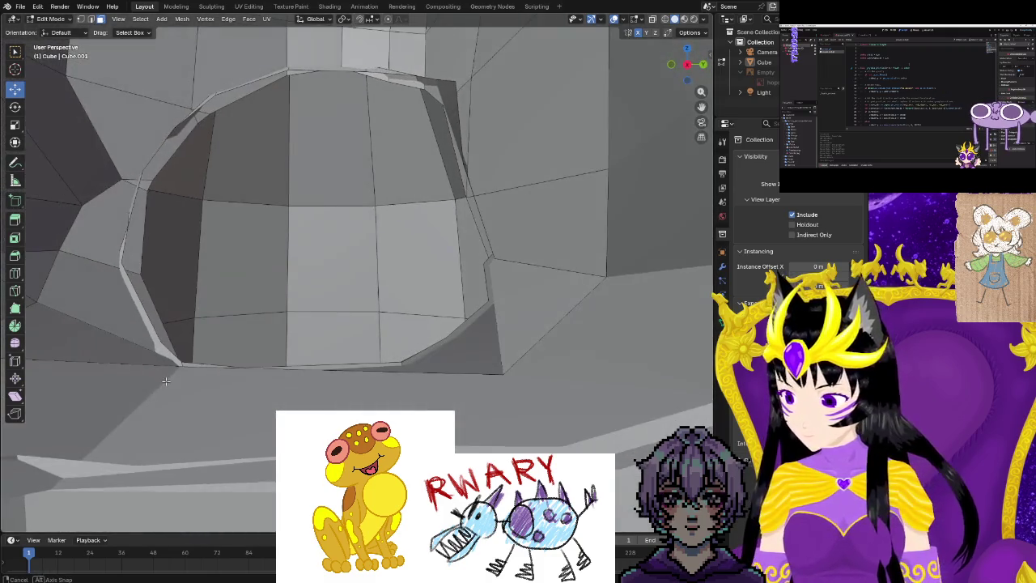
mouse_move(169, 286)
middle_mouse_down()
mouse_move(210, 340)
mouse_move(267, 324)
mouse_move(243, 340)
mouse_move(267, 348)
mouse_move(128, 438)
mouse_move(162, 420)
mouse_move(59, 377)
mouse_move(217, 292)
mouse_move(305, 208)
mouse_move(360, 355)
mouse_move(348, 243)
mouse_move(376, 383)
middle_mouse_up()
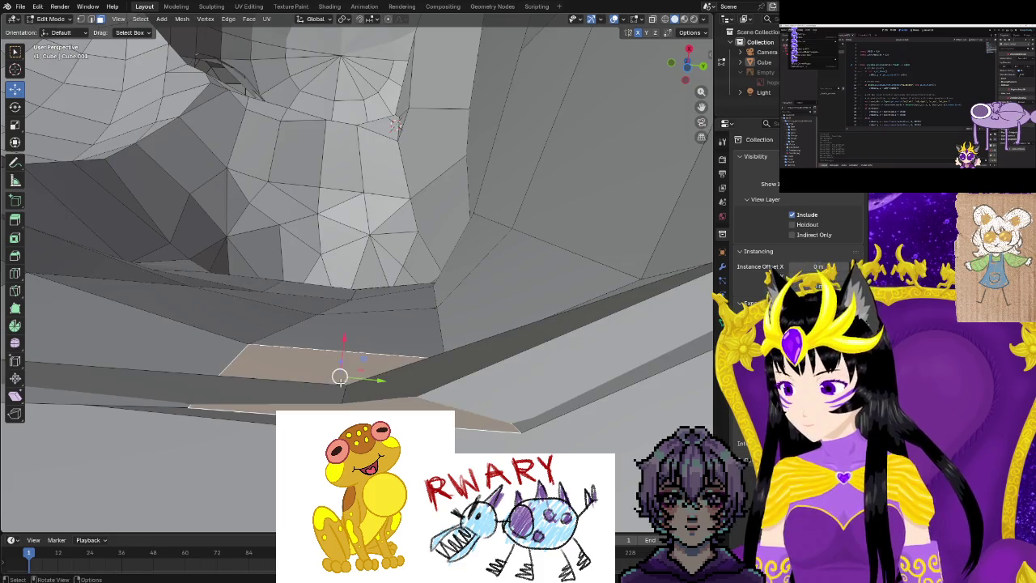
Slide the bottom crotch edges into new positions in vertex mode.
left_click(201, 457)
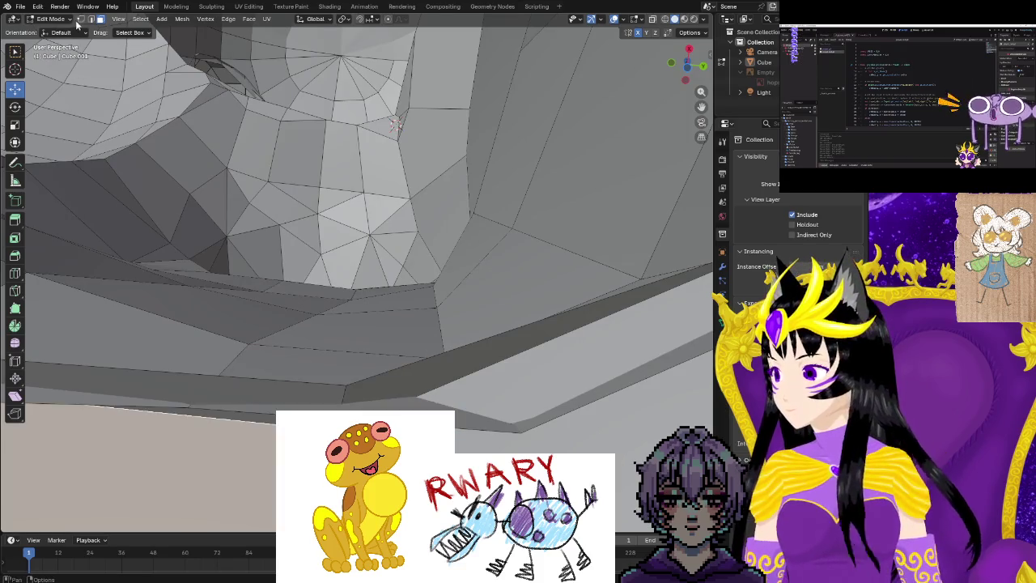
left_click(80, 18)
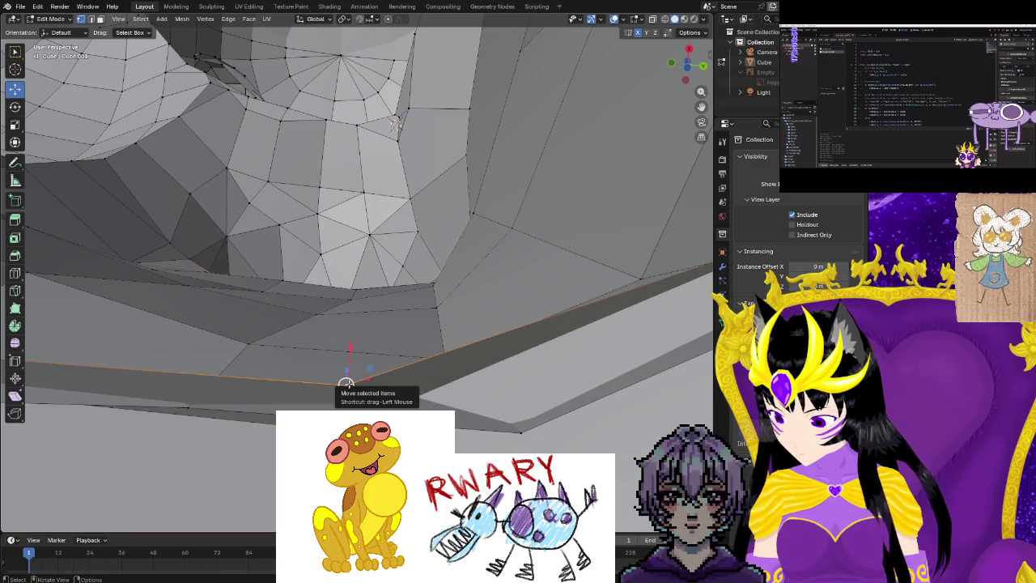
left_click_drag(346, 382, 347, 382)
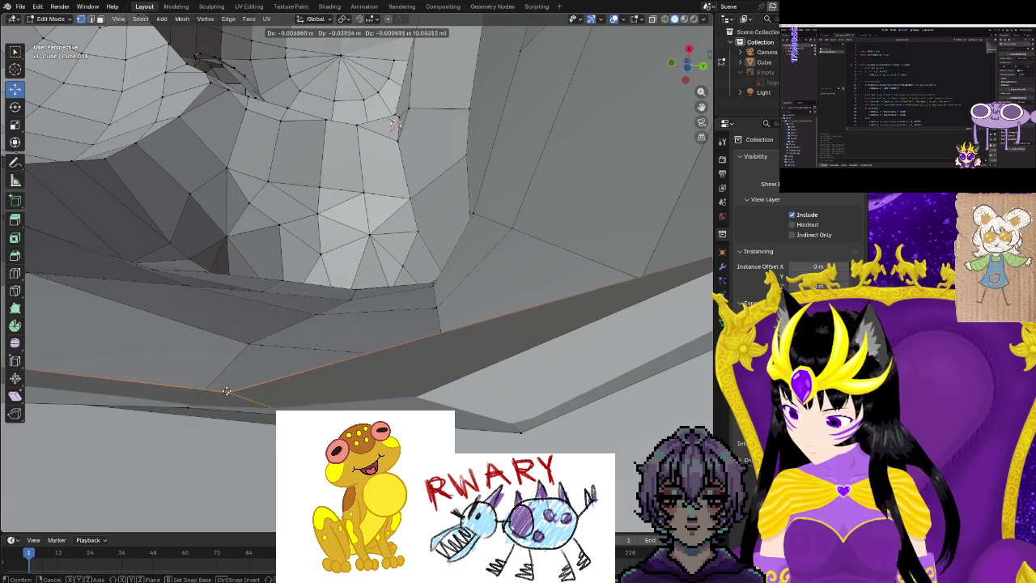
left_click_drag(191, 401, 331, 393)
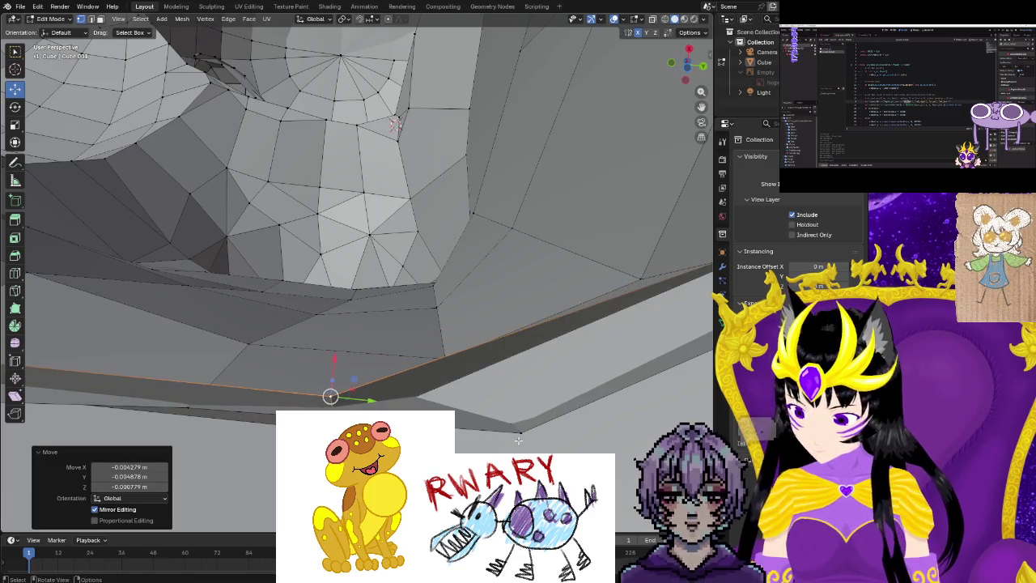
mouse_move(522, 432)
left_mouse_down()
mouse_move(481, 397)
mouse_move(331, 393)
left_mouse_up()
scroll(408, 398, "up", 5)
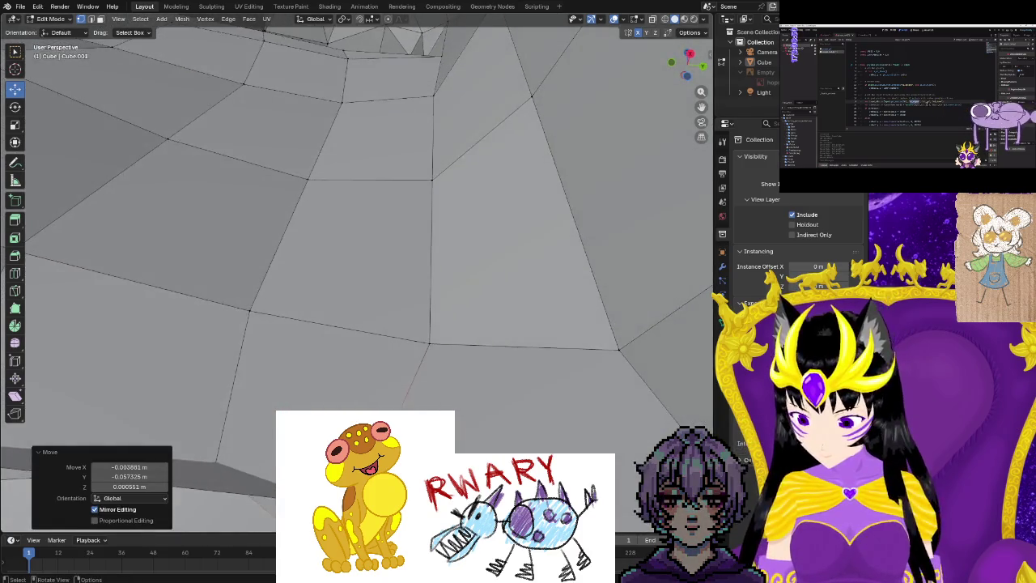
middle_click_drag(408, 397, 380, 380)
Select a lower crotch edge and start a knife cut from a crotch vertex.
left_click(421, 399, "ctrl")
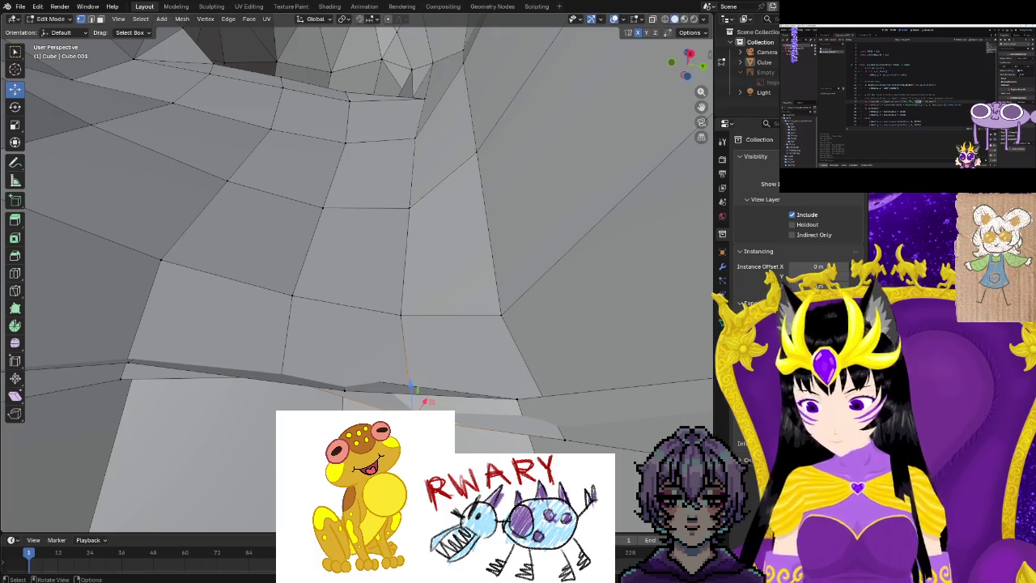
left_click(15, 290)
left_click(401, 314)
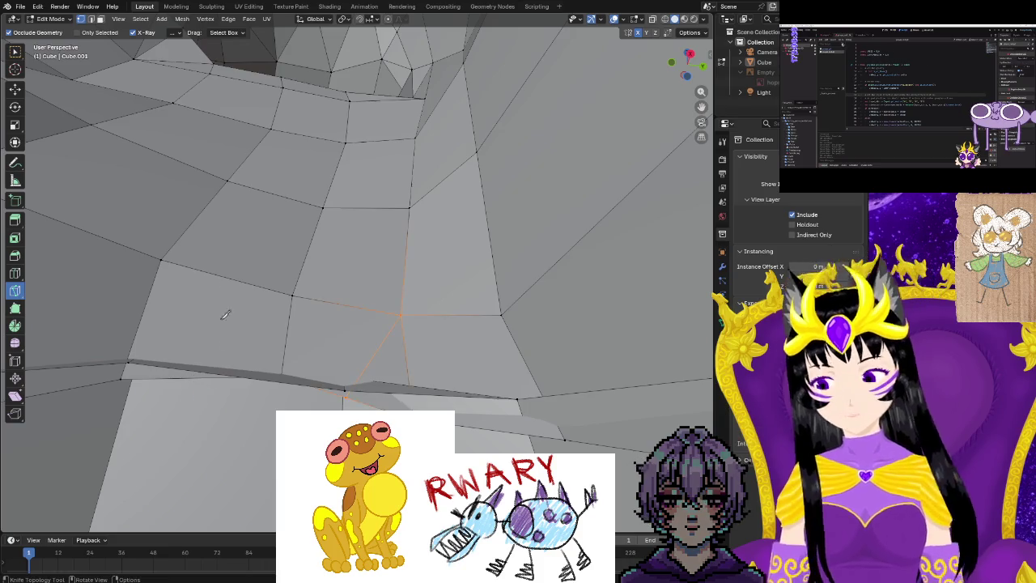
Commit the knife cut, connect the vertex pairs, and merge selected vertices at center.
key("Return")
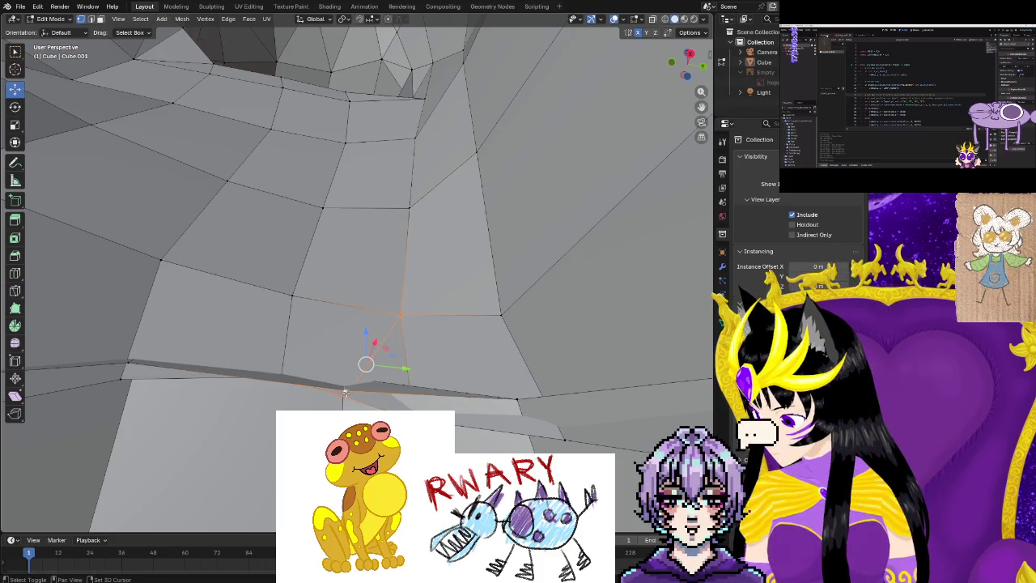
right_click(342, 405)
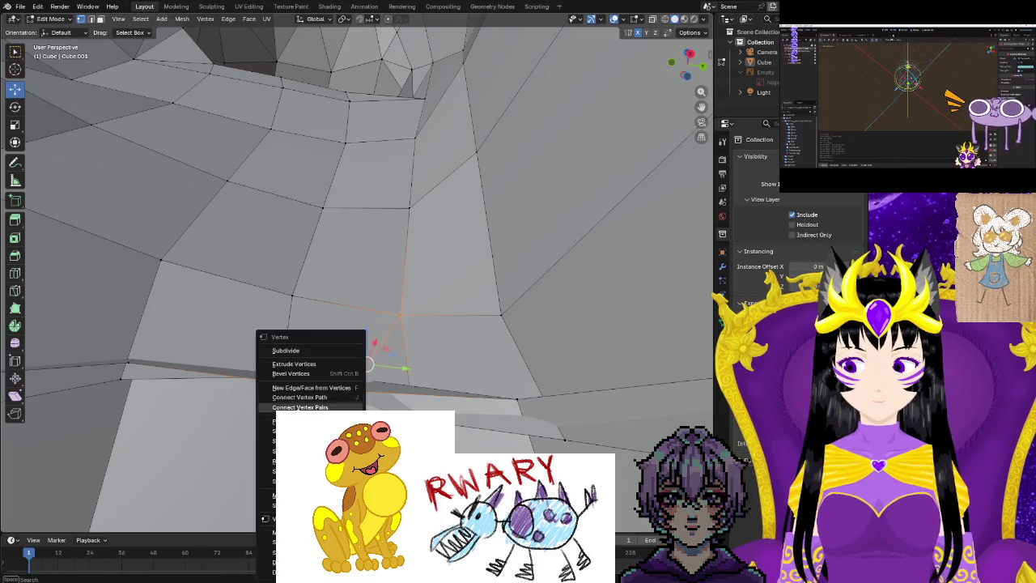
left_click(342, 406)
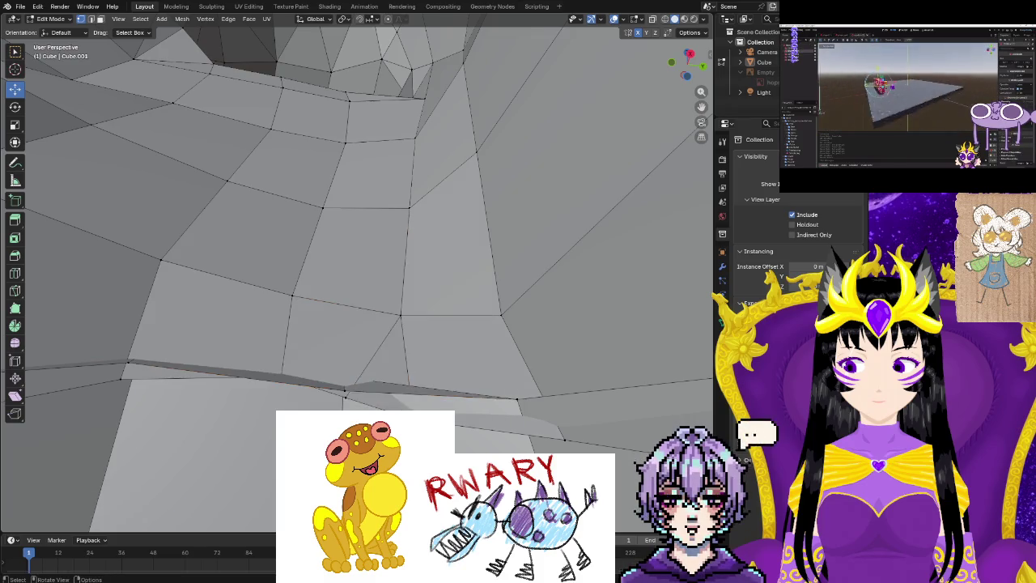
right_click(345, 397)
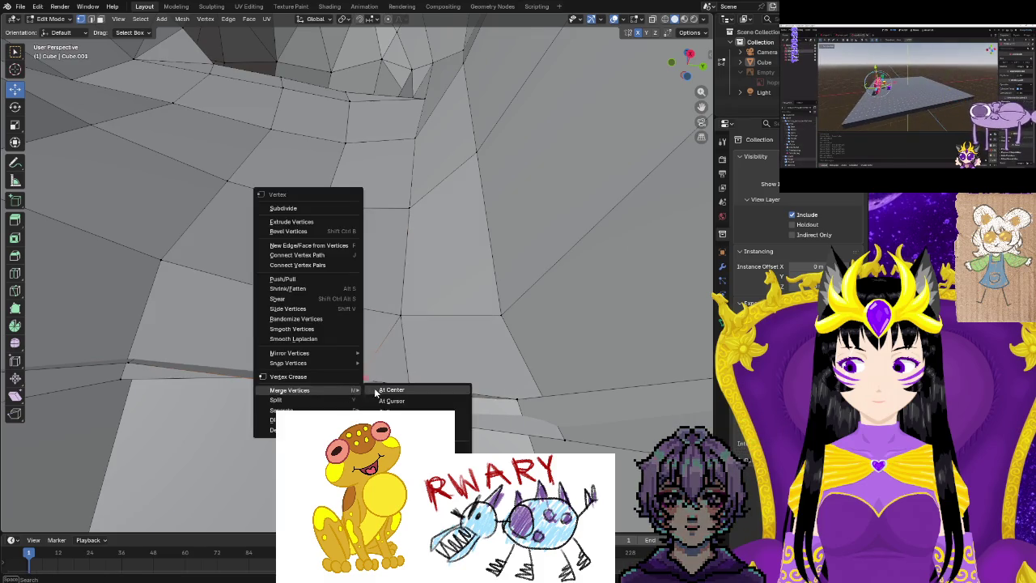
left_click(375, 390)
mouse_move(375, 393)
middle_mouse_down()
mouse_move(381, 356)
mouse_move(458, 381)
middle_mouse_up()
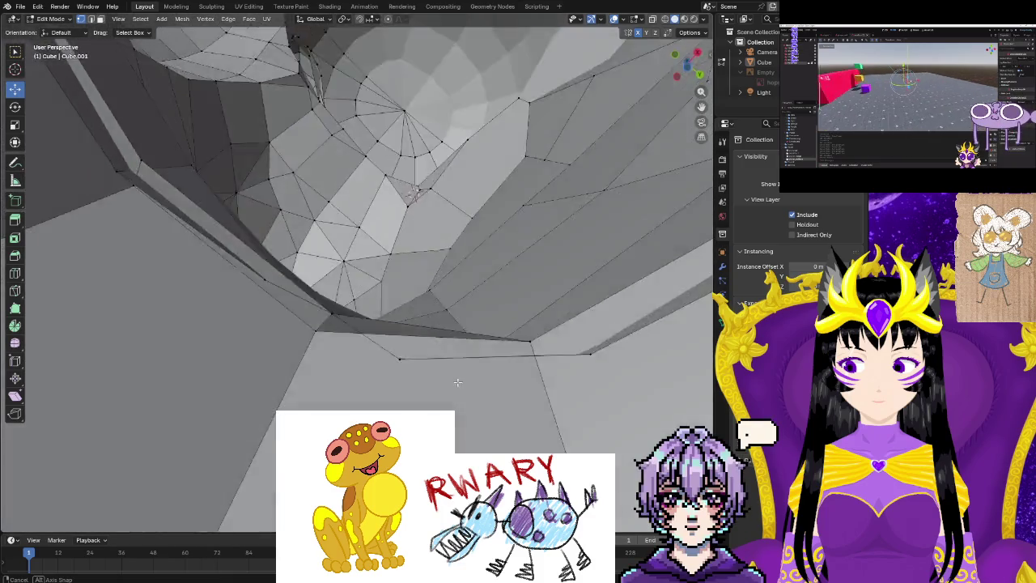
mouse_move(458, 382)
middle_mouse_down()
mouse_move(210, 471)
mouse_move(380, 388)
mouse_move(485, 400)
mouse_move(409, 312)
mouse_move(413, 409)
middle_mouse_up()
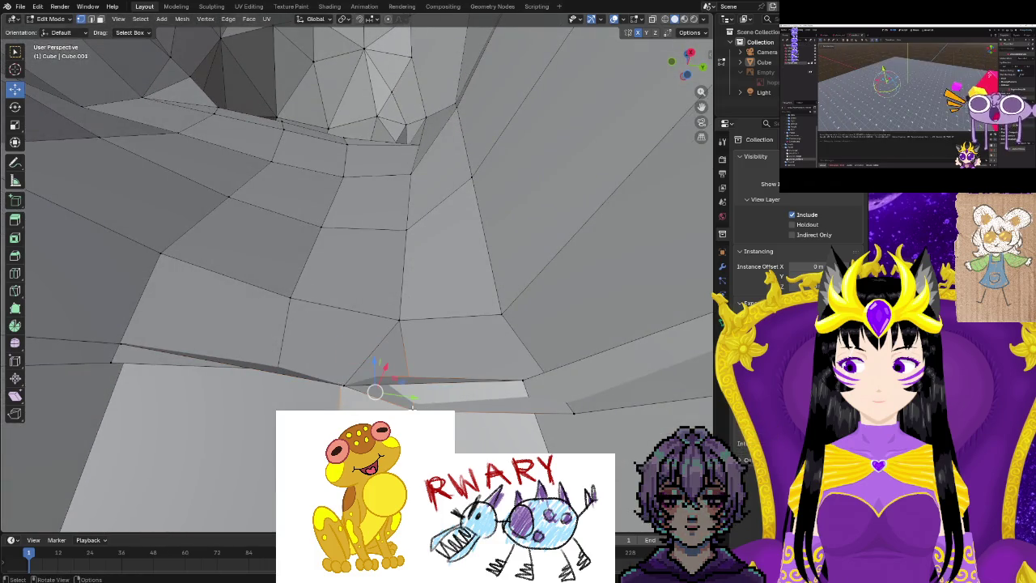
Merge two more vertex groups at center around the hip corner.
right_click(376, 410)
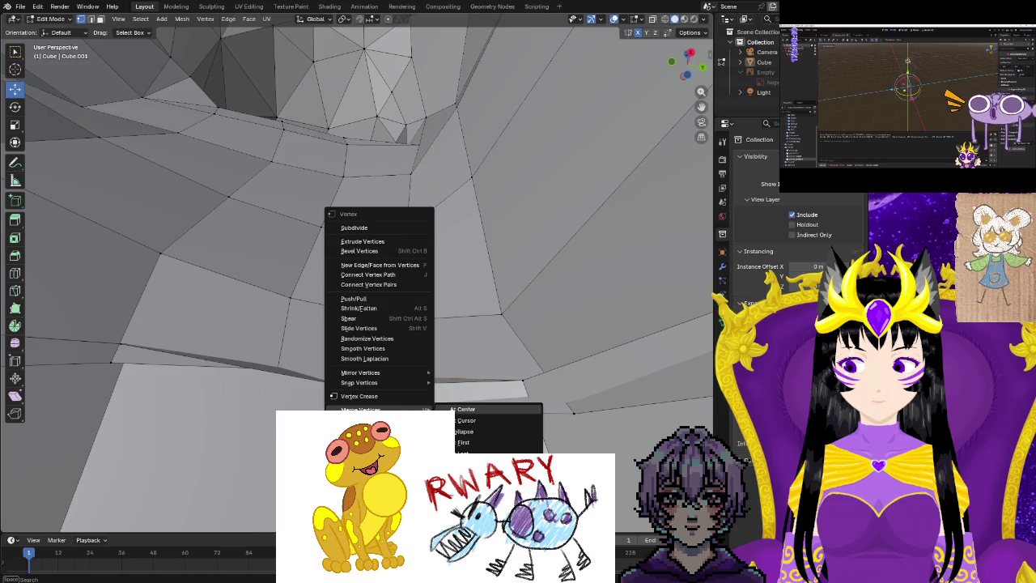
left_click(467, 409)
mouse_move(466, 409)
middle_mouse_down()
mouse_move(421, 324)
mouse_move(267, 516)
middle_mouse_up()
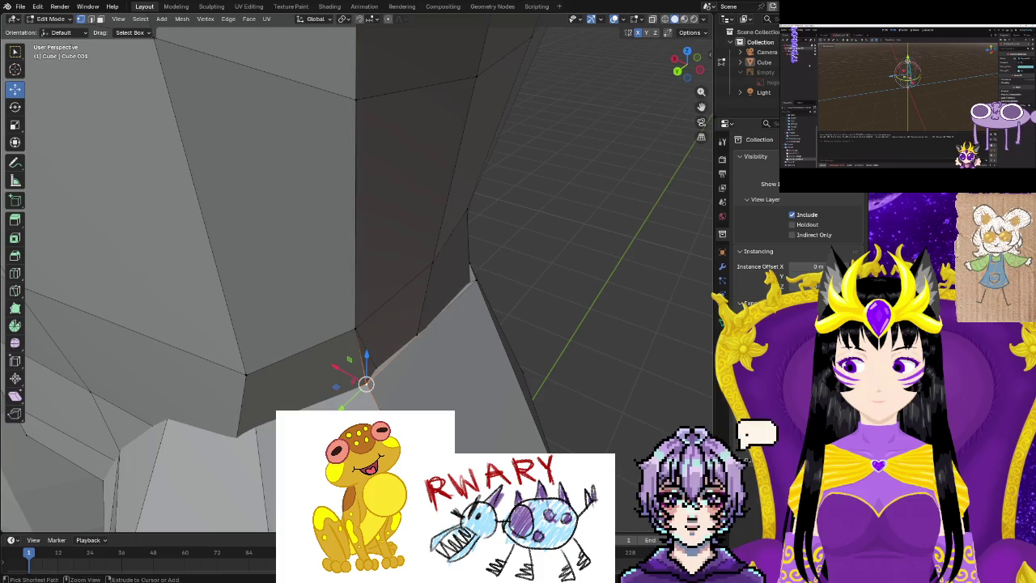
mouse_move(485, 348)
middle_mouse_down()
mouse_move(533, 367)
mouse_move(485, 356)
middle_mouse_up()
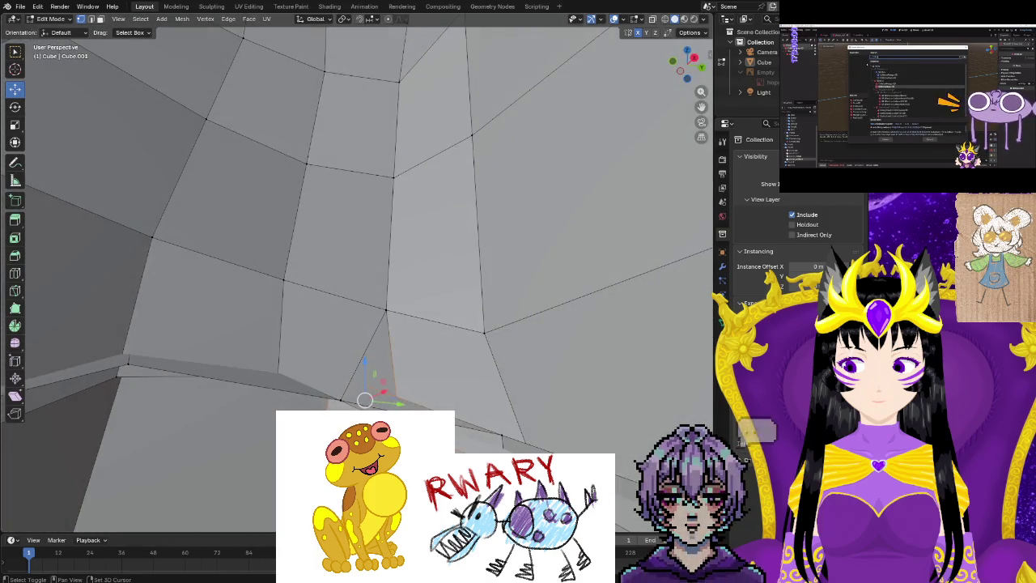
middle_click_drag(340, 400, 353, 403)
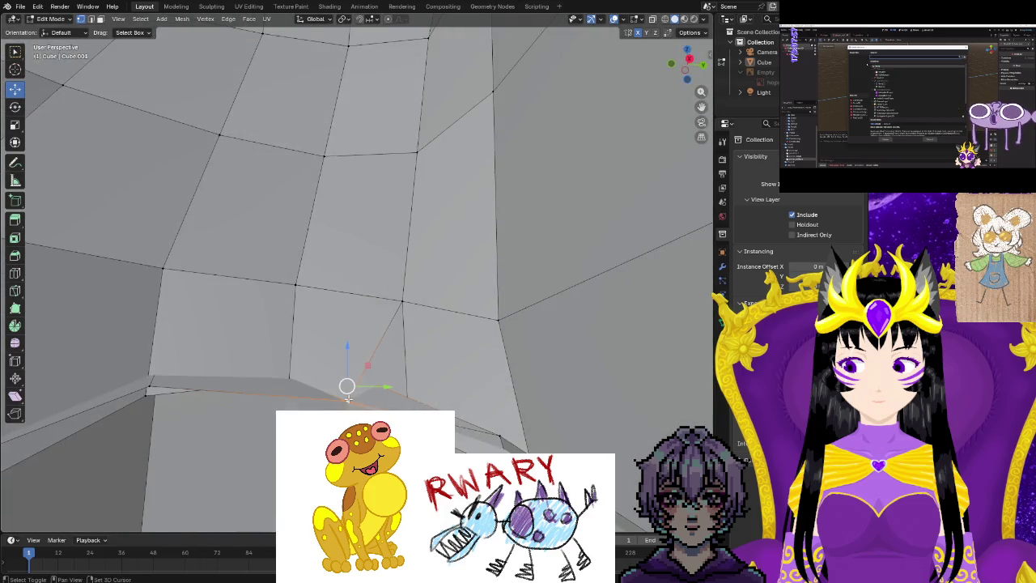
right_click(348, 398)
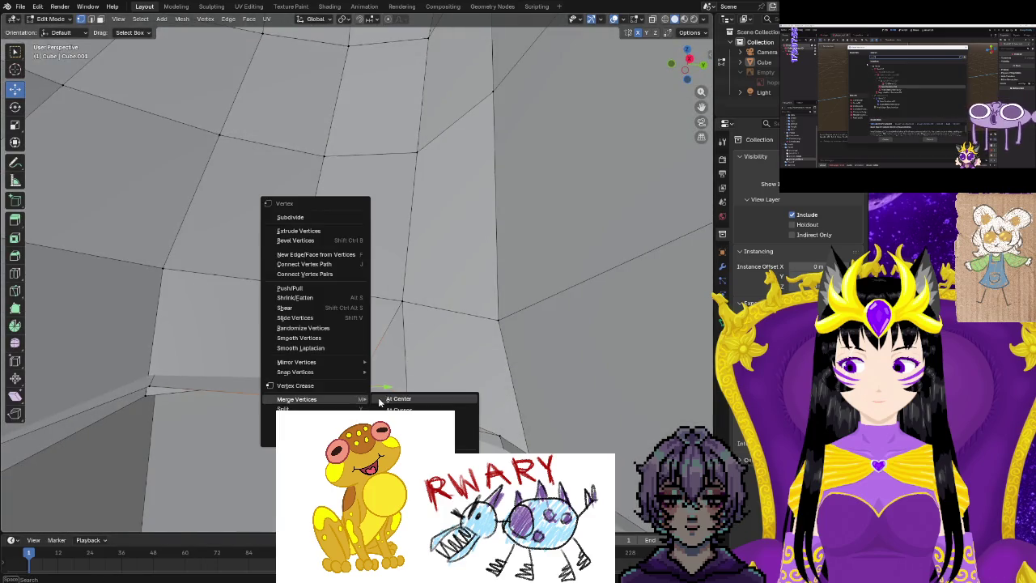
left_click(379, 401)
middle_click_drag(380, 401, 151, 447)
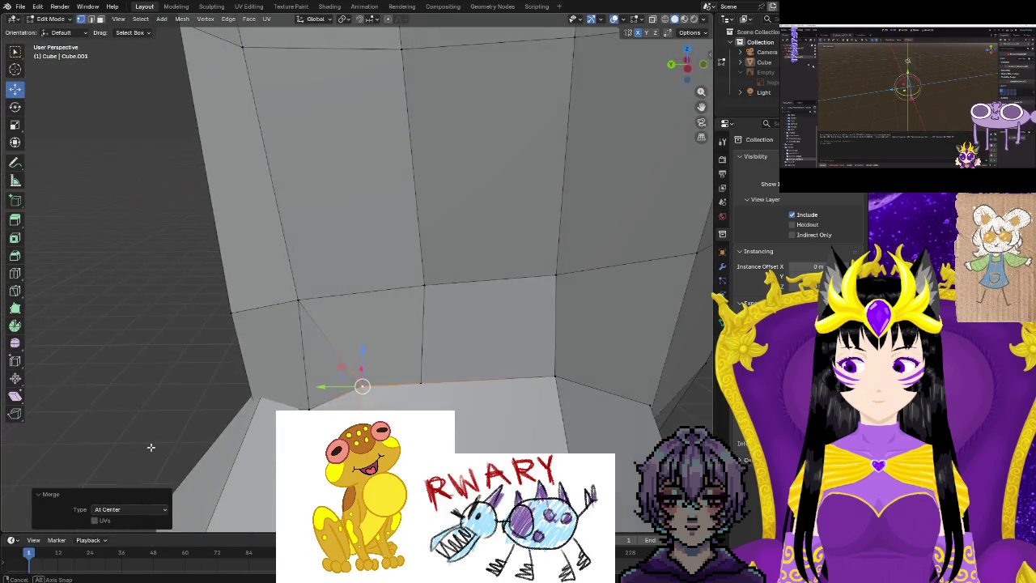
Collapse the selected edge into a single vertex and clear the selection.
mouse_move(419, 379)
middle_mouse_down()
mouse_move(463, 444)
mouse_move(437, 421)
mouse_move(209, 394)
mouse_move(93, 323)
middle_mouse_up()
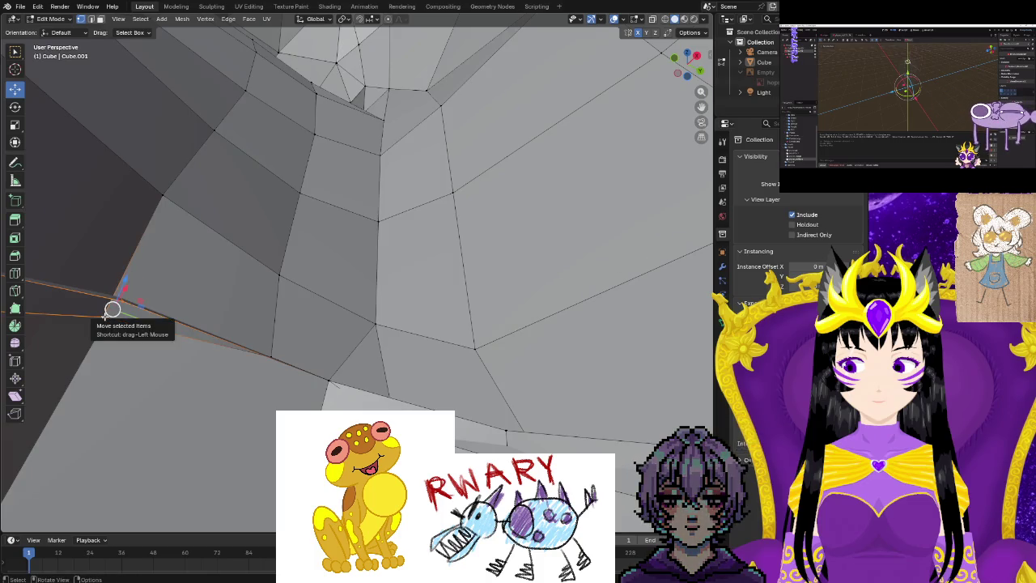
key("m")
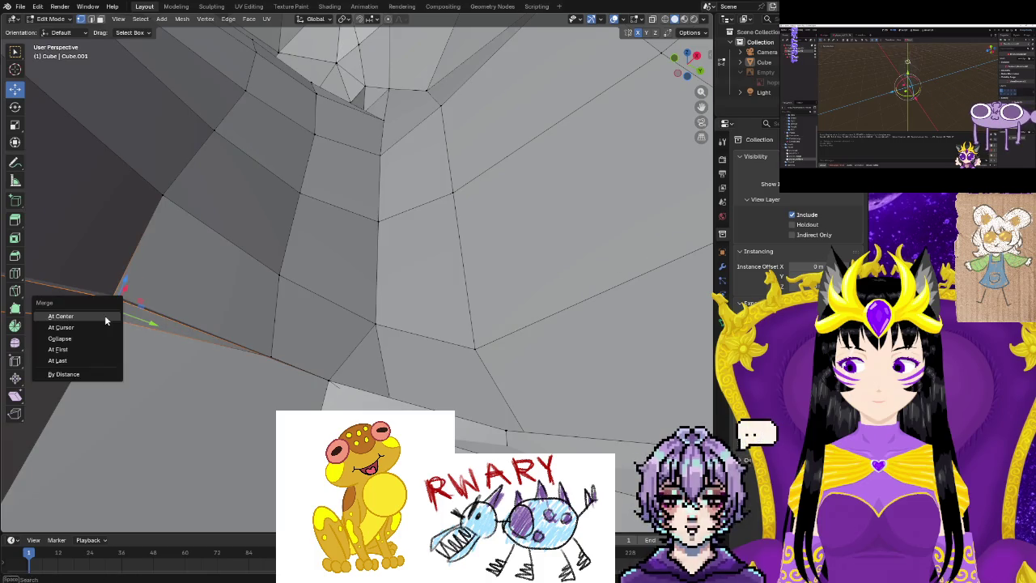
left_click(105, 315)
middle_click_drag(228, 383, 244, 397)
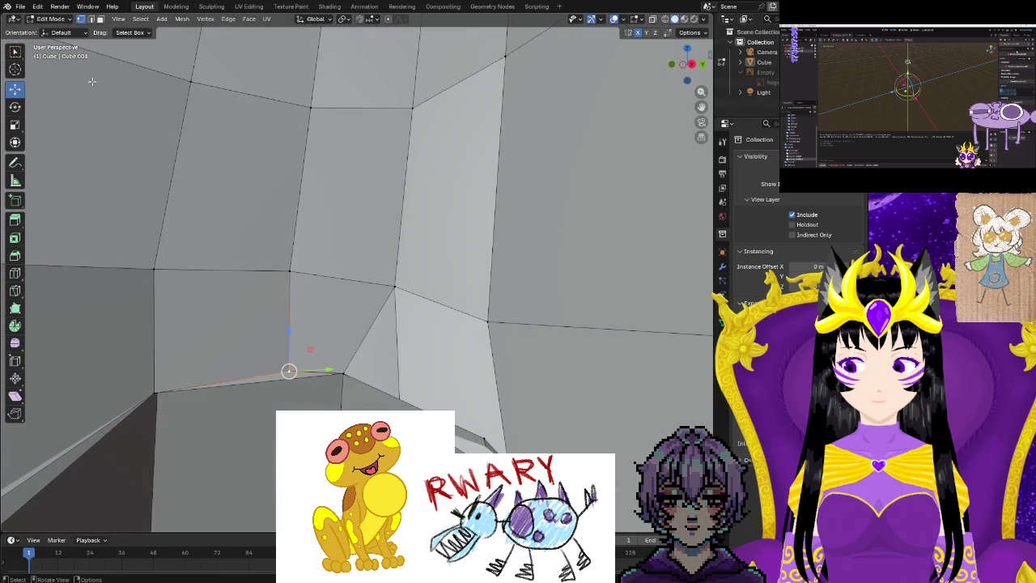
left_click(298, 382)
mouse_move(284, 378)
middle_mouse_down()
mouse_move(377, 388)
mouse_move(383, 378)
middle_mouse_up()
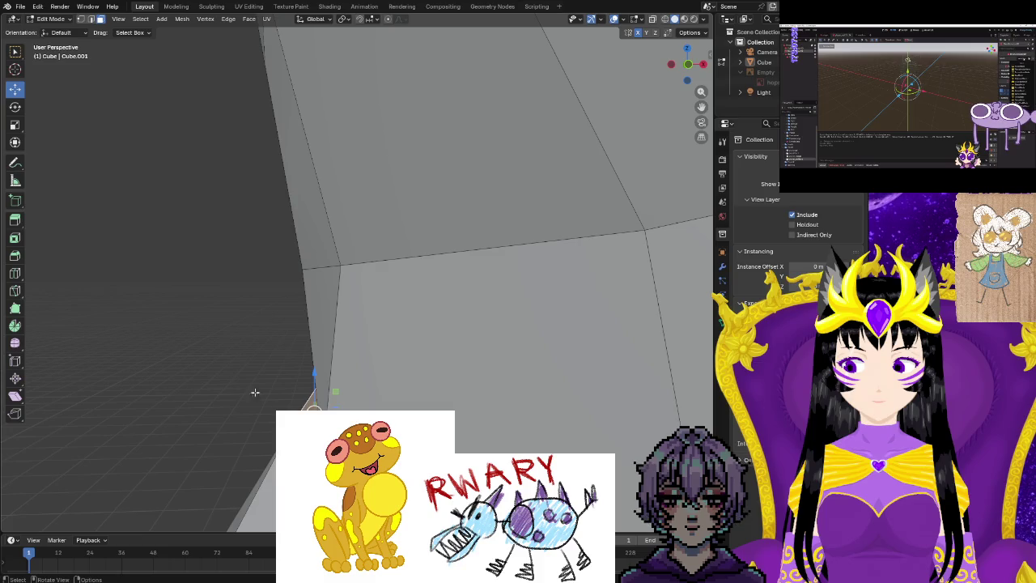
Merge another set of crotch vertices at center in vertex mode.
left_click(80, 19)
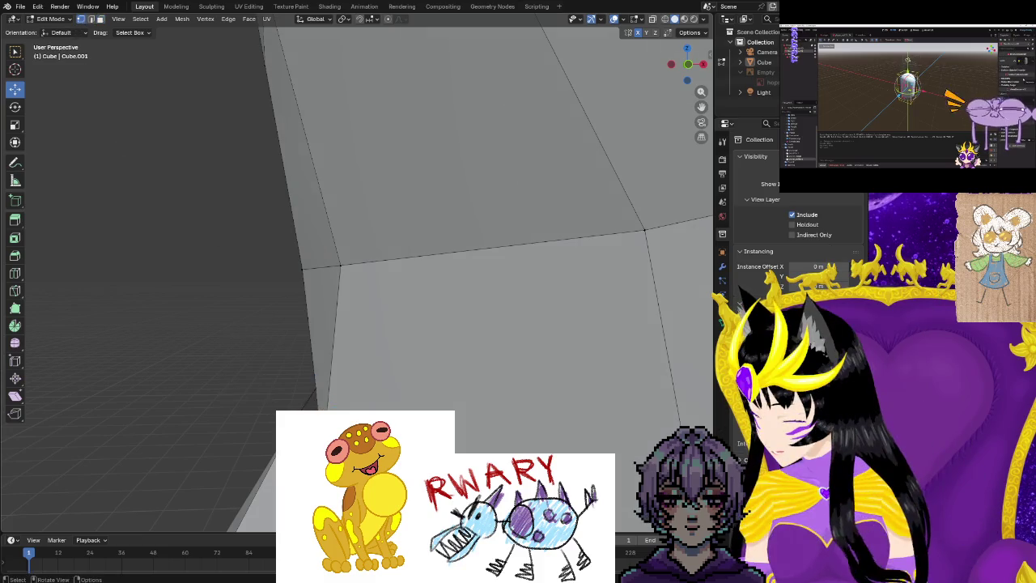
middle_click_drag(210, 380, 154, 371)
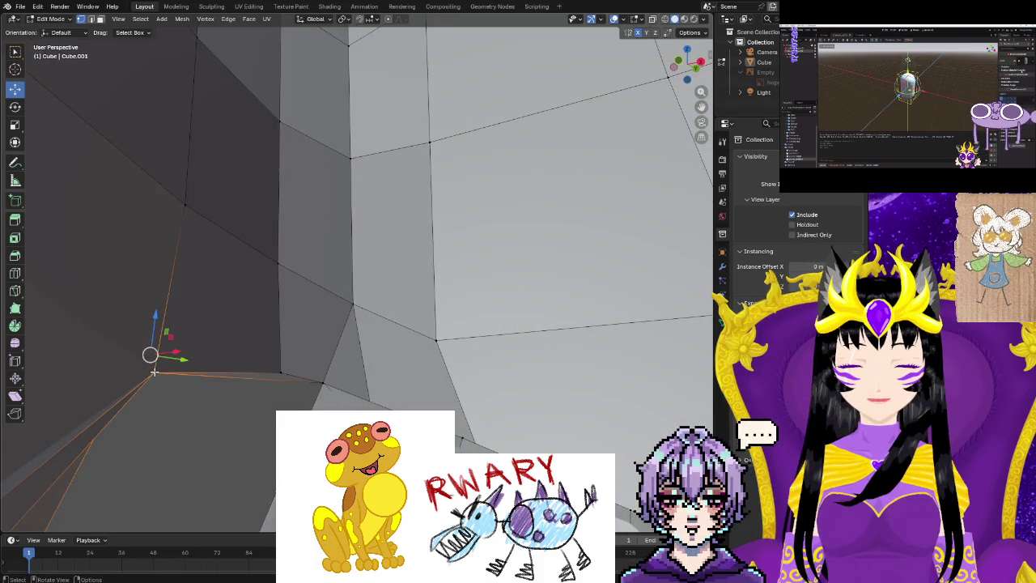
key("m")
left_click(154, 368)
mouse_move(154, 368)
middle_mouse_down()
mouse_move(254, 419)
mouse_move(155, 413)
mouse_move(266, 382)
mouse_move(248, 423)
middle_mouse_up()
Select the crotch seam edge and adjacent face, then clear the selection.
left_click(276, 377)
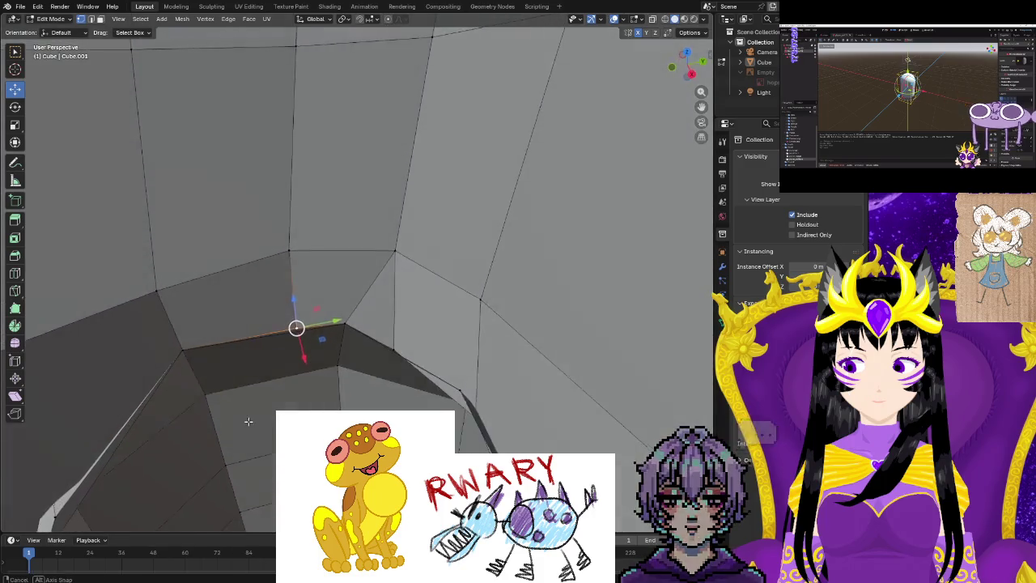
left_click(98, 20)
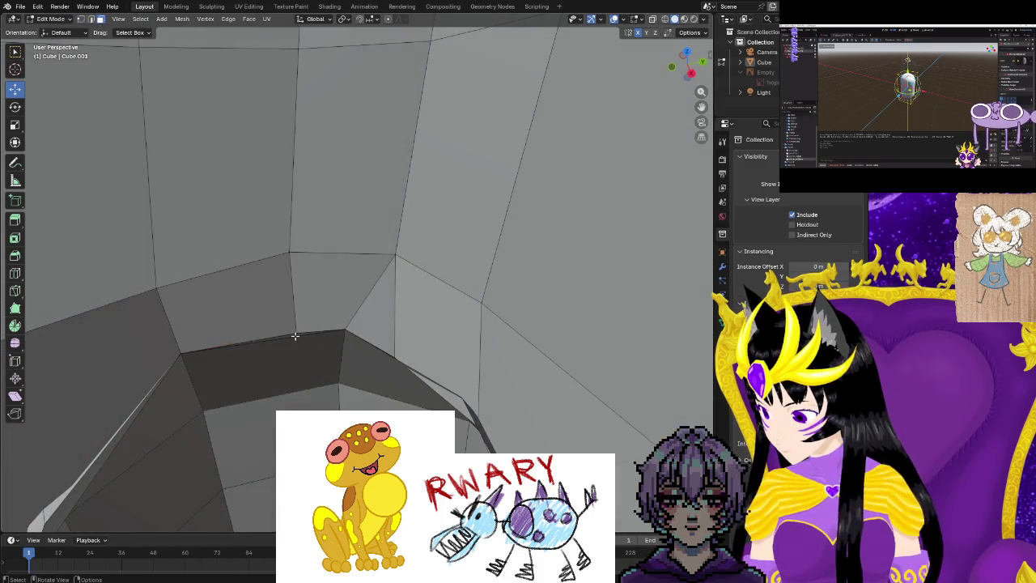
mouse_move(294, 337)
middle_mouse_down()
mouse_move(233, 390)
mouse_move(245, 414)
mouse_move(229, 382)
mouse_move(256, 377)
mouse_move(356, 222)
mouse_move(338, 301)
mouse_move(349, 265)
middle_mouse_up()
left_click(236, 386)
key("alt+a")
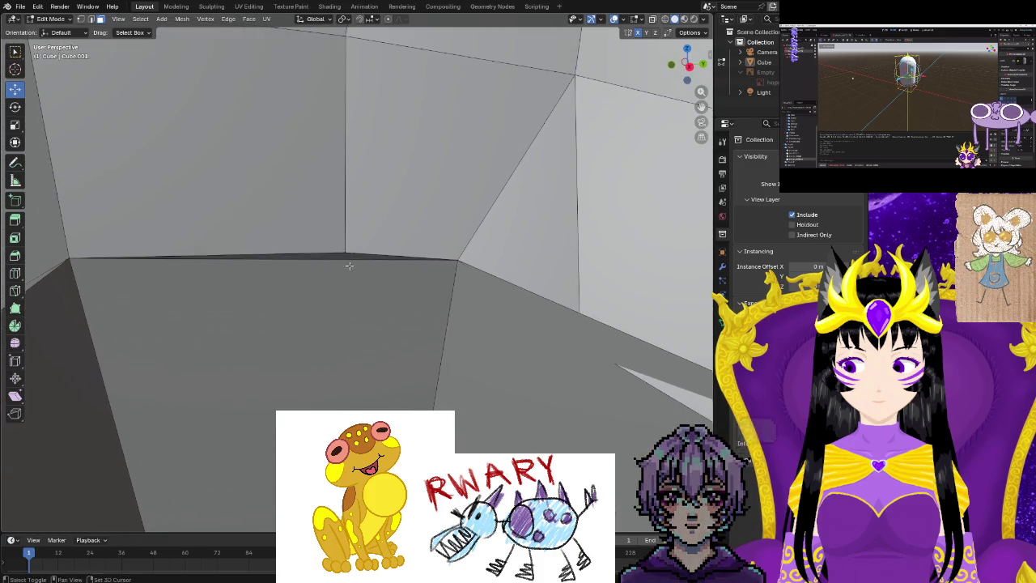
Box-select the vertices along the lower front horizontal edge.
left_click(342, 251)
left_click(349, 264)
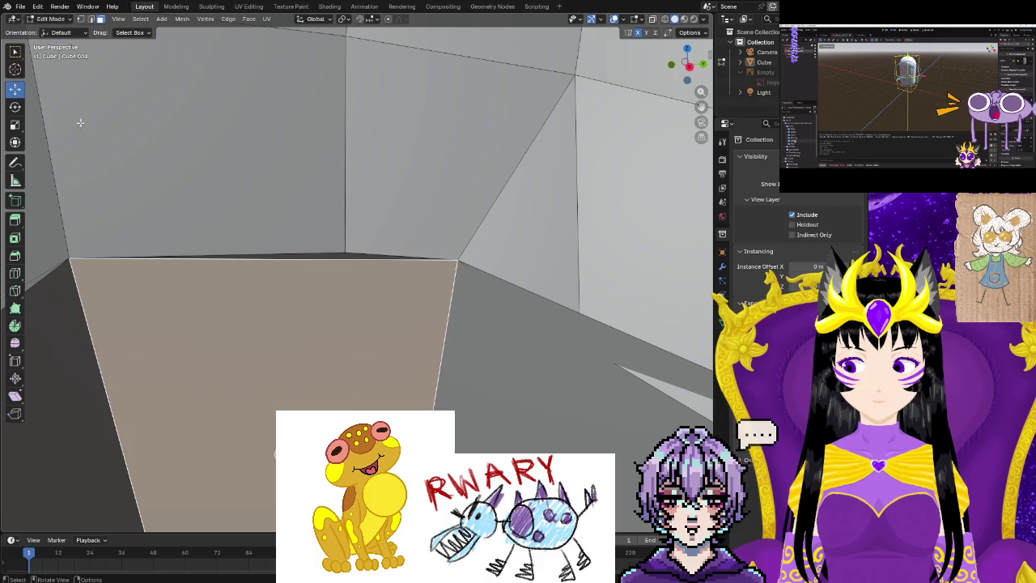
left_click(80, 20)
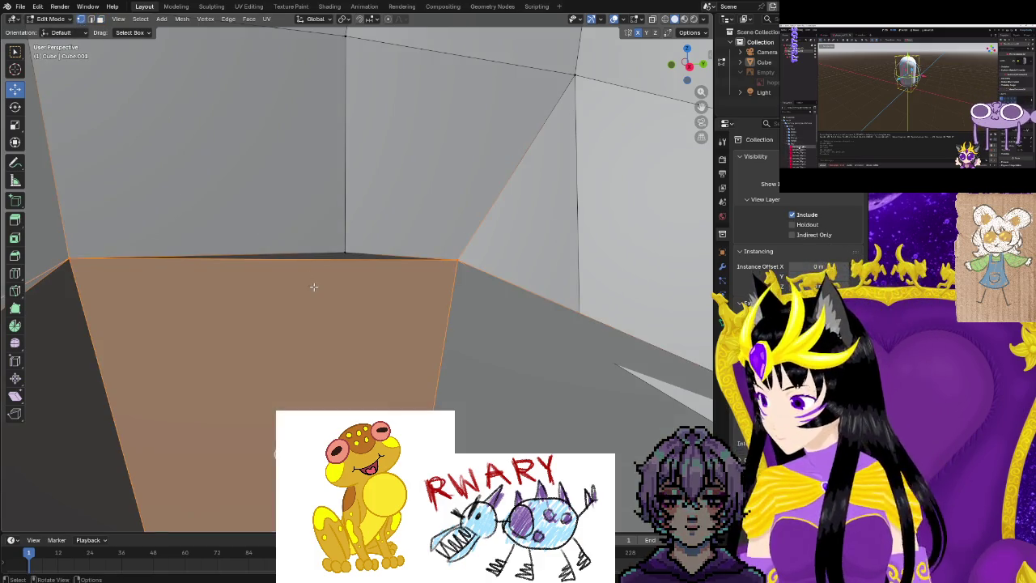
left_click(346, 254)
left_click_drag(461, 253, 63, 264)
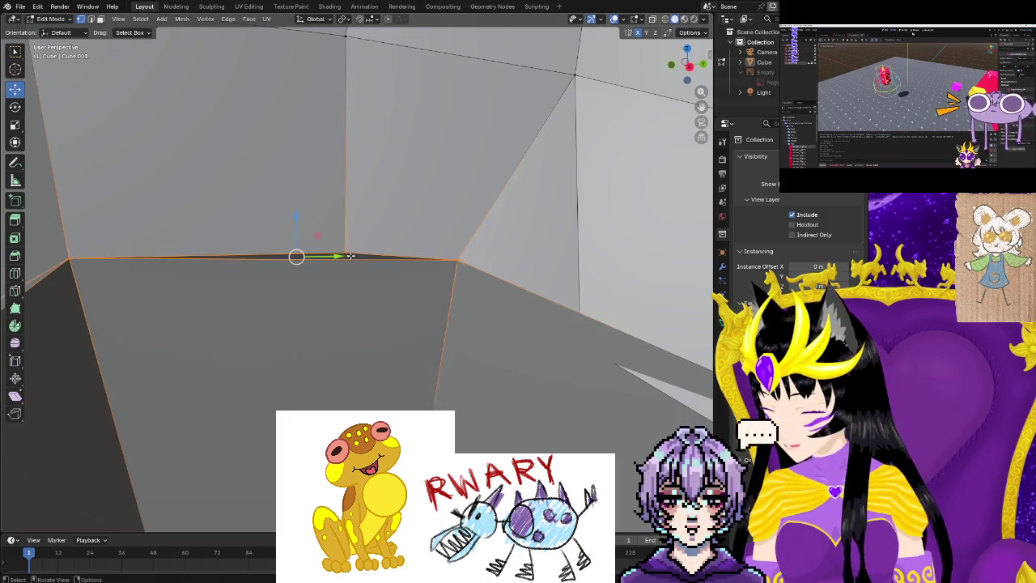
Merge those vertices at center and slide the result left along the edge.
right_click(296, 255)
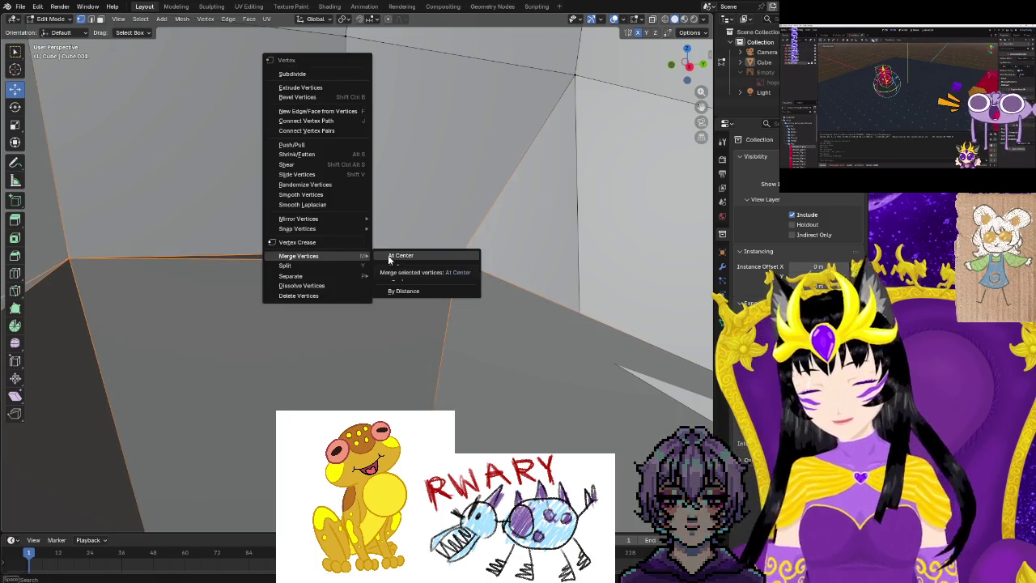
left_click(332, 267)
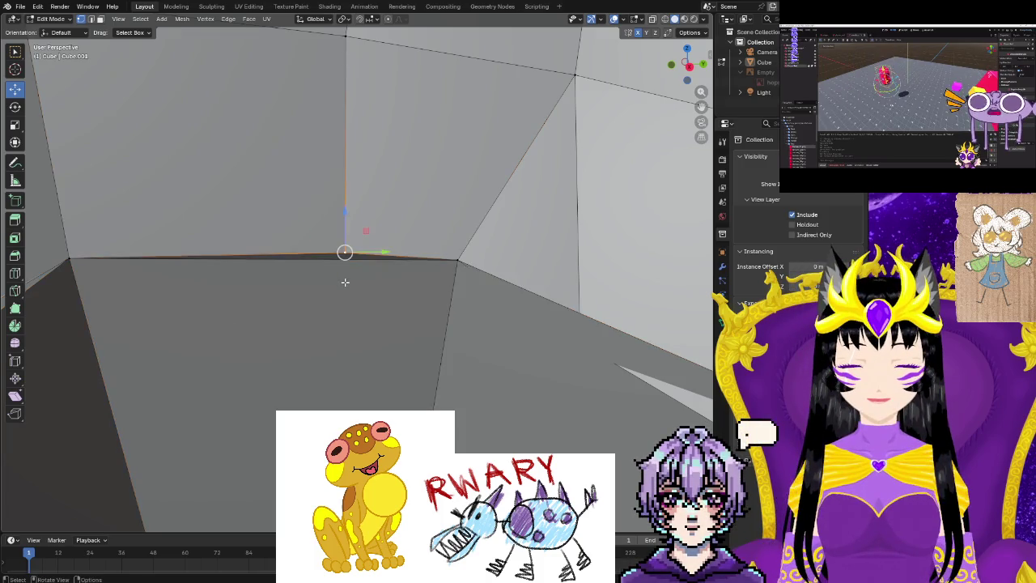
scroll(345, 282, "up", 1)
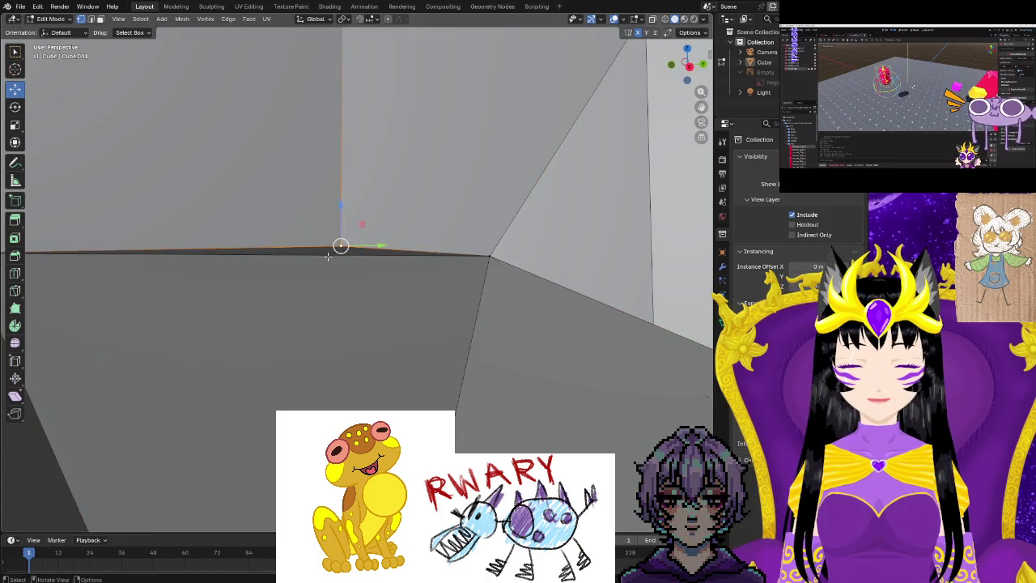
mouse_move(339, 245)
left_mouse_down()
mouse_move(294, 256)
mouse_move(299, 247)
left_mouse_up()
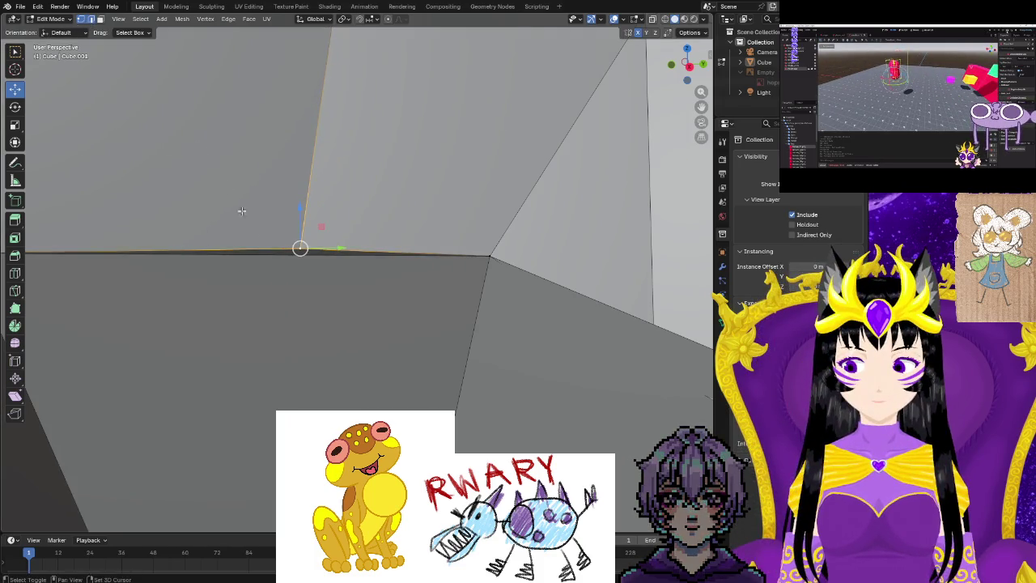
left_click(302, 257, "shift")
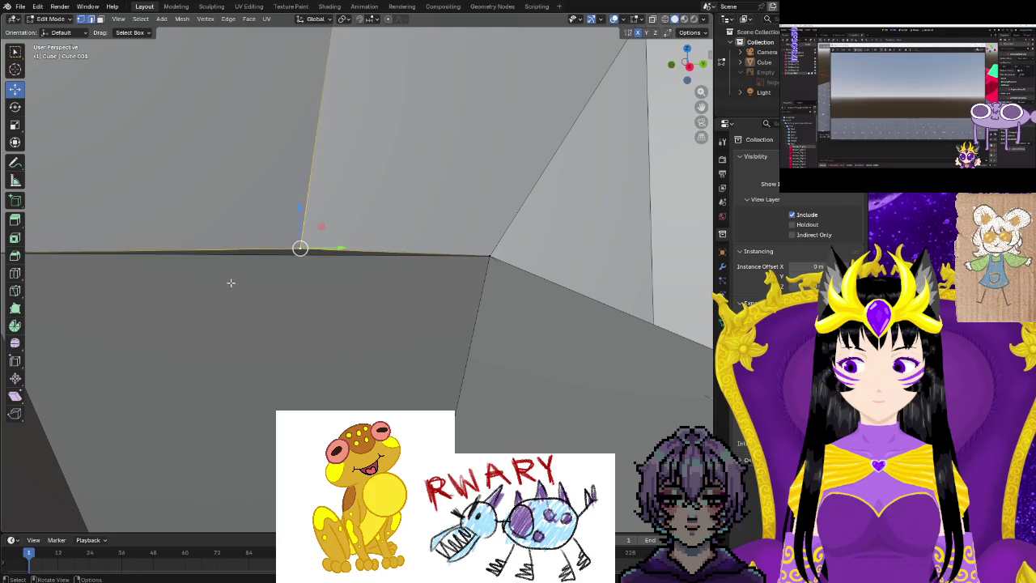
Try merging the long crotch edge, undo it, and dismiss the options menu.
middle_click_drag(231, 282, 320, 212)
left_click(324, 193)
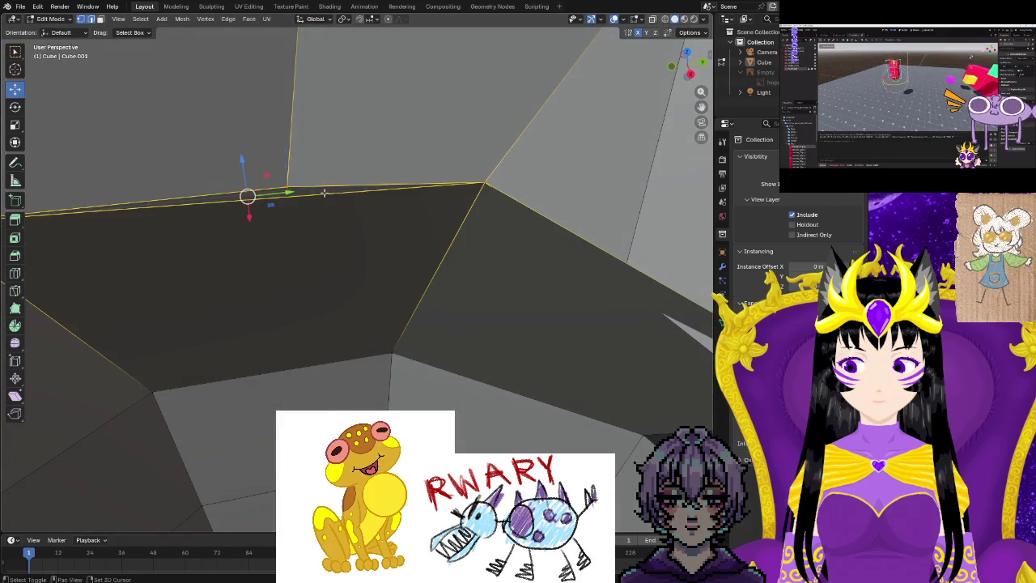
right_click(285, 186)
mouse_move(238, 208)
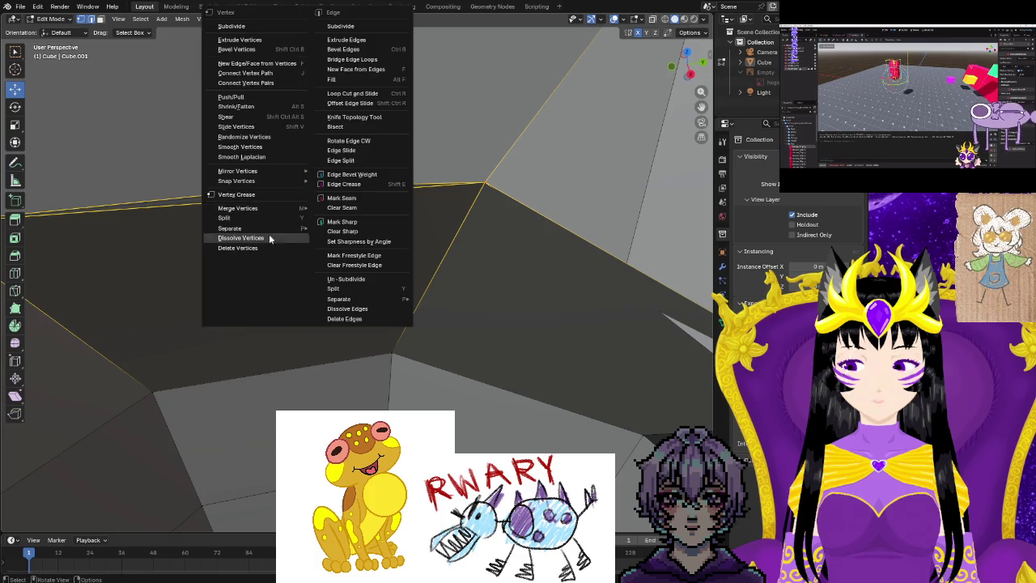
left_click(340, 208)
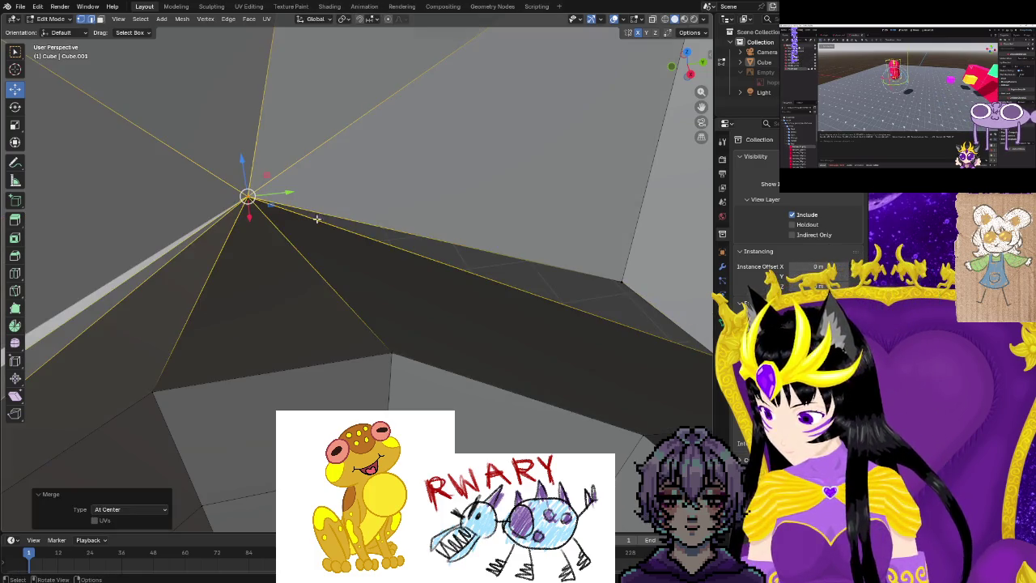
key("ctrl+z")
right_click(300, 230)
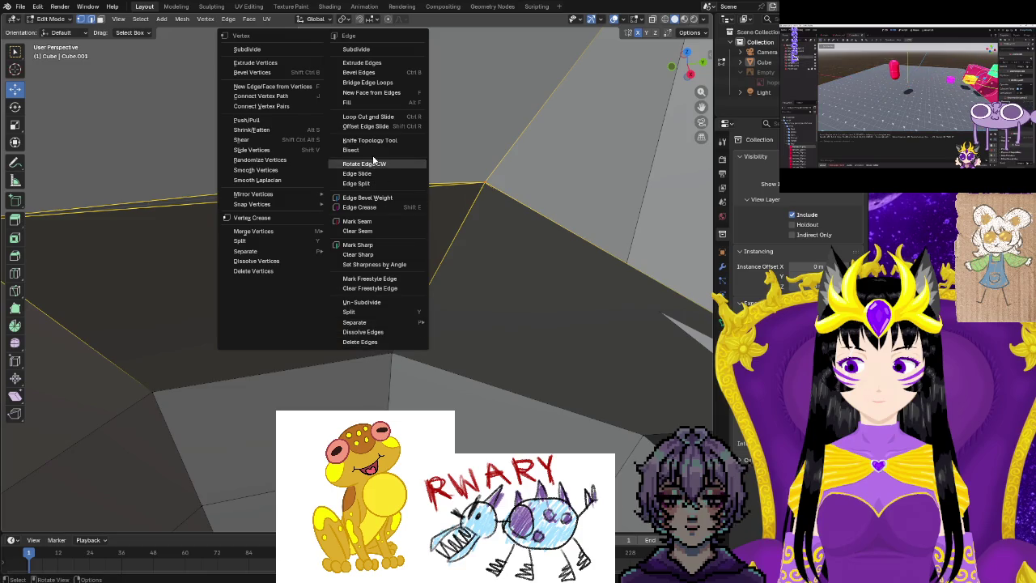
key("Escape")
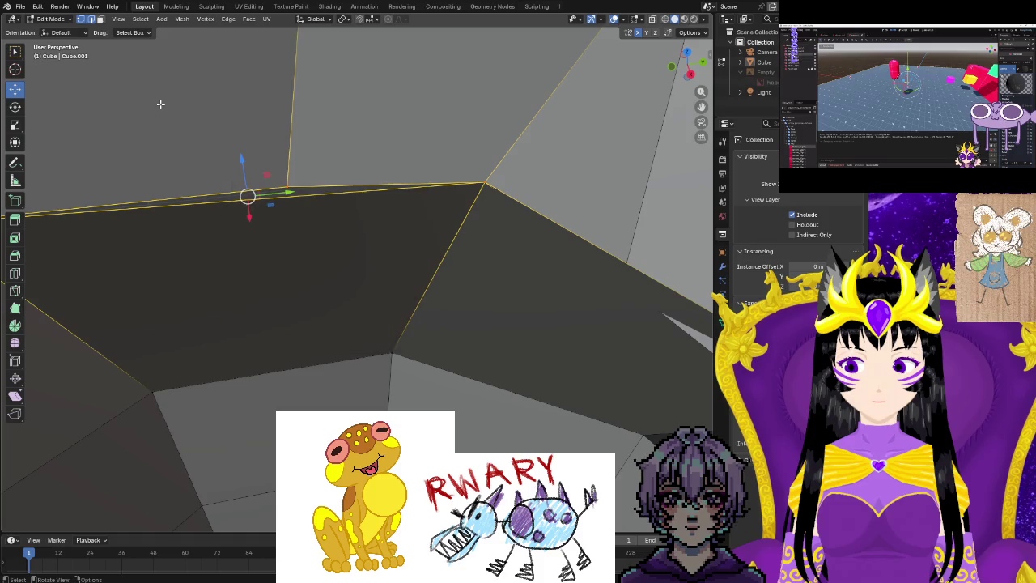
Box-select the right-hand edge and bring up its edge options.
mouse_move(264, 292)
middle_mouse_down()
mouse_move(256, 228)
mouse_move(236, 297)
middle_mouse_up()
mouse_move(283, 229)
middle_mouse_down()
mouse_move(296, 294)
mouse_move(280, 393)
middle_mouse_up()
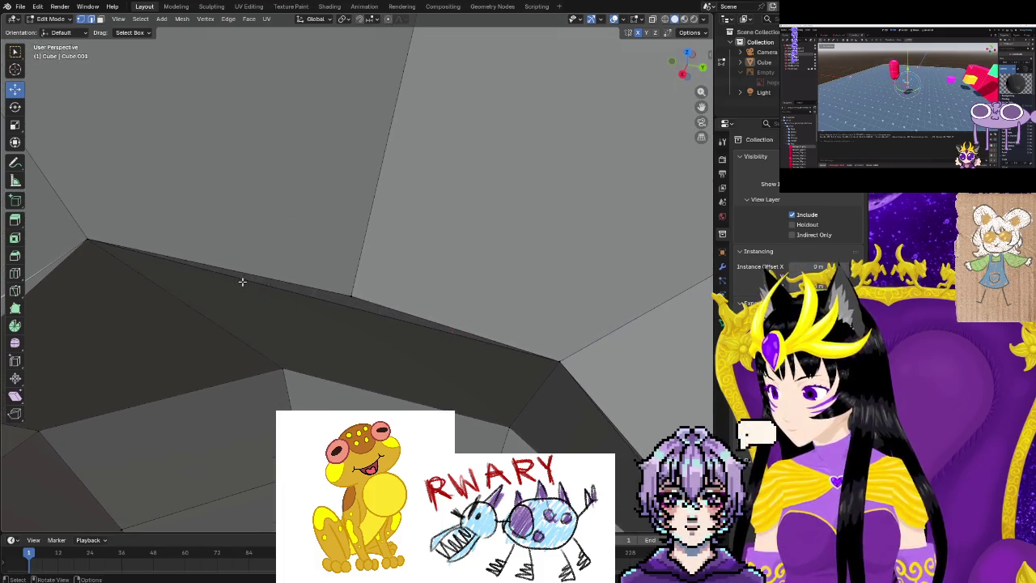
left_click_drag(571, 340, 75, 223)
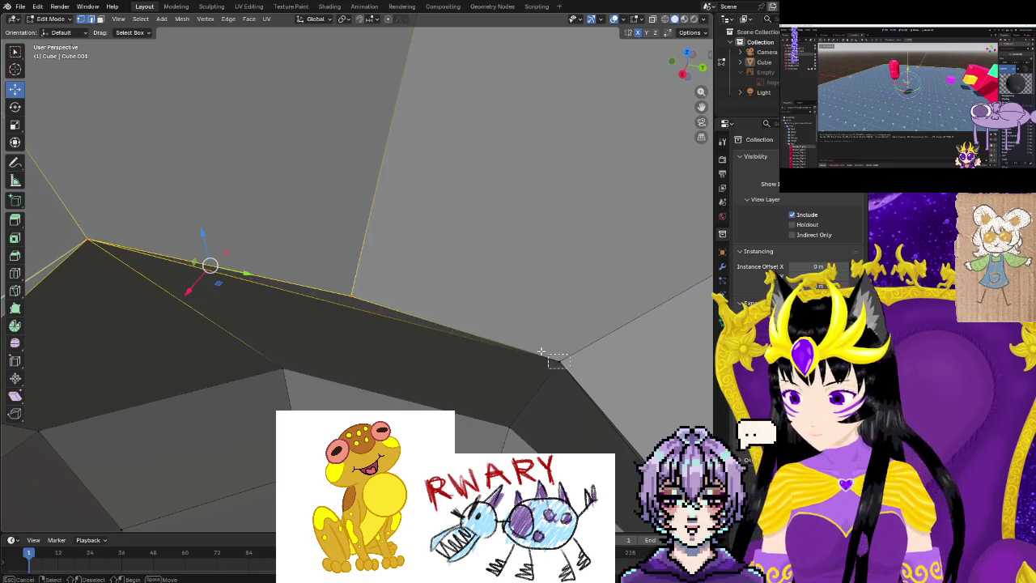
left_click_drag(541, 351, 537, 350)
mouse_move(439, 288)
middle_mouse_down()
mouse_move(213, 291)
mouse_move(244, 261)
middle_mouse_up()
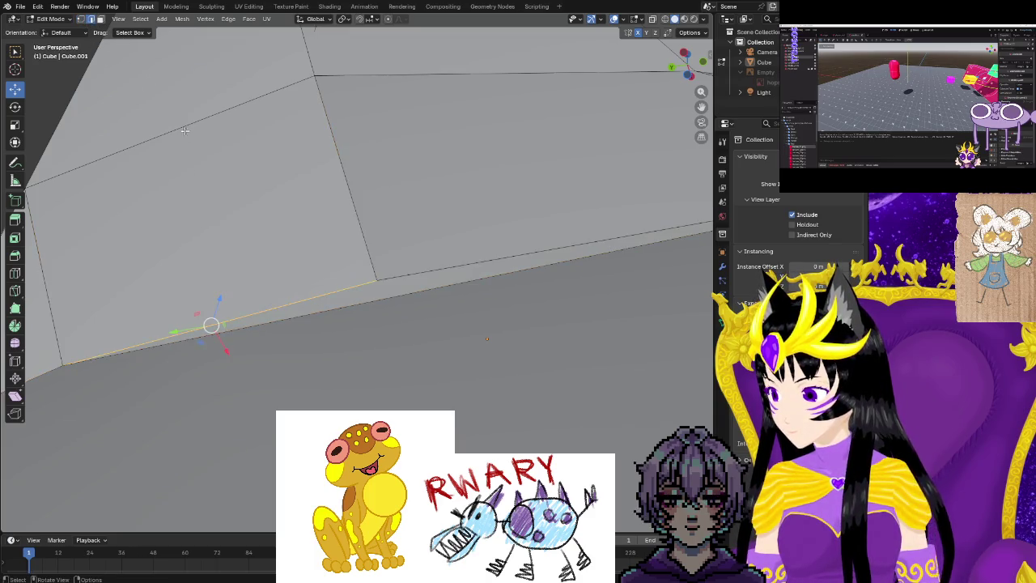
right_click(322, 300)
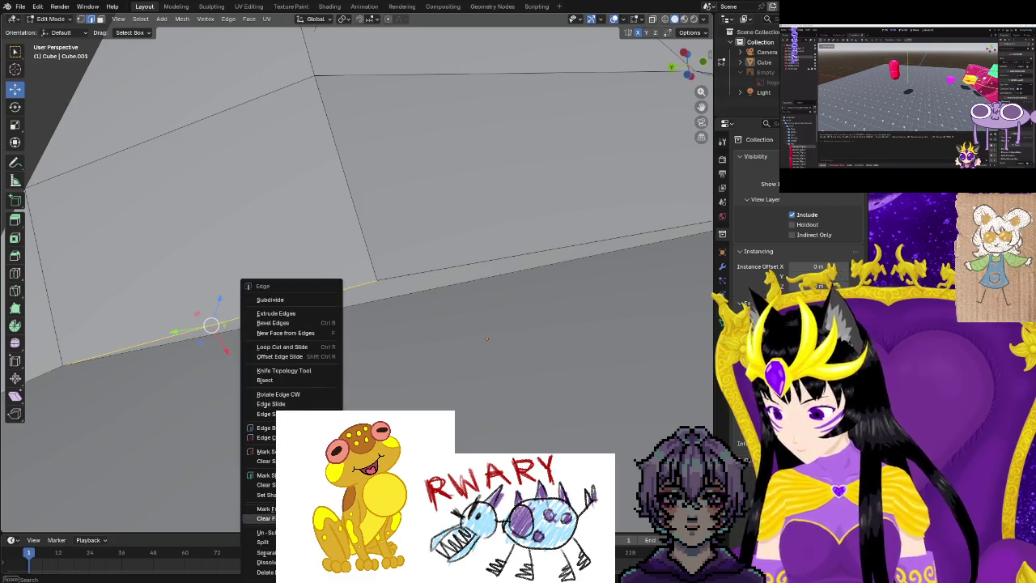
Dissolve the extra edges in the frog's hip area with Ctrl+E Dissolve Edges.
left_click(267, 562)
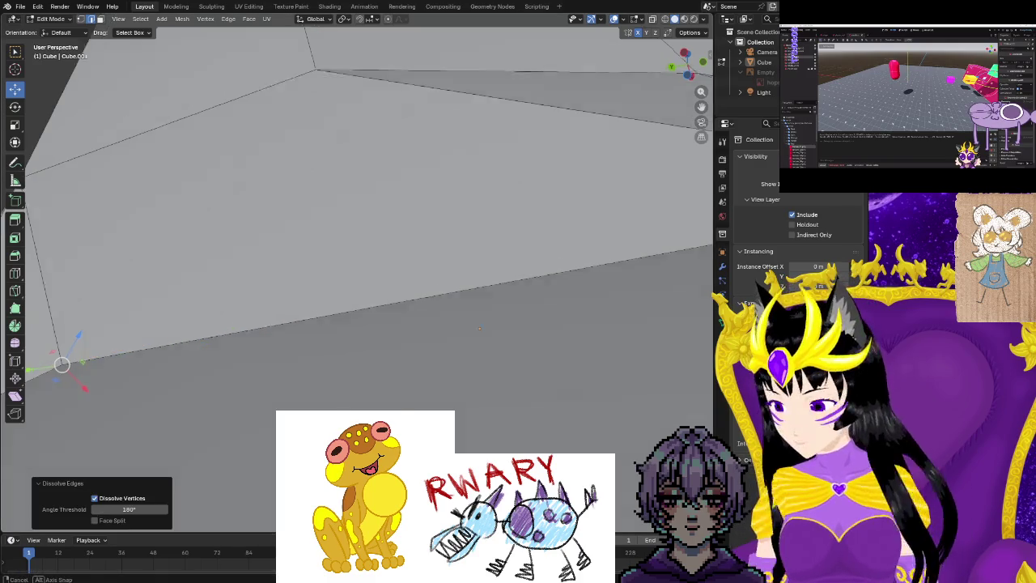
middle_click_drag(487, 338, 453, 308)
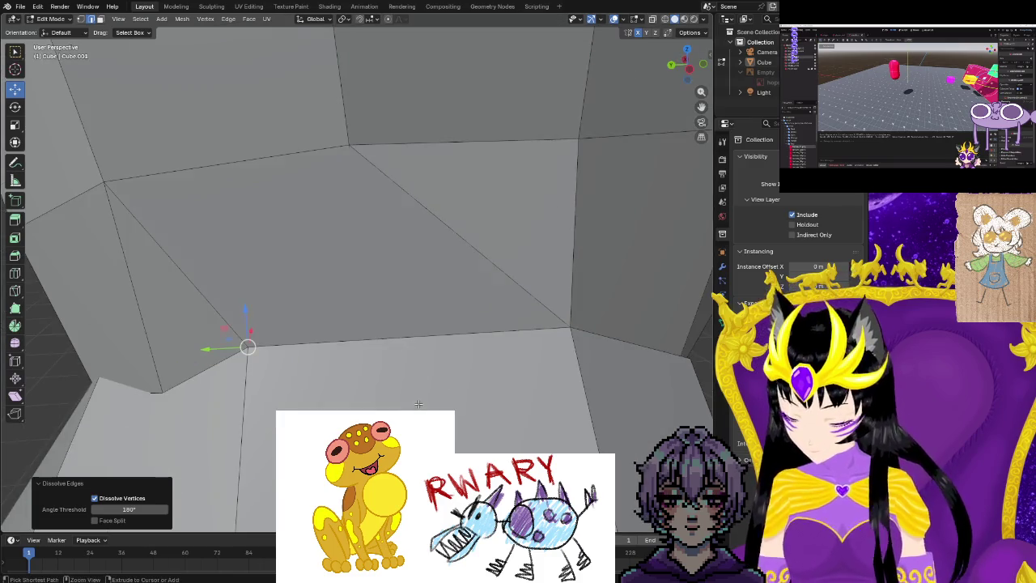
left_click(413, 404)
key("ctrl+e")
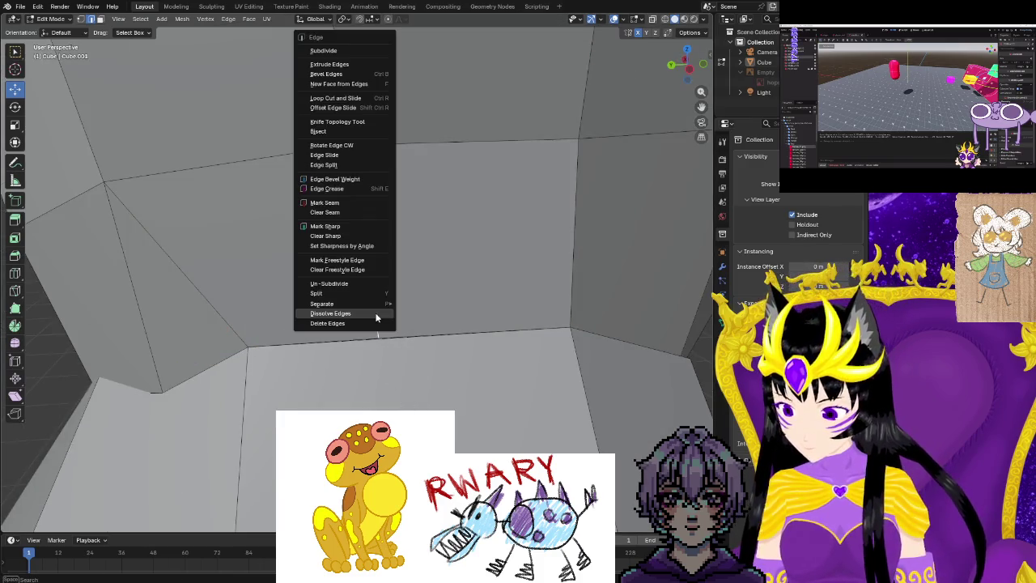
left_click(373, 324)
middle_click_drag(373, 323, 399, 314)
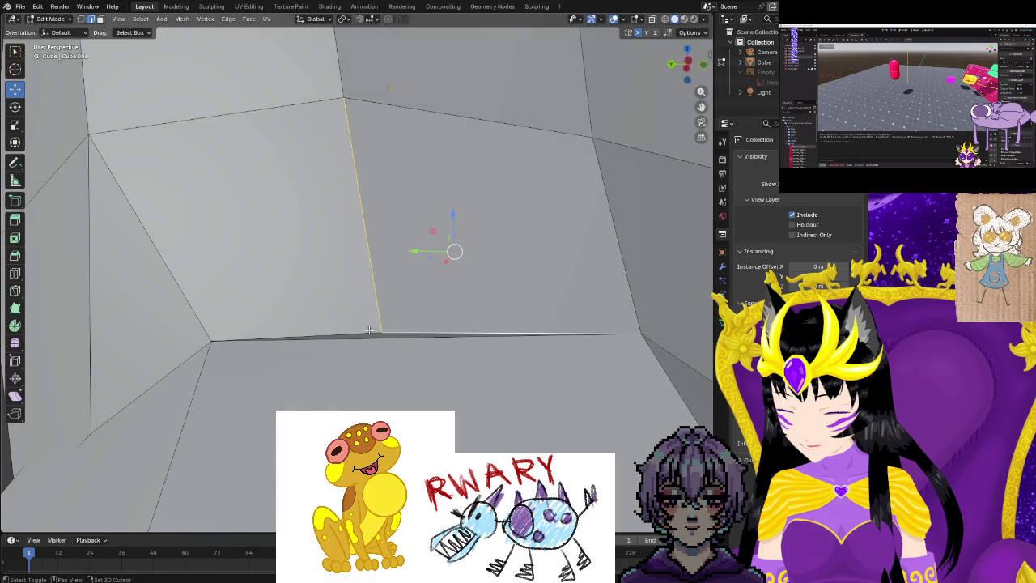
key("ctrl+e")
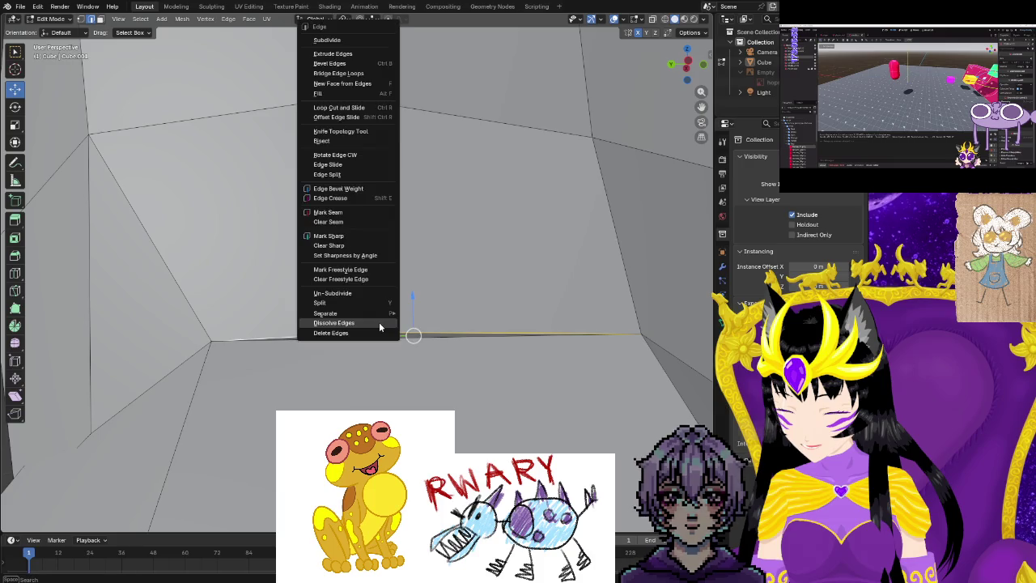
left_click(379, 322)
middle_click_drag(379, 322, 374, 377)
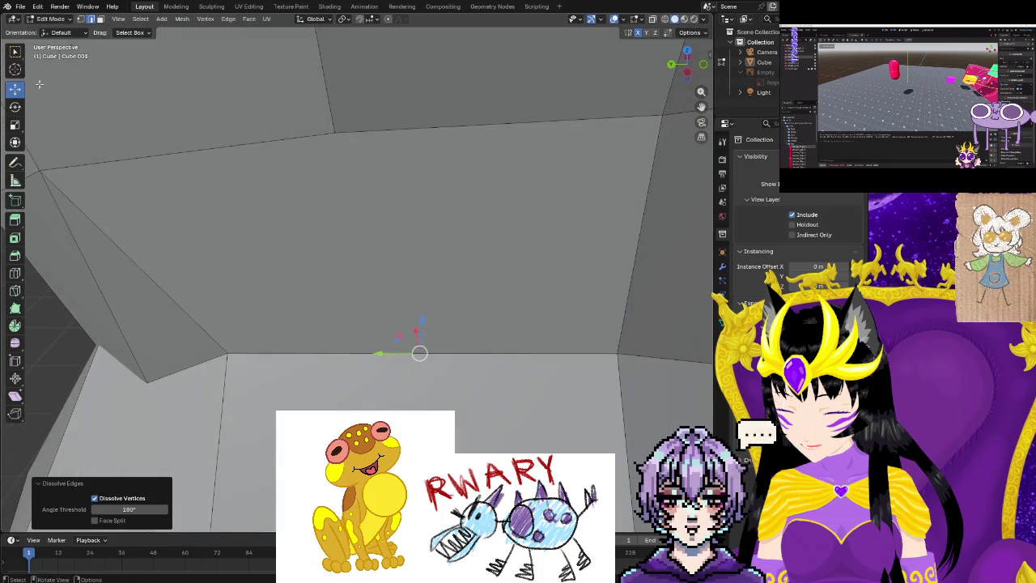
Knife-cut a new edge from the upper vertex down to the bottom-border vertex.
left_click(335, 131)
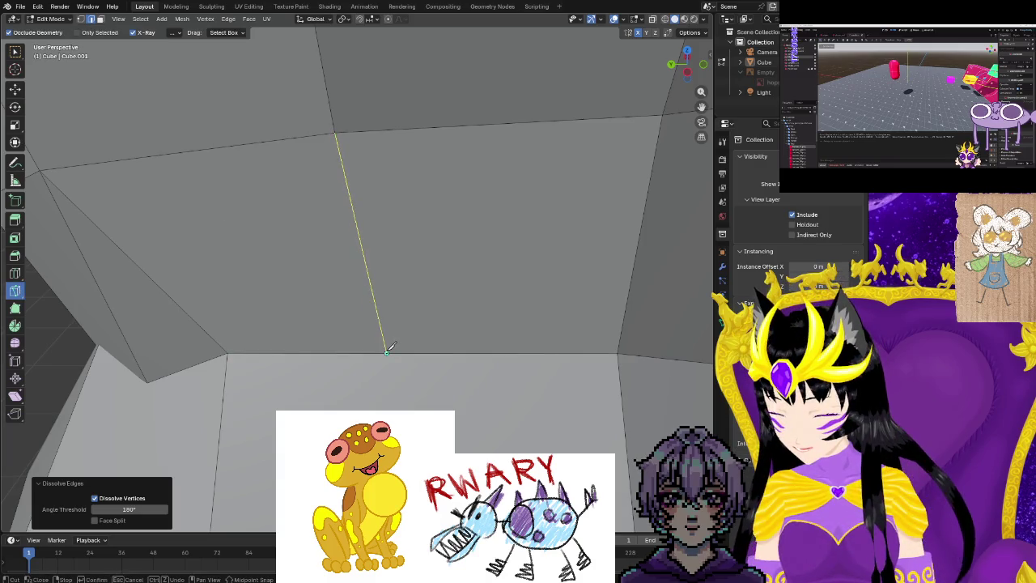
left_click(387, 350)
key("Return")
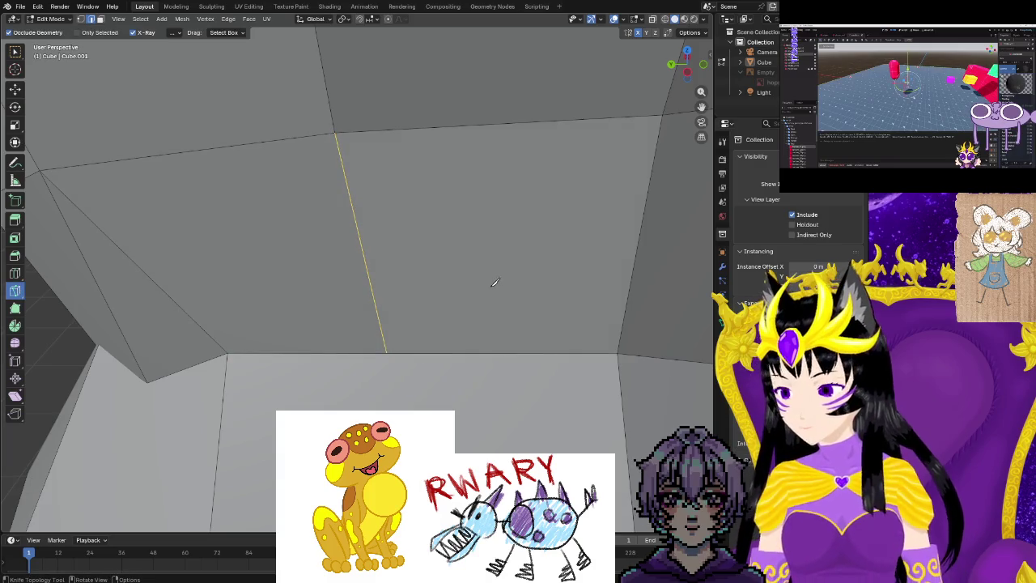
mouse_move(494, 282)
middle_mouse_down()
mouse_move(307, 317)
mouse_move(266, 296)
mouse_move(254, 260)
middle_mouse_up()
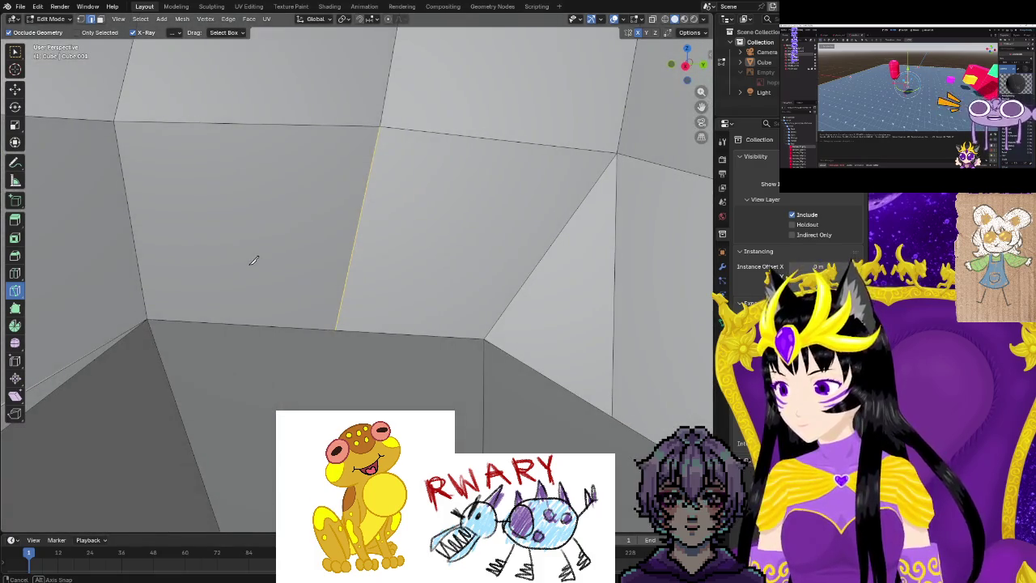
Switch back to the move tool and orbit and zoom to review the cut hip faces.
left_click(14, 91)
scroll(229, 365, "down", 3)
mouse_move(234, 369)
middle_mouse_down()
mouse_move(454, 389)
mouse_move(468, 357)
mouse_move(460, 378)
middle_mouse_up()
scroll(502, 376, "up", 2)
scroll(502, 376, "up", 3)
scroll(370, 387, "up", 3)
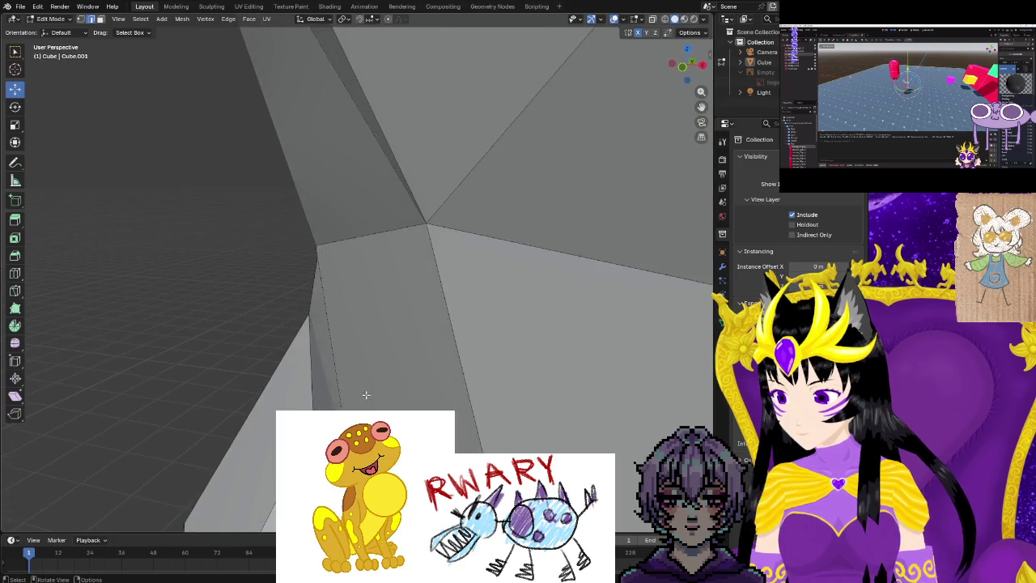
middle_click_drag(365, 398, 263, 435)
middle_click_drag(301, 407, 101, 78)
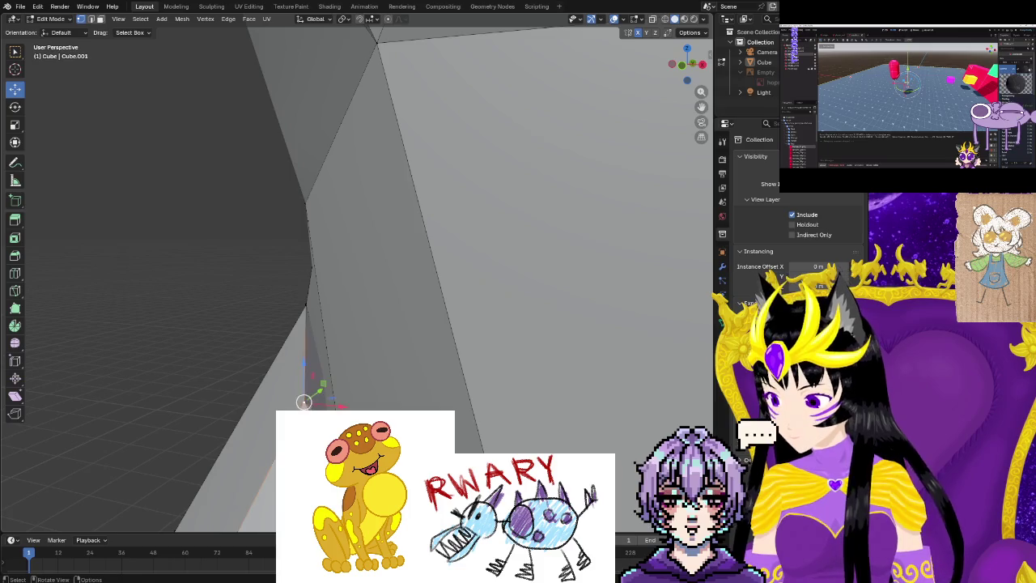
middle_click_drag(194, 340, 240, 387)
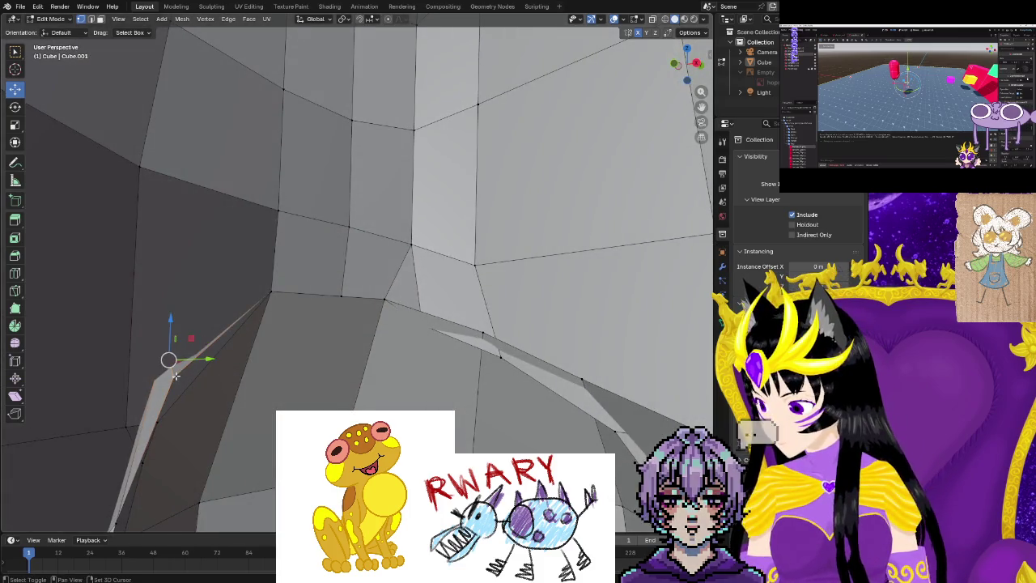
Merge the first two stray vertex pairs on the inner-leg seam at center.
key("m")
left_click(176, 374)
mouse_move(176, 374)
middle_mouse_down()
mouse_move(235, 388)
mouse_move(202, 357)
middle_mouse_up()
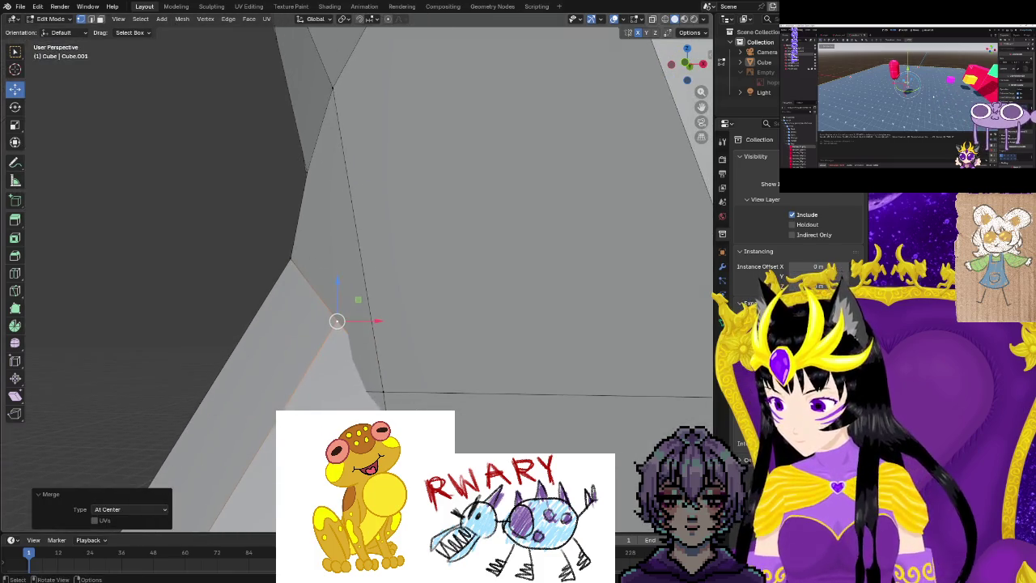
mouse_move(381, 392)
middle_mouse_down()
mouse_move(261, 399)
mouse_move(268, 445)
middle_mouse_up()
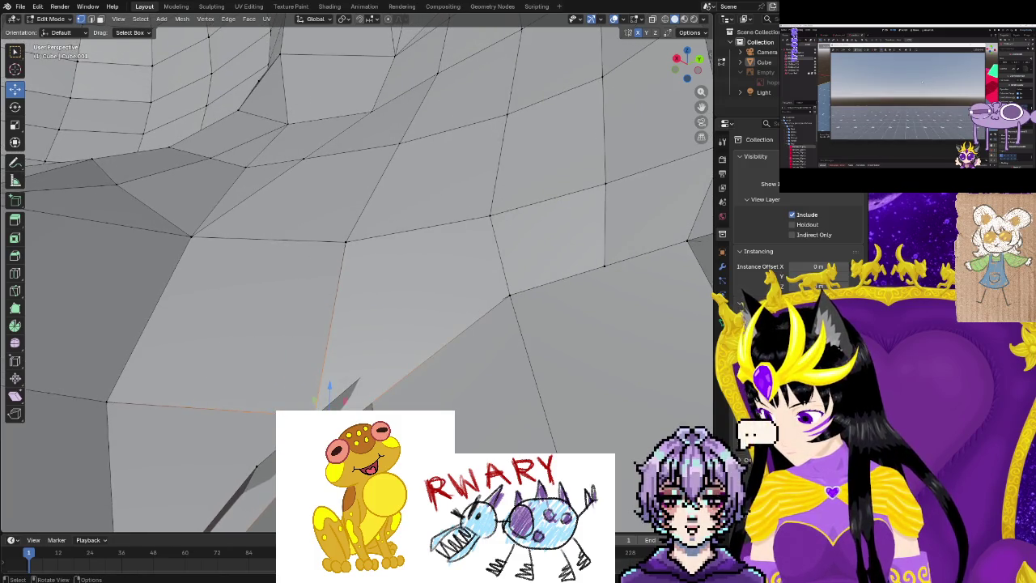
key("m")
left_click(316, 417)
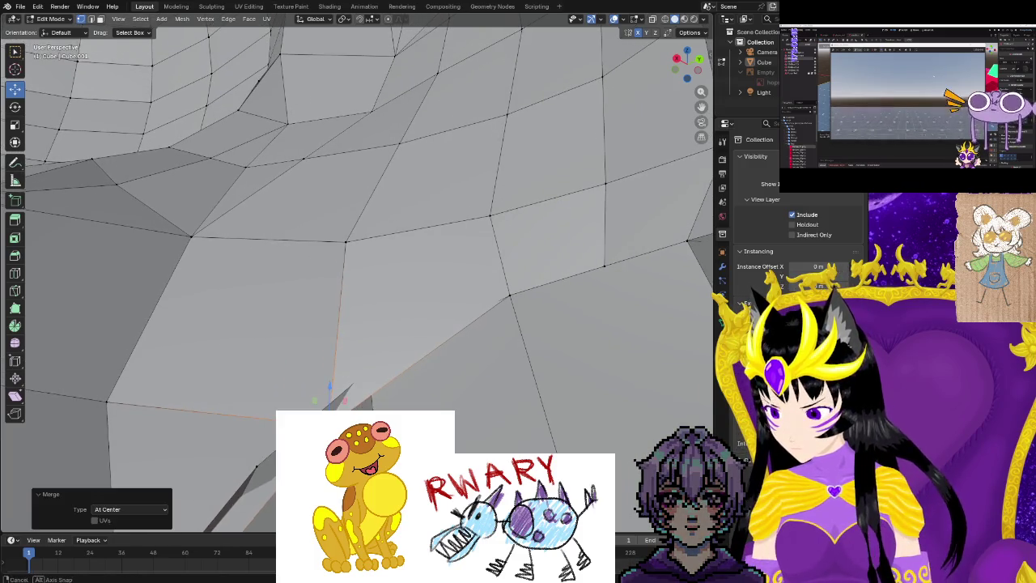
mouse_move(316, 417)
middle_mouse_down()
mouse_move(411, 396)
mouse_move(355, 402)
mouse_move(302, 375)
mouse_move(283, 345)
mouse_move(309, 340)
middle_mouse_up()
Merge another seam vertex pair and collapse a seam edge at its center.
left_click(308, 340, "shift")
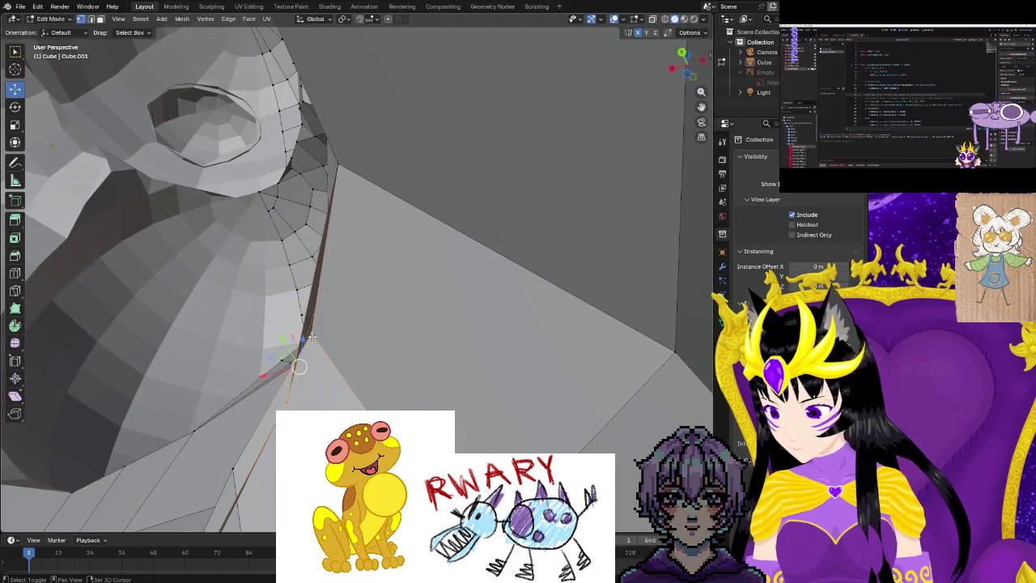
key("m")
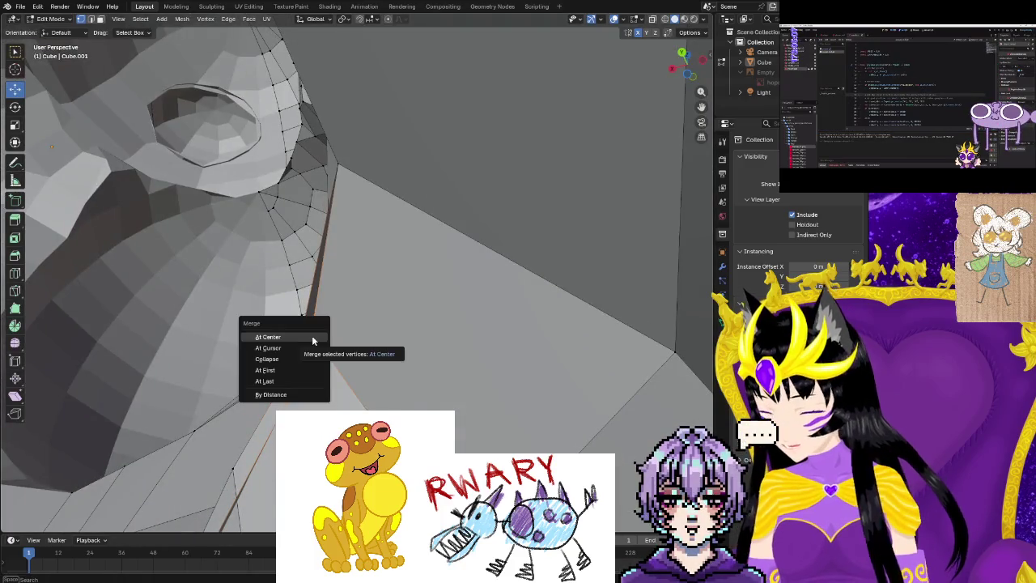
left_click(312, 341)
mouse_move(299, 365)
middle_mouse_down()
mouse_move(324, 437)
mouse_move(427, 378)
middle_mouse_up()
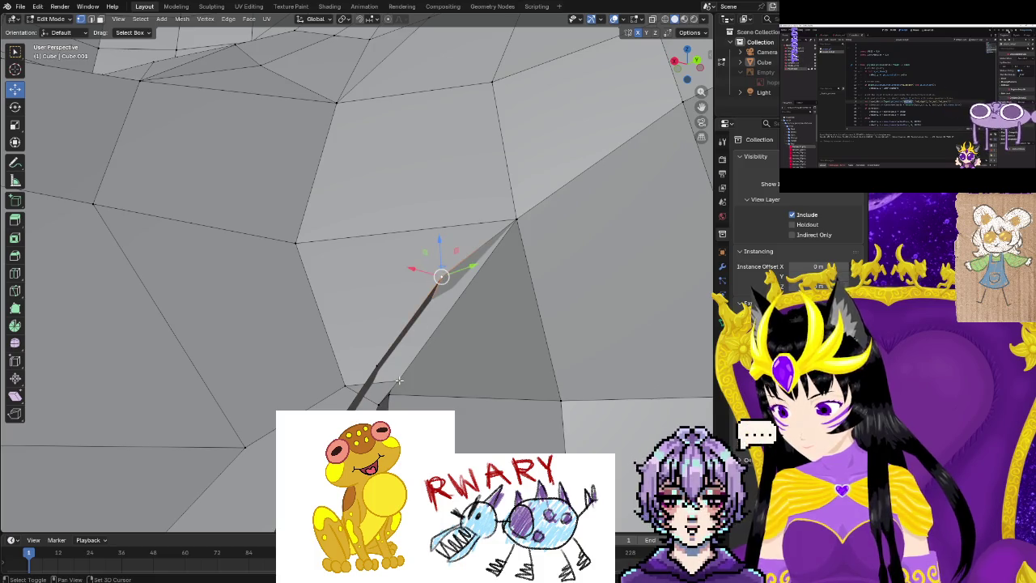
key("m")
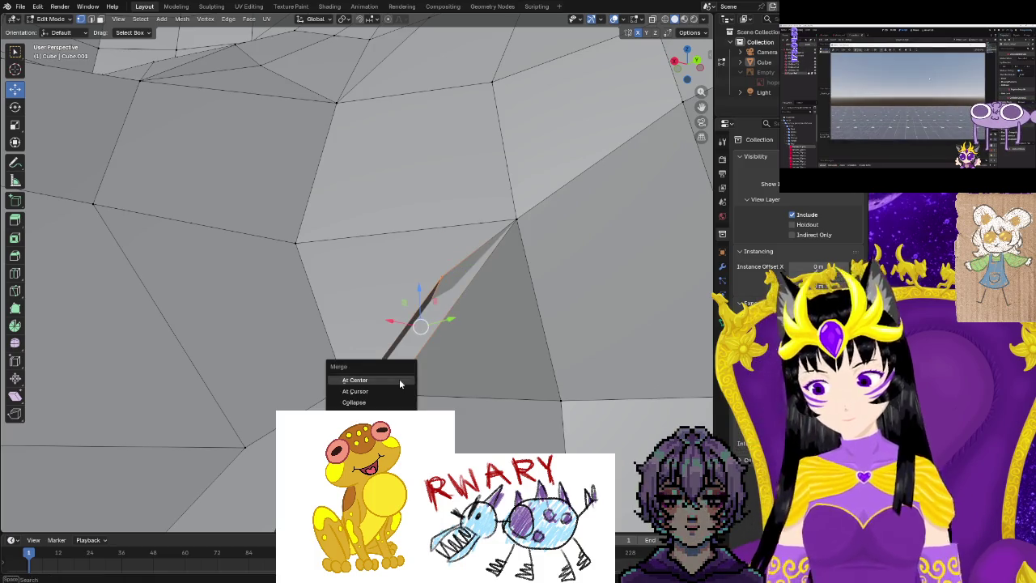
left_click(399, 380)
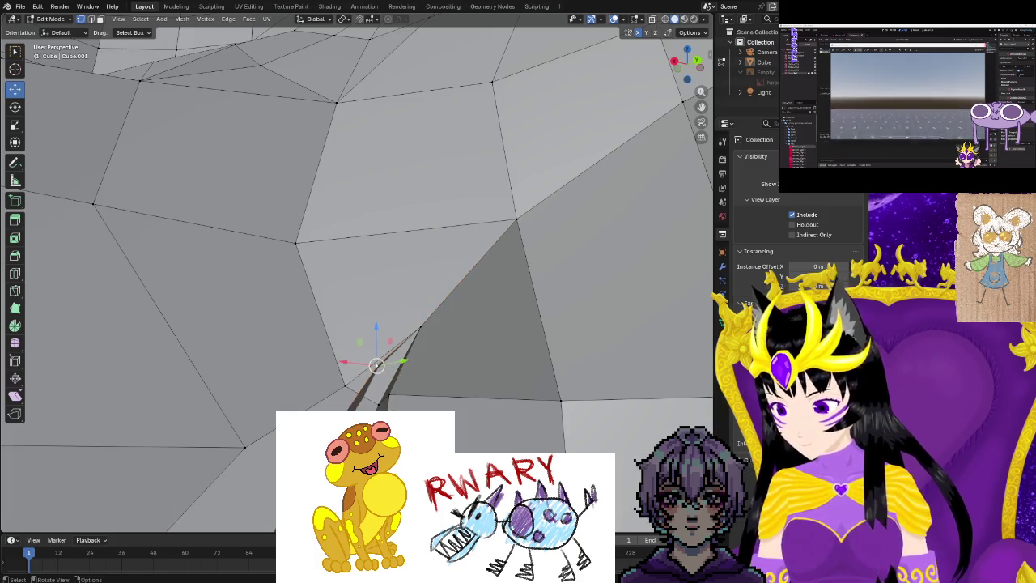
left_click(380, 403, "shift")
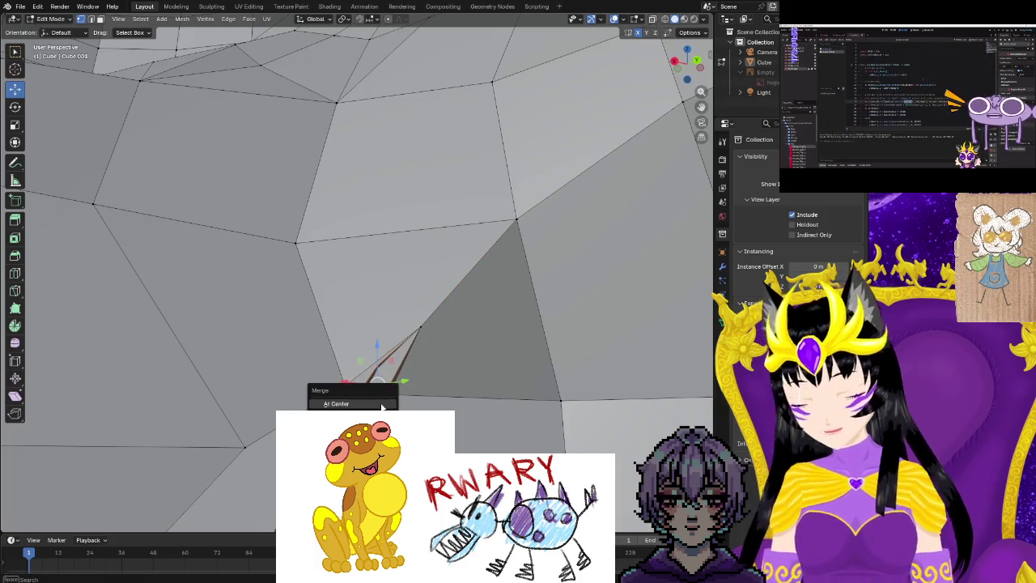
left_click(381, 404)
mouse_move(377, 381)
middle_mouse_down()
mouse_move(456, 330)
mouse_move(421, 358)
middle_mouse_up()
Pull the vertex at the gap's edge down to close the crotch gap.
left_click(421, 358)
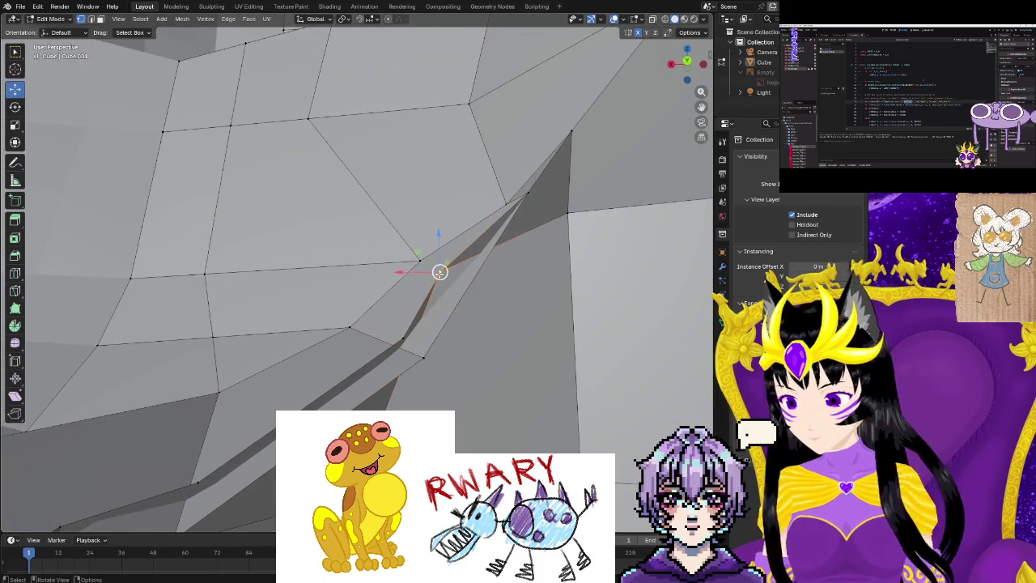
middle_click_drag(440, 271, 443, 327)
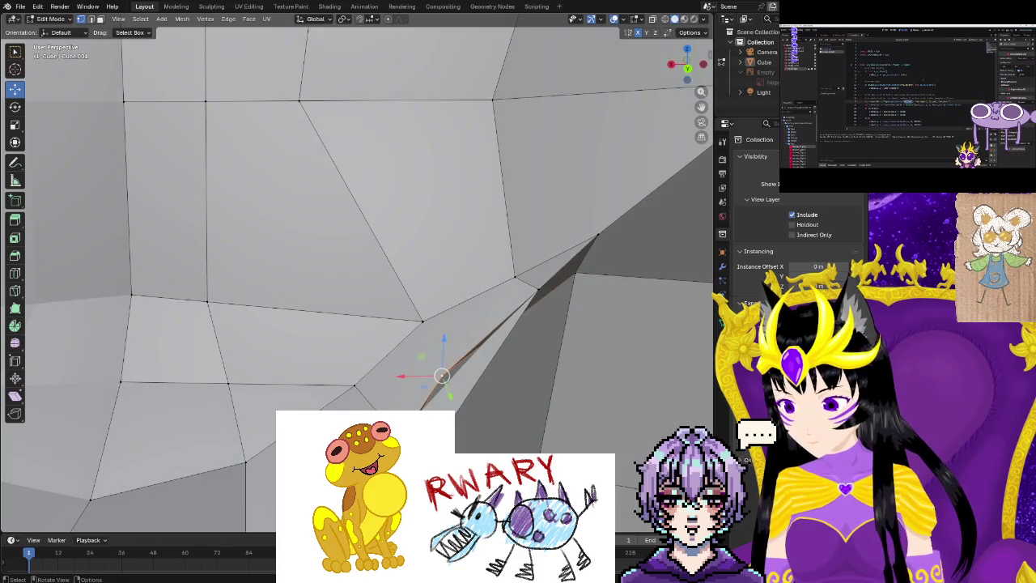
middle_click_drag(441, 375, 443, 353, "shift")
left_click_drag(424, 383, 424, 402)
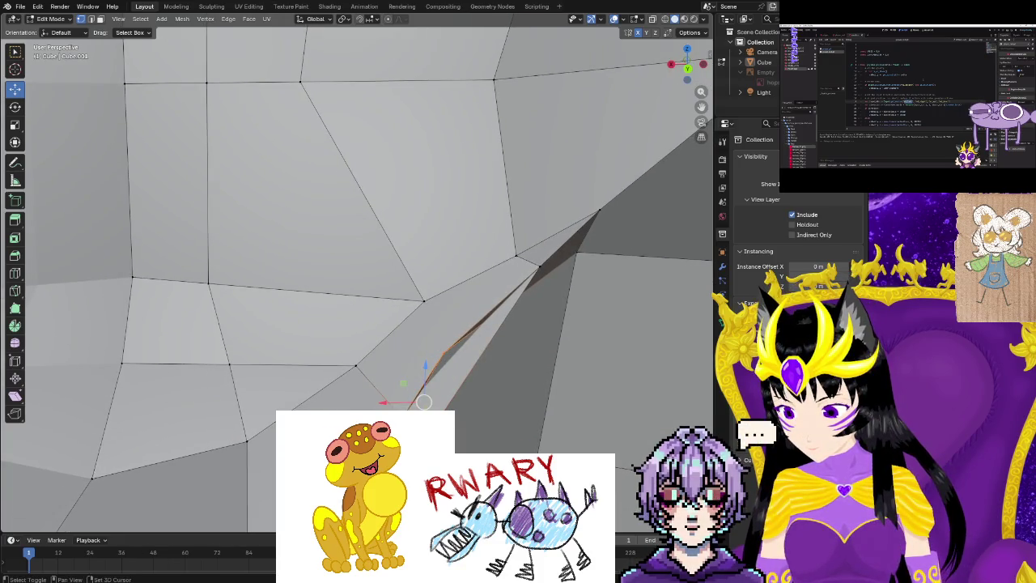
mouse_move(424, 402)
middle_mouse_down()
mouse_move(228, 413)
mouse_move(207, 352)
middle_mouse_up()
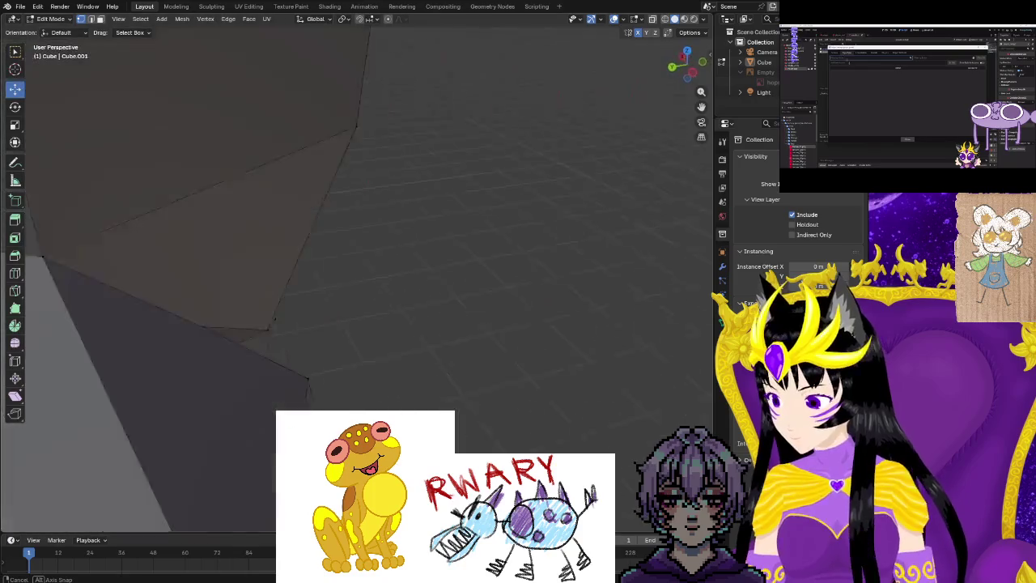
Move a crotch-edge vertex into a better position.
left_click(233, 386)
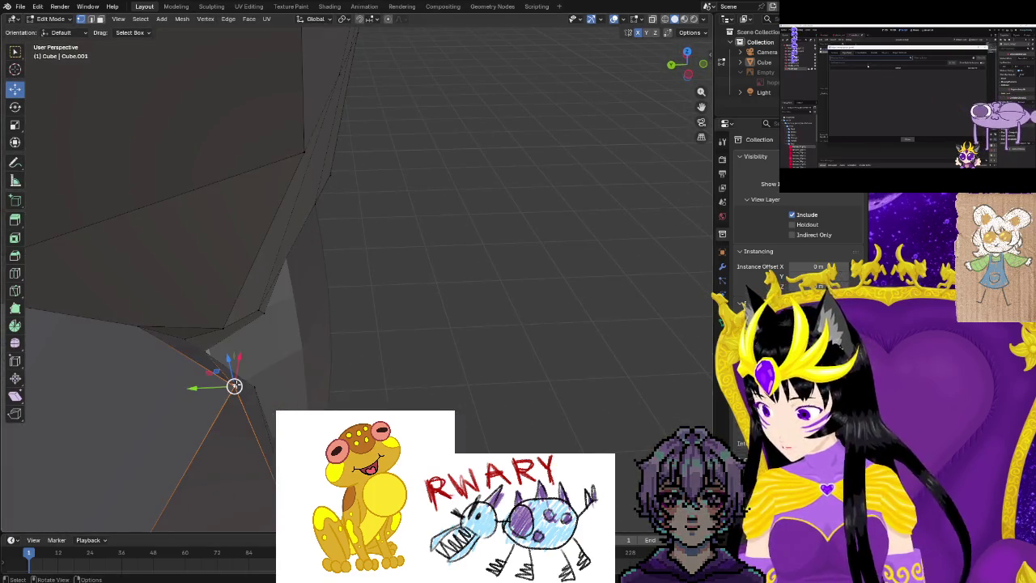
mouse_move(232, 386)
left_mouse_down()
mouse_move(253, 387)
mouse_move(242, 393)
left_mouse_up()
scroll(241, 388, "down", 2)
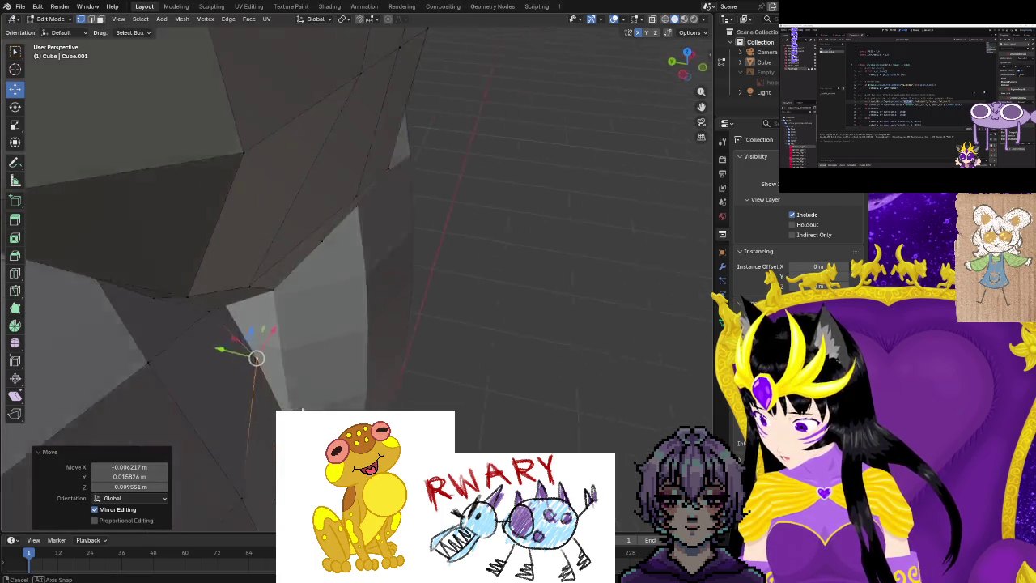
scroll(239, 382, "down", 3)
scroll(235, 377, "down", 2)
middle_click_drag(234, 377, 266, 397)
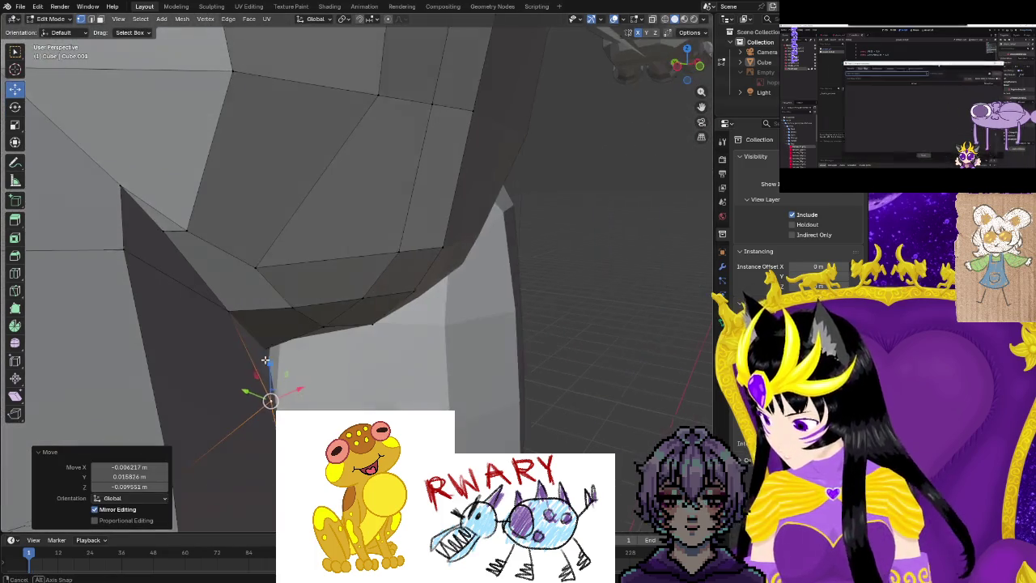
Reposition two hip vertices, shifting the outer hip corner slightly outward.
left_click(121, 249)
left_click_drag(122, 249, 127, 257)
mouse_move(127, 257)
middle_mouse_down()
mouse_move(153, 246)
mouse_move(259, 259)
mouse_move(394, 338)
middle_mouse_up()
left_click(229, 236)
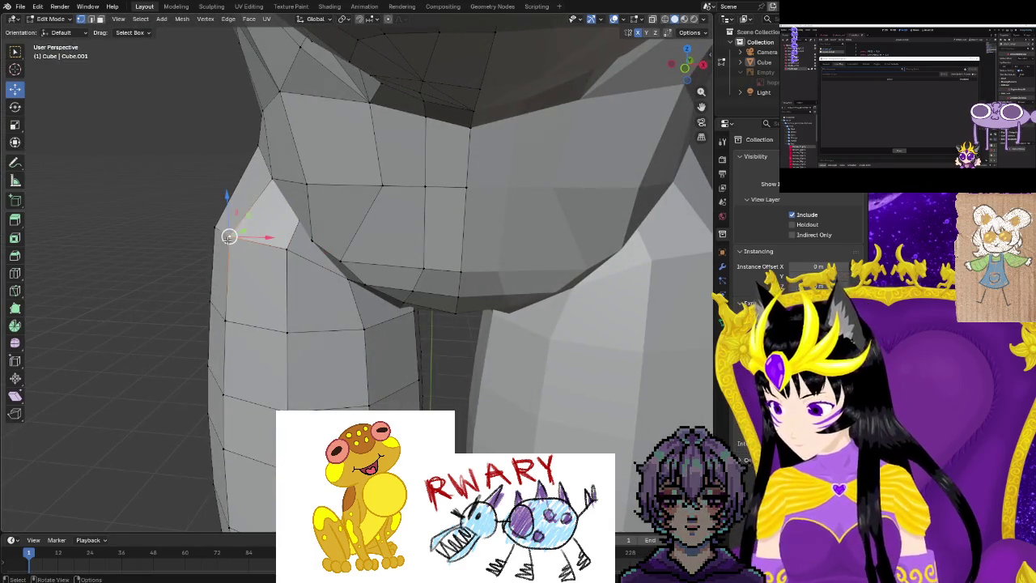
left_click_drag(229, 236, 242, 238)
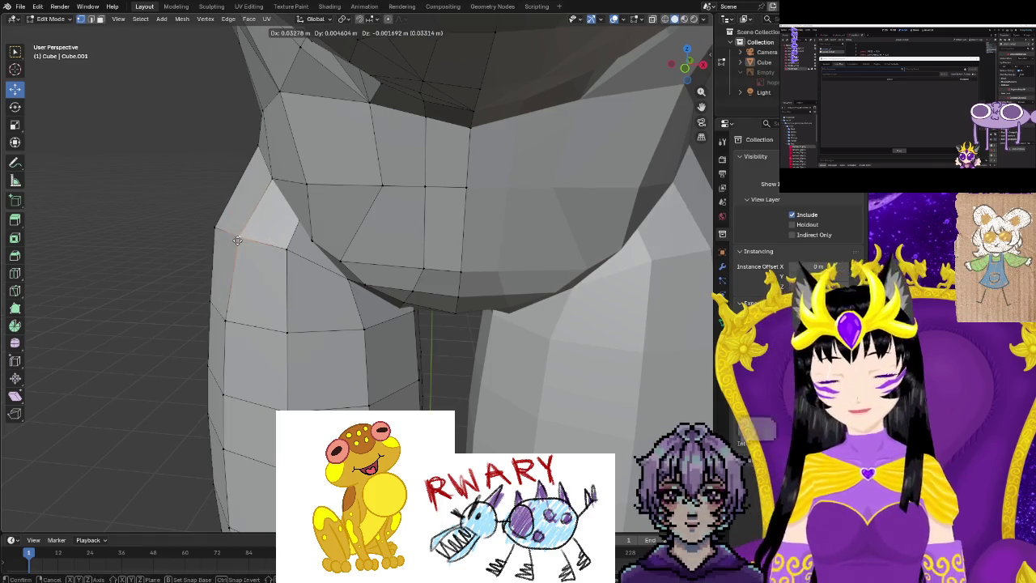
key("g")
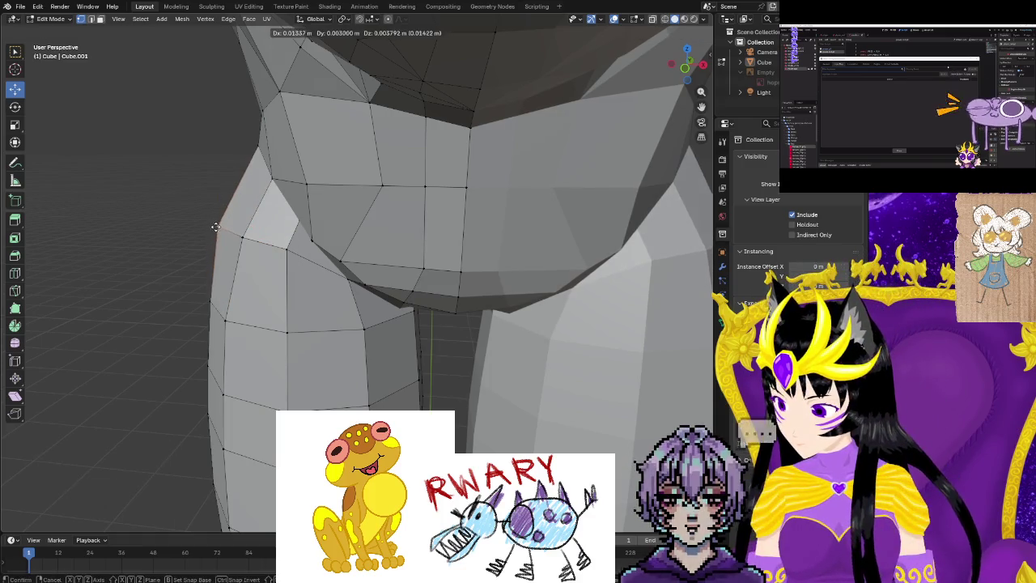
left_click(223, 226)
mouse_move(225, 225)
middle_mouse_down()
mouse_move(507, 351)
mouse_move(562, 407)
mouse_move(437, 365)
mouse_move(223, 348)
mouse_move(13, 278)
middle_mouse_up()
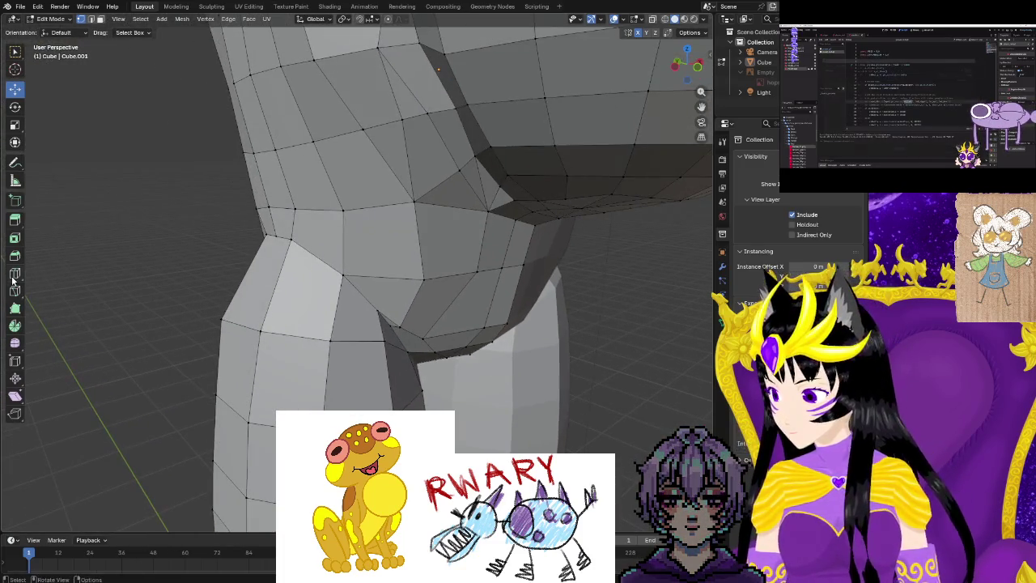
Loop-cut a new edge ring around the upper leg and nudge a loop vertex up and outward.
left_click(247, 361)
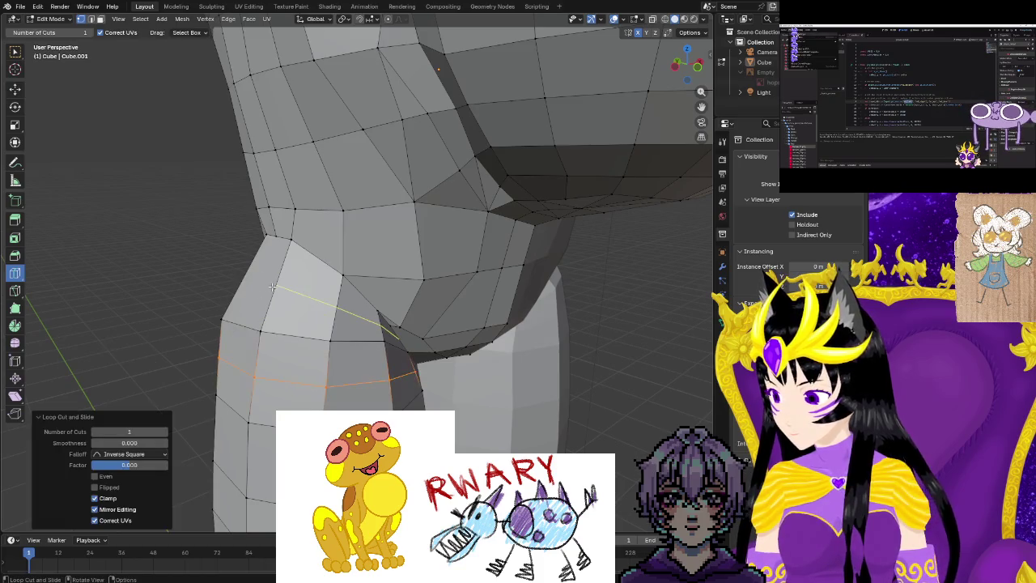
scroll(327, 346, "up", 2)
scroll(328, 346, "up", 5)
scroll(328, 346, "down", 6)
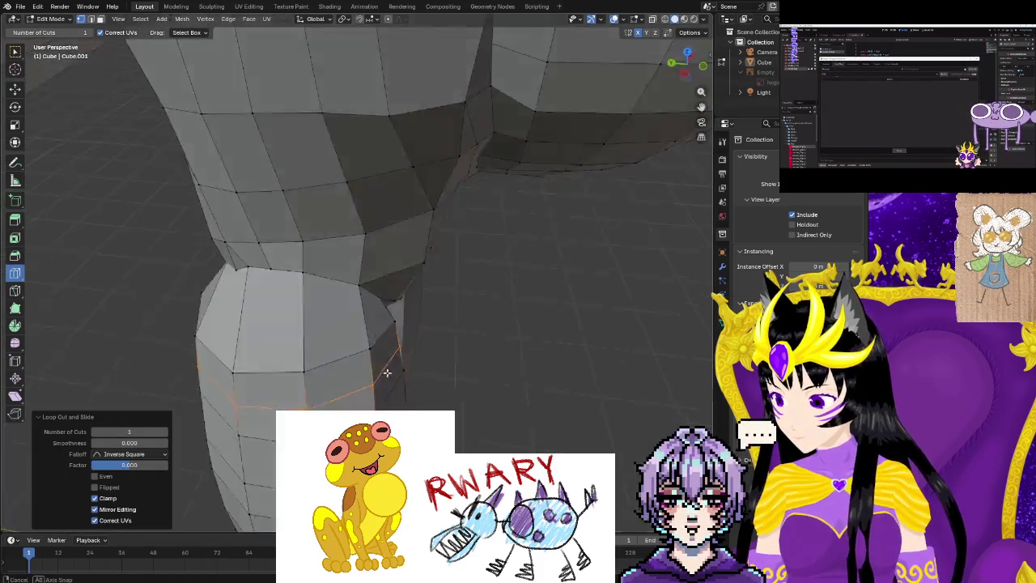
middle_click_drag(356, 321, 284, 326)
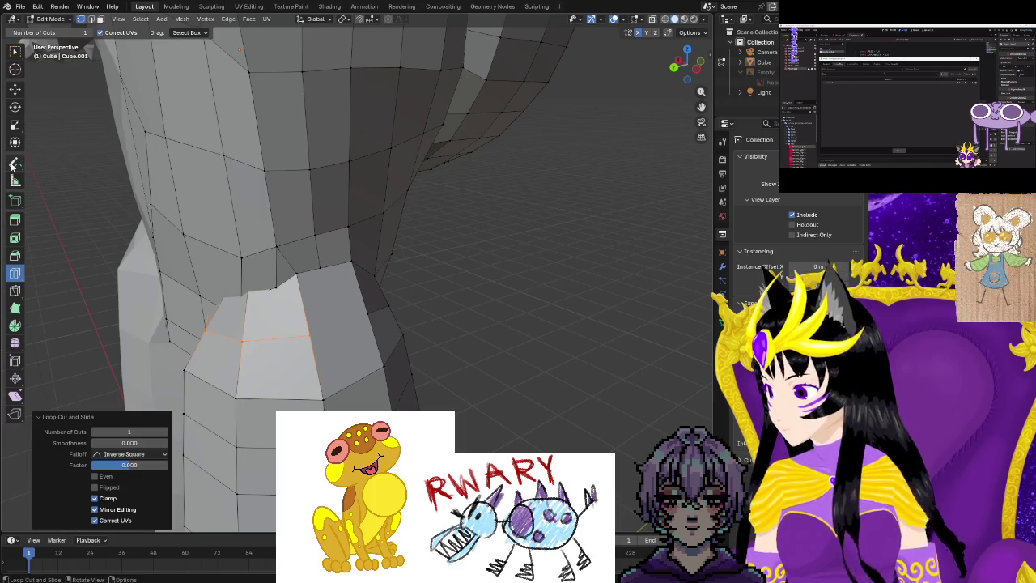
left_click(364, 313)
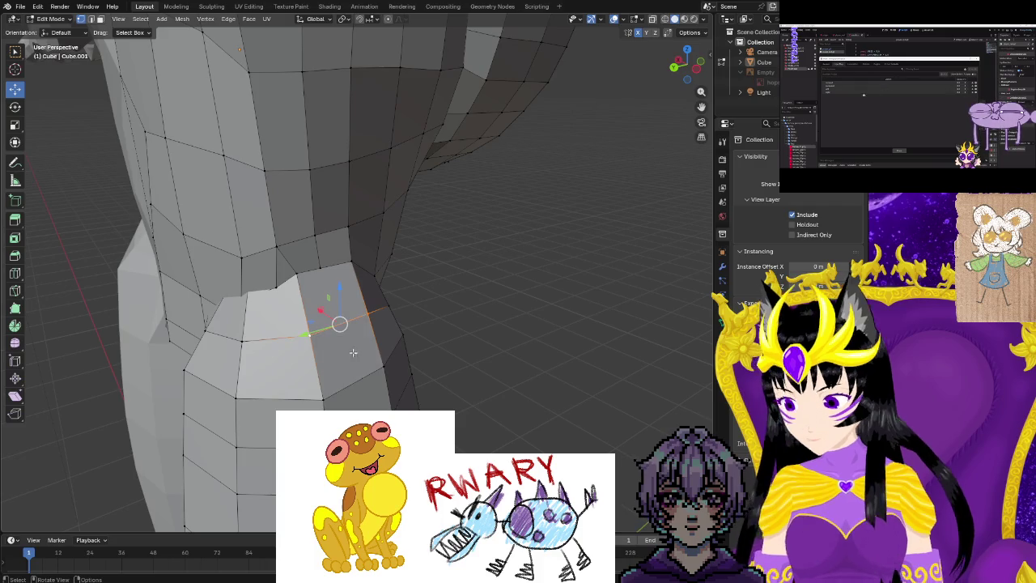
mouse_move(353, 352)
middle_mouse_down()
mouse_move(230, 354)
mouse_move(226, 322)
middle_mouse_up()
mouse_move(226, 318)
left_mouse_down()
mouse_move(250, 273)
mouse_move(276, 277)
left_mouse_up()
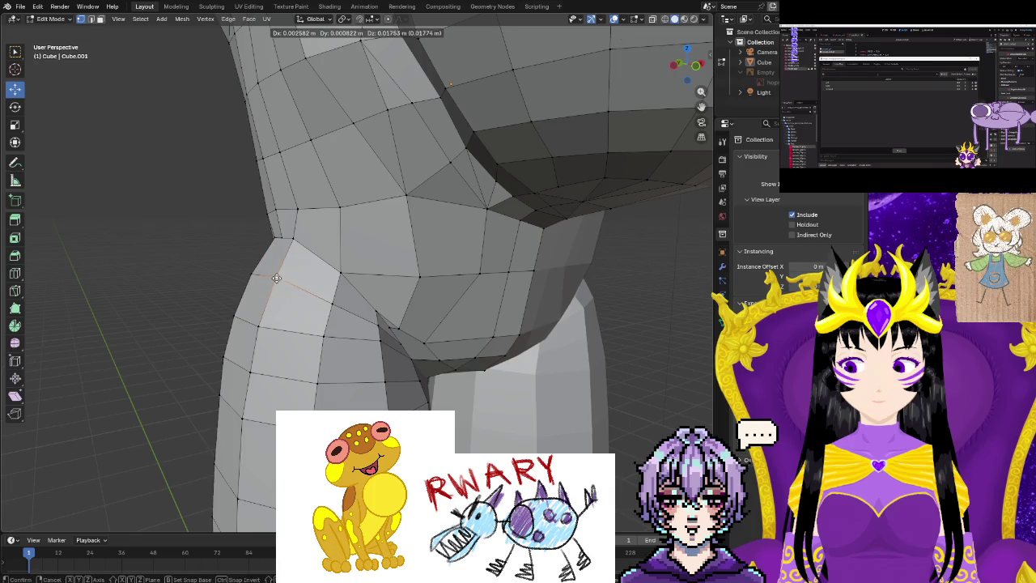
Move four hip vertices with G to smooth the hip curve.
key("g")
left_click(324, 289)
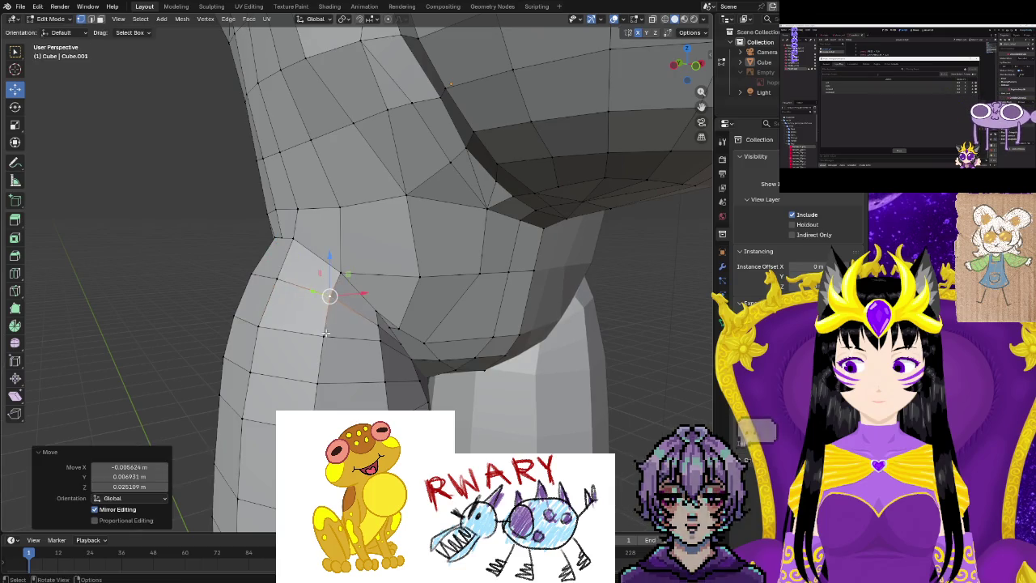
key("g")
left_click(317, 339)
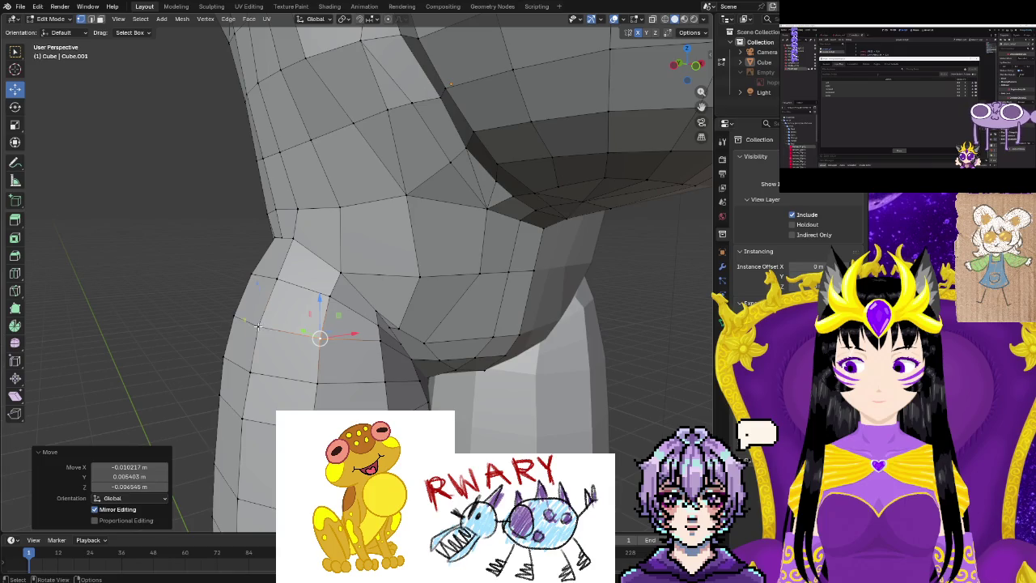
key("g")
left_click(259, 323)
key("g")
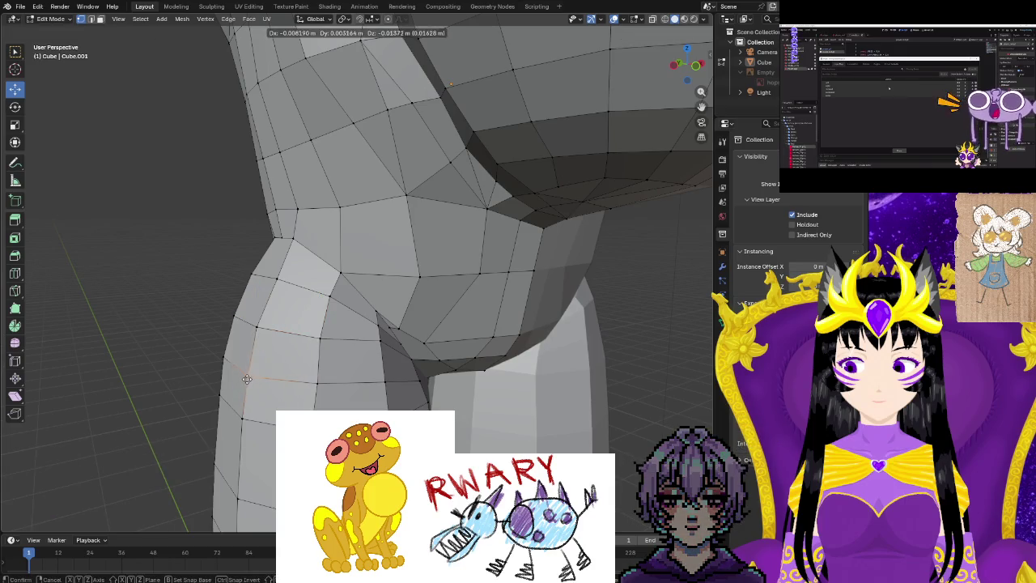
left_click(247, 379)
Reposition the buttock vertex and one under the torso, then zoom out to the whole frog.
key("g")
left_click(307, 381)
key("g")
mouse_move(307, 381)
middle_mouse_down()
mouse_move(282, 374)
mouse_move(336, 346)
middle_mouse_up()
key("g")
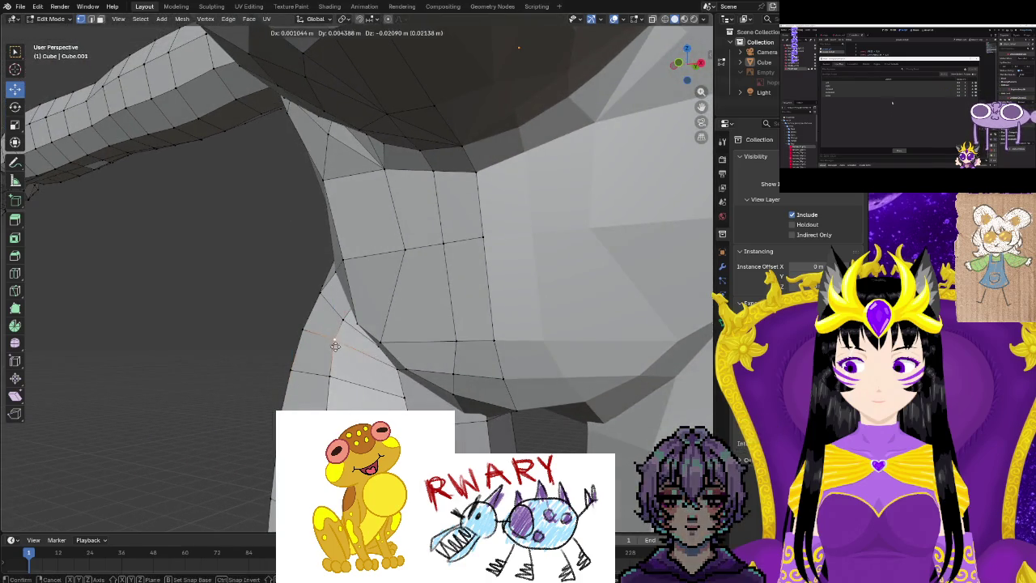
left_click(340, 343)
scroll(548, 446, "down", 5)
middle_click_drag(548, 446, 322, 411)
scroll(476, 438, "down", 3)
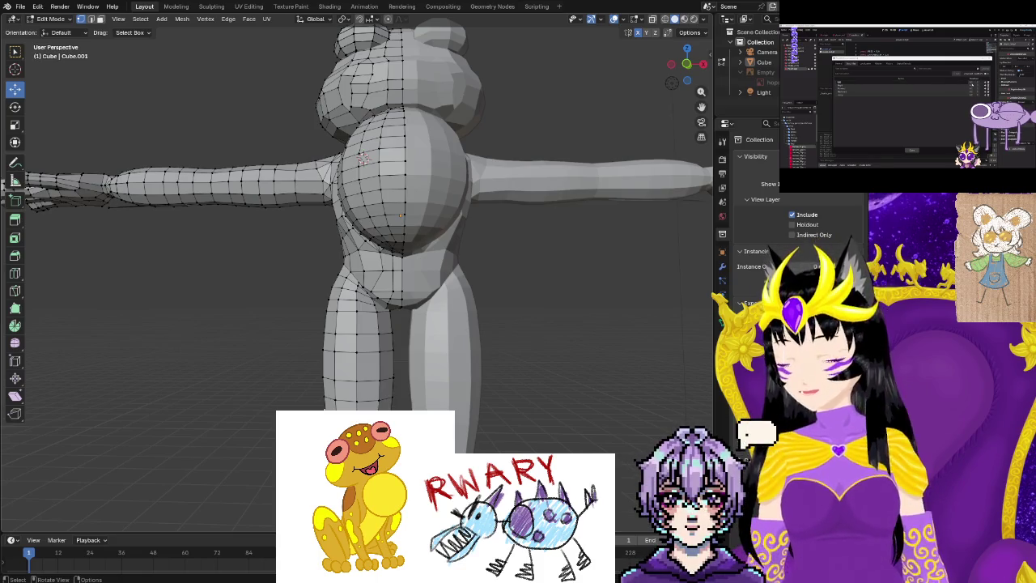
scroll(344, 407, "down", 2)
scroll(344, 407, "up", 5)
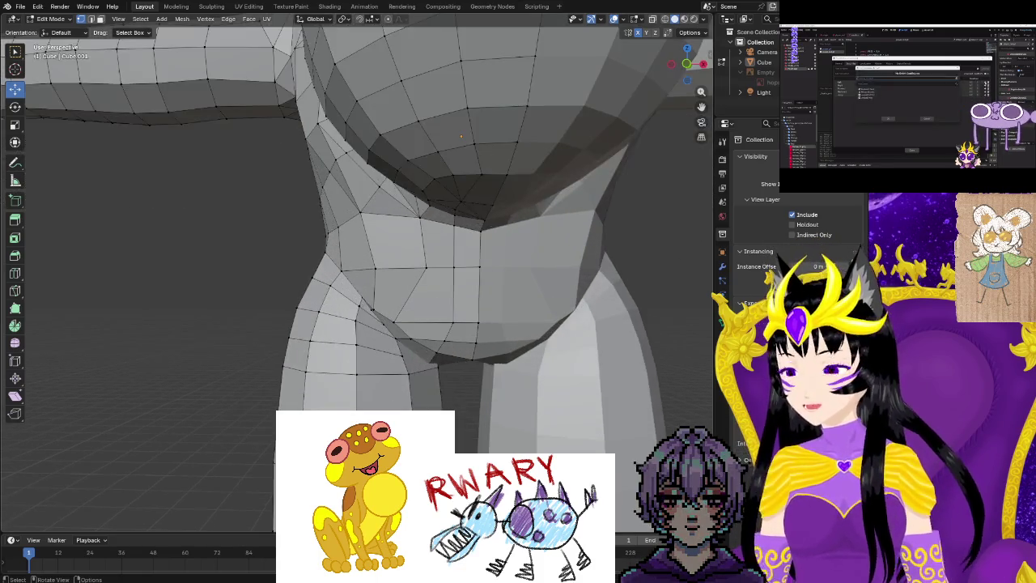
scroll(404, 324, "down", 5)
scroll(389, 227, "up", 2)
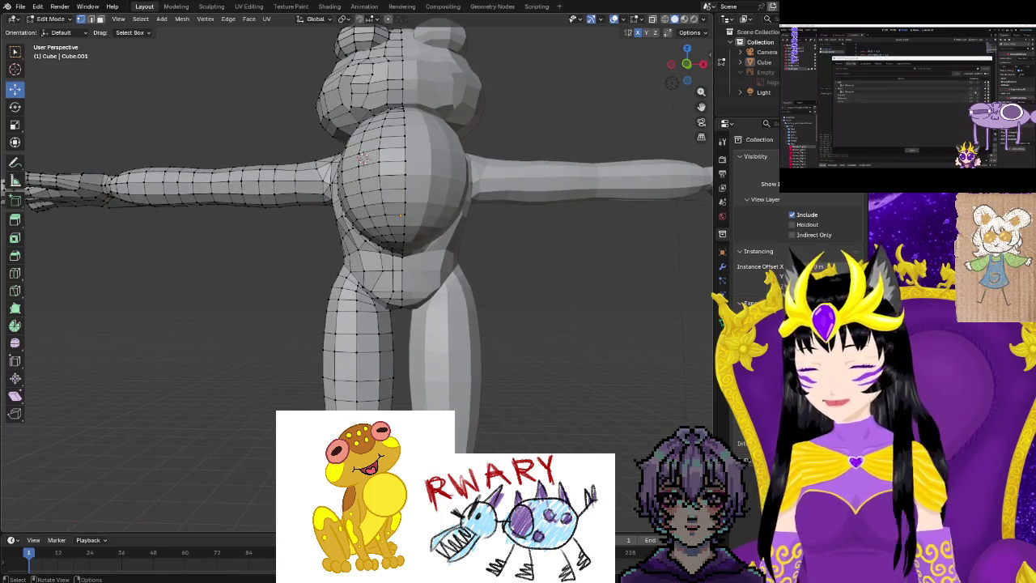
mouse_move(364, 160)
middle_mouse_down()
mouse_move(404, 186)
mouse_move(364, 178)
mouse_move(381, 194)
mouse_move(417, 203)
mouse_move(558, 89)
middle_mouse_up()
scroll(364, 178, "up", 2)
scroll(364, 178, "up", 3)
mouse_move(486, 203)
middle_mouse_down()
mouse_move(439, 261)
mouse_move(343, 286)
mouse_move(357, 349)
mouse_move(353, 329)
mouse_move(278, 359)
mouse_move(300, 410)
mouse_move(201, 423)
mouse_move(407, 208)
mouse_move(356, 244)
mouse_move(299, 201)
middle_mouse_up()
scroll(357, 349, "up", 3)
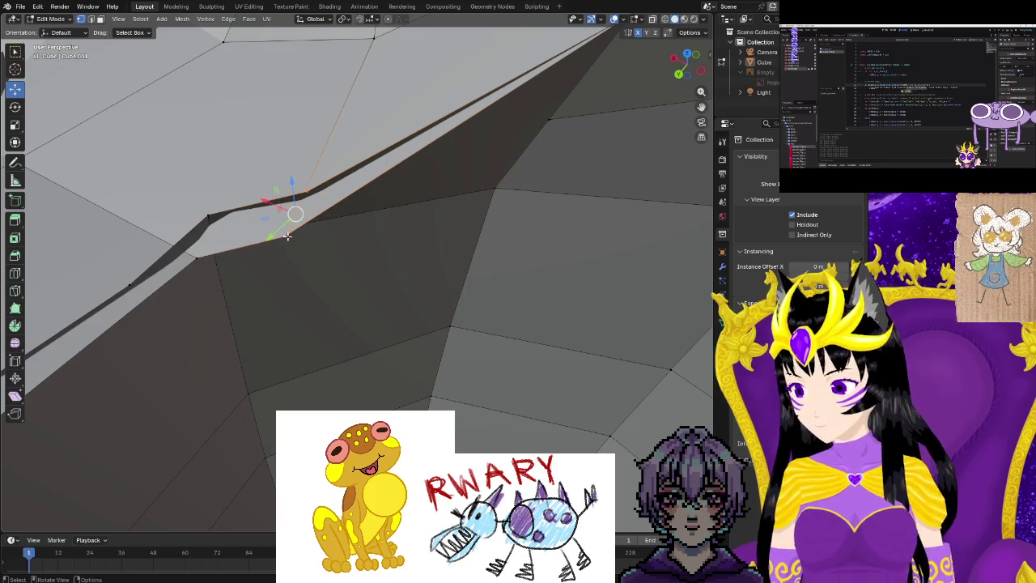
Merge two doubled vertex pairs along the crotch seam at center.
left_click(289, 237)
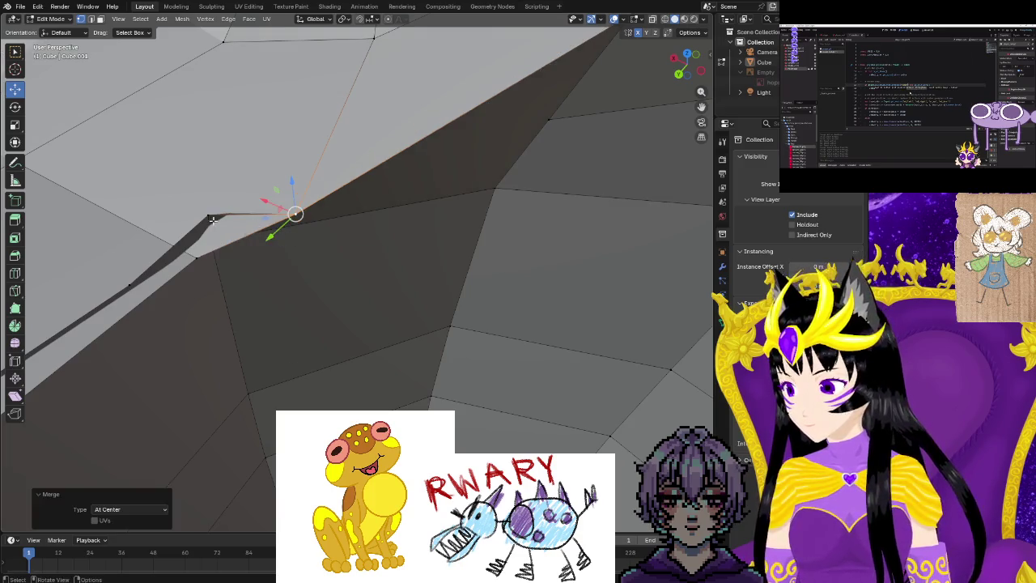
left_click(197, 259)
key("m")
key("Escape")
left_click(197, 259, "shift")
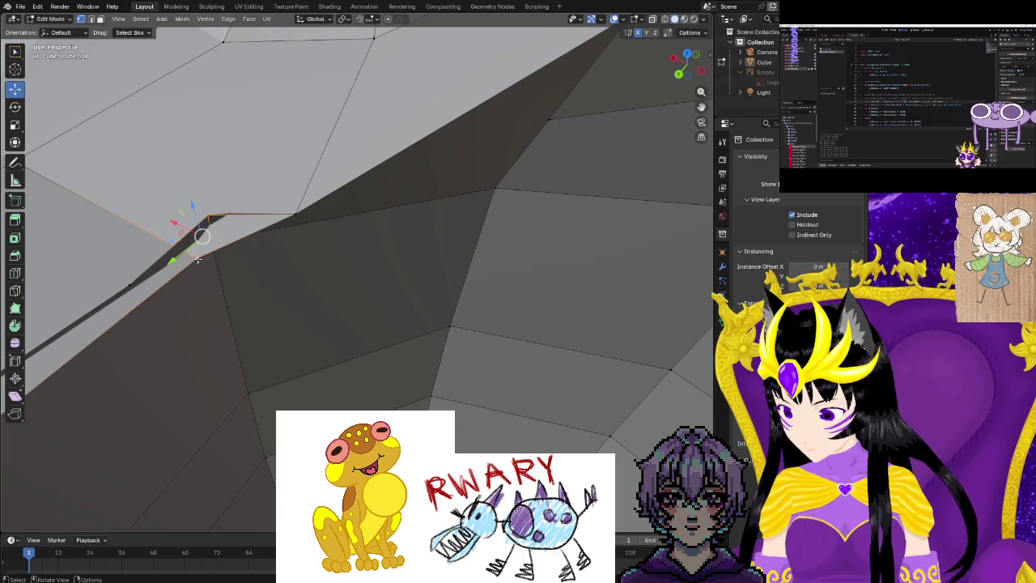
left_click(199, 260)
middle_click_drag(207, 269, 69, 245)
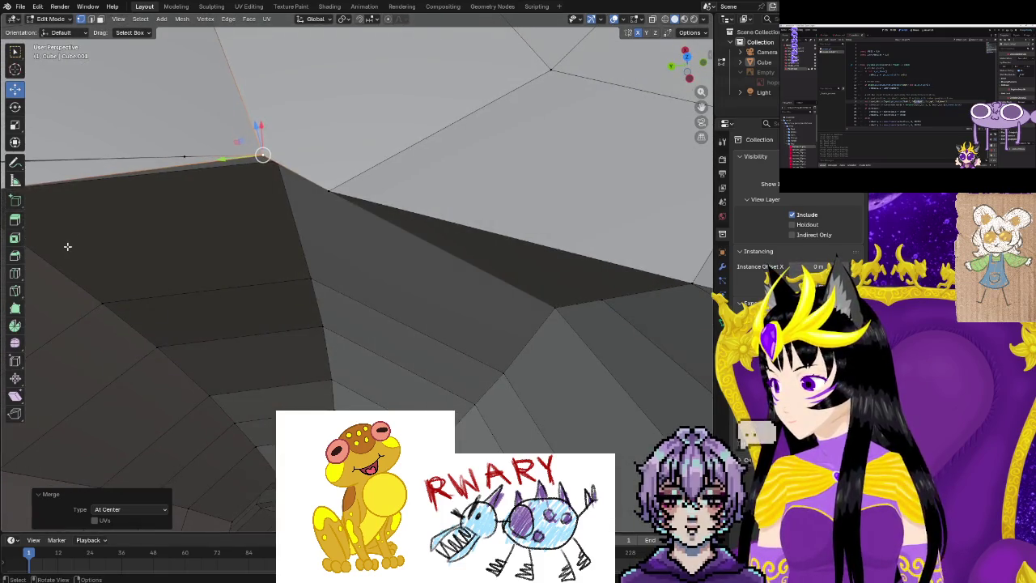
left_click(70, 245)
mouse_move(86, 238)
middle_mouse_down()
mouse_move(125, 265)
mouse_move(318, 311)
middle_mouse_up()
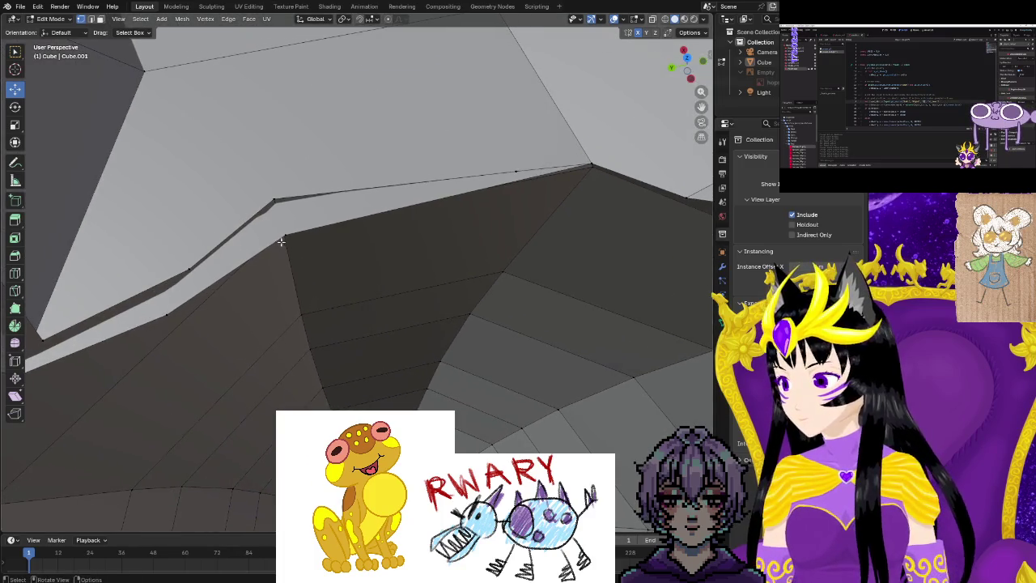
Merge the pair across the hip gap at center and dissolve the stray vertex near the leg opening.
left_click(272, 199)
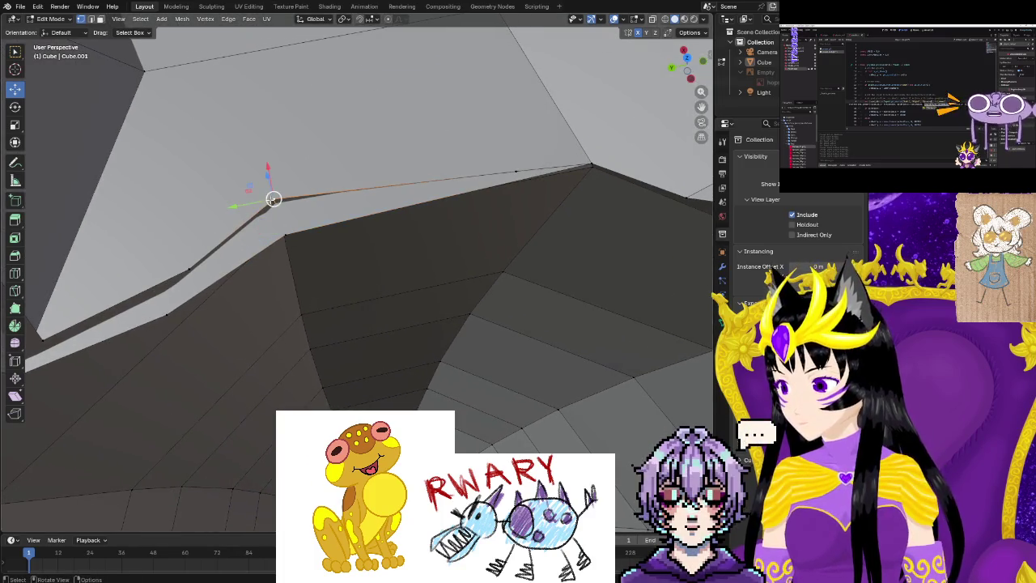
left_click(282, 235, "shift")
key("m")
left_click(285, 236)
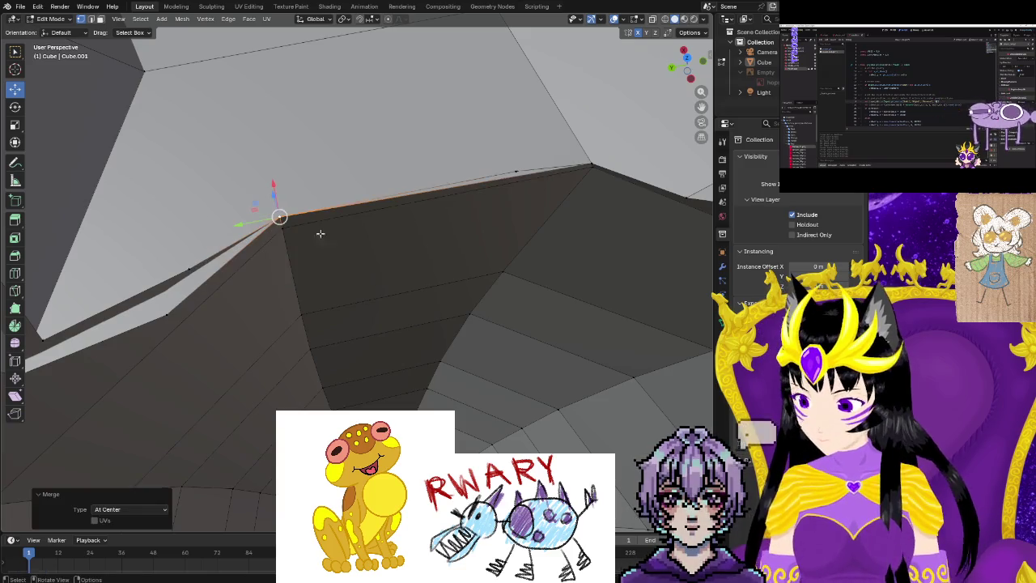
left_click(509, 171)
middle_click_drag(509, 171, 540, 235)
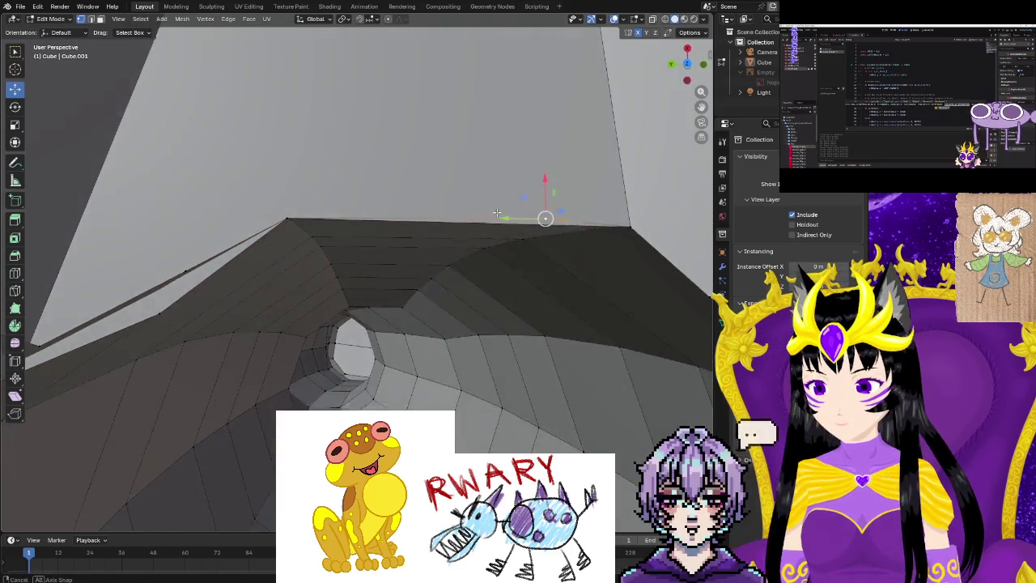
right_click(539, 236)
left_click(510, 382)
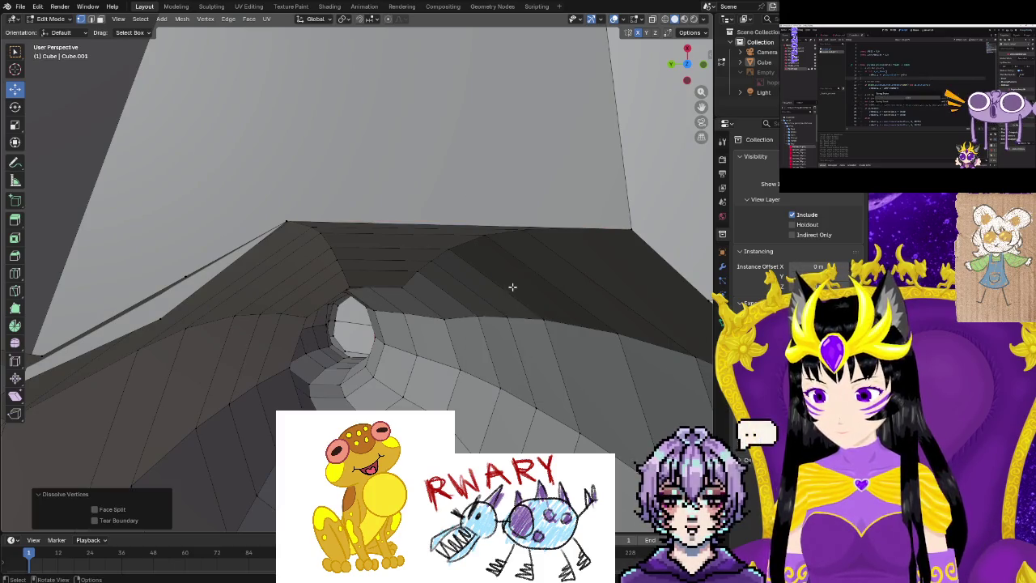
Merge three more vertex pairs along the leg seam at center.
scroll(511, 284, "up", 5)
mouse_move(496, 215)
middle_mouse_down()
mouse_move(496, 198)
mouse_move(248, 208)
mouse_move(358, 289)
mouse_move(342, 273)
middle_mouse_up()
left_click(308, 281)
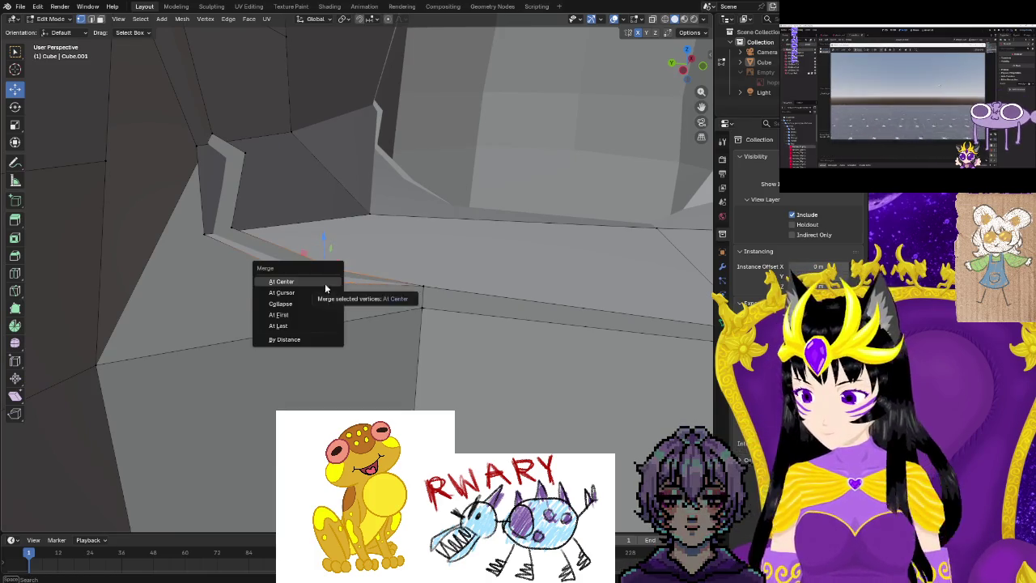
left_click(318, 282)
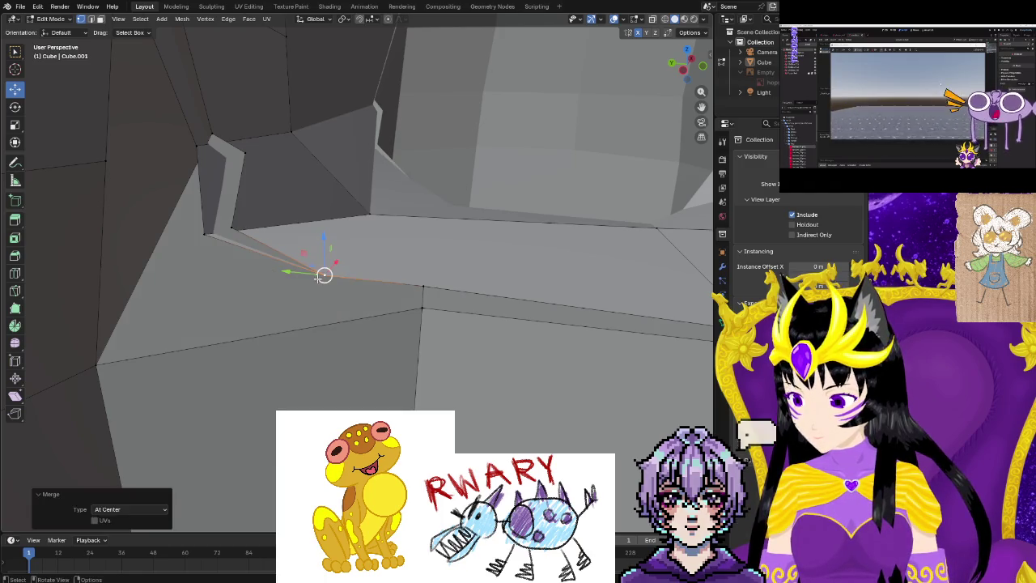
middle_click_drag(318, 281, 232, 232)
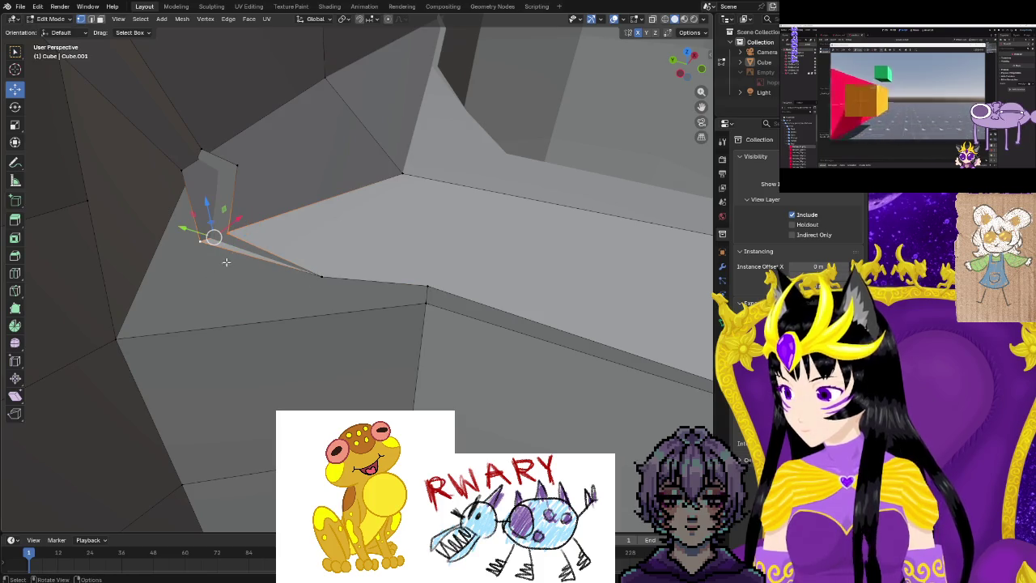
key("m")
left_click(227, 261)
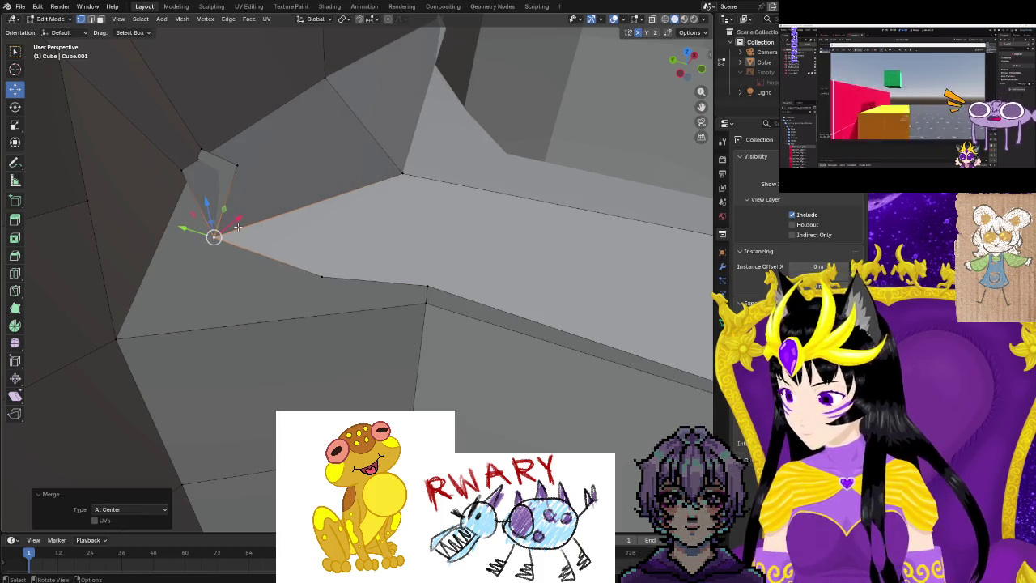
middle_click_drag(236, 228, 241, 237)
left_click(228, 211, "shift")
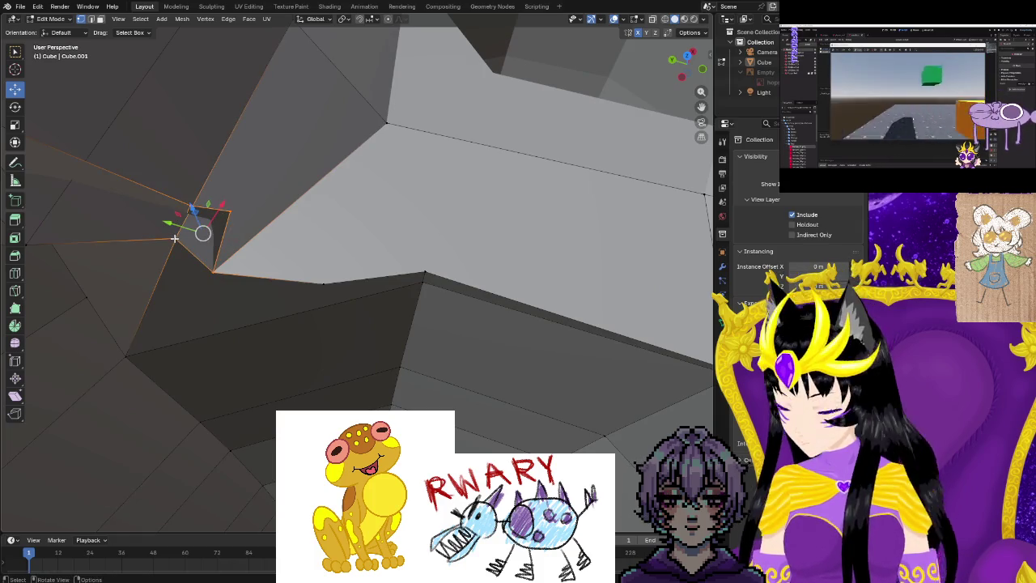
key("m")
left_click(174, 239)
mouse_move(175, 238)
middle_mouse_down()
mouse_move(249, 272)
mouse_move(329, 248)
mouse_move(347, 231)
mouse_move(268, 326)
mouse_move(292, 288)
mouse_move(582, 342)
mouse_move(550, 243)
mouse_move(214, 320)
mouse_move(259, 302)
mouse_move(267, 348)
middle_mouse_up()
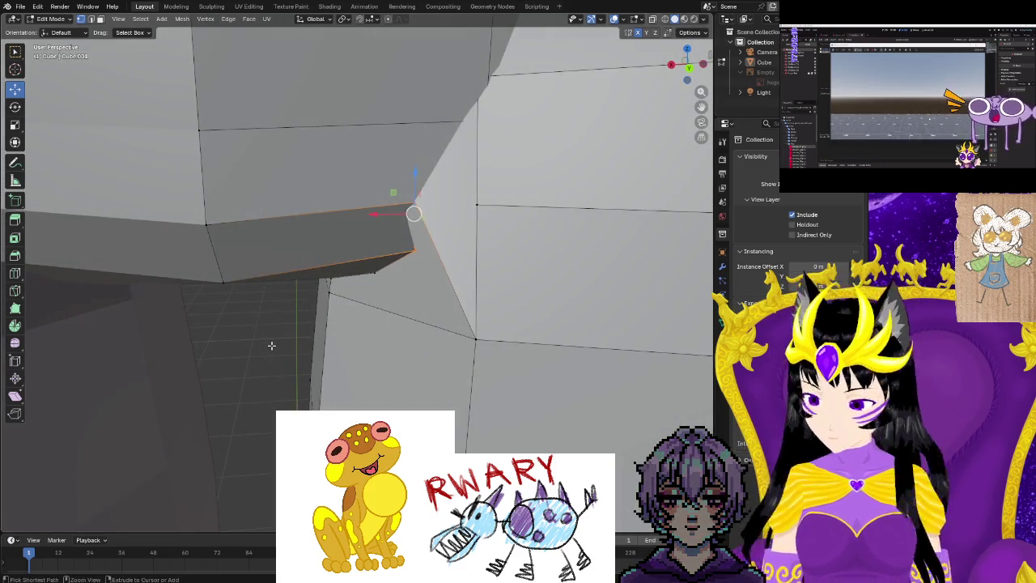
Undo the last merge, move a hip vertex up, and join two vertices with a new edge.
key("ctrl+z")
middle_click_drag(356, 311, 378, 271)
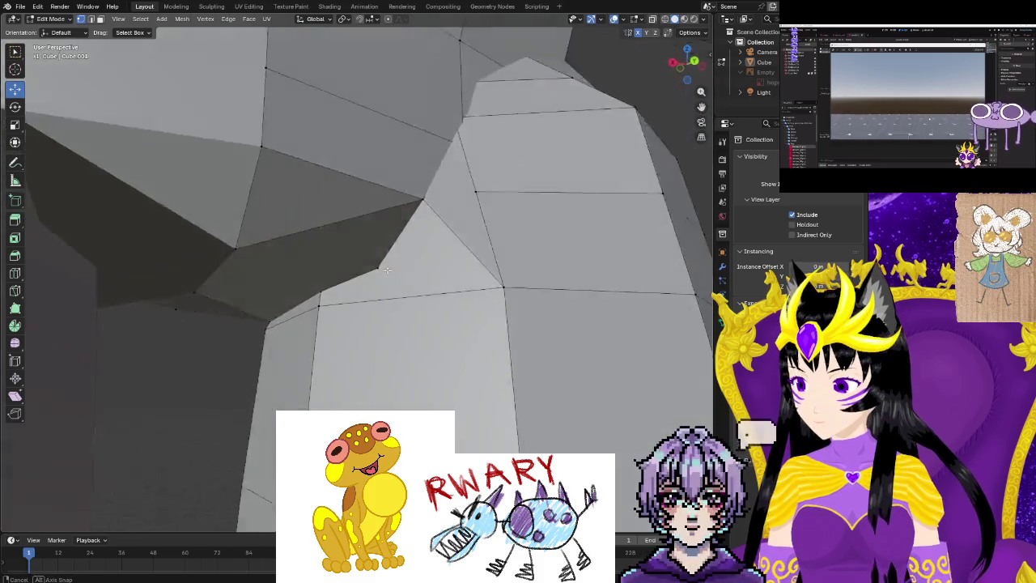
left_click_drag(374, 271, 362, 276)
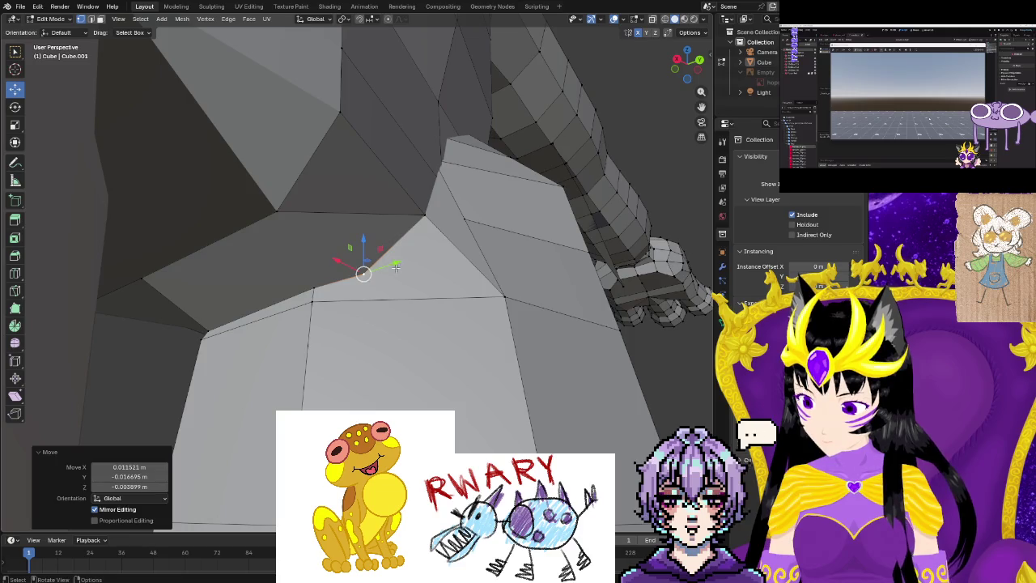
middle_click_drag(362, 276, 421, 194)
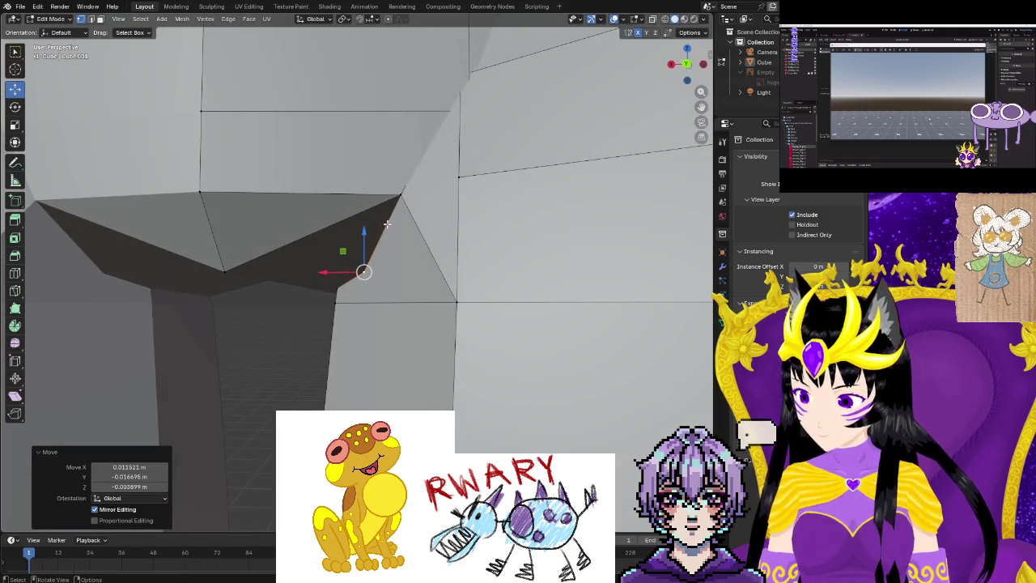
middle_click_drag(387, 224, 318, 218)
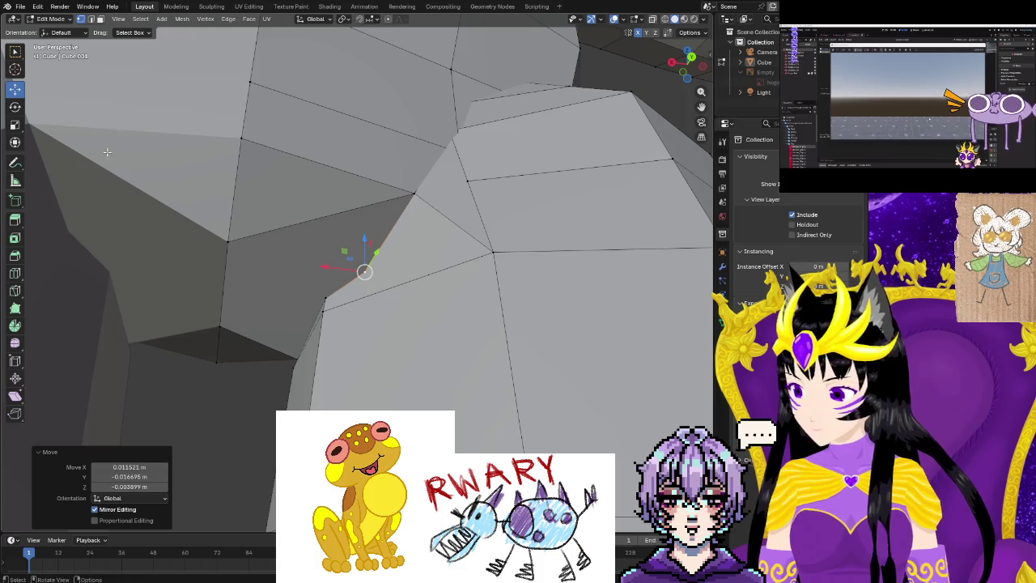
left_click(225, 241, "shift")
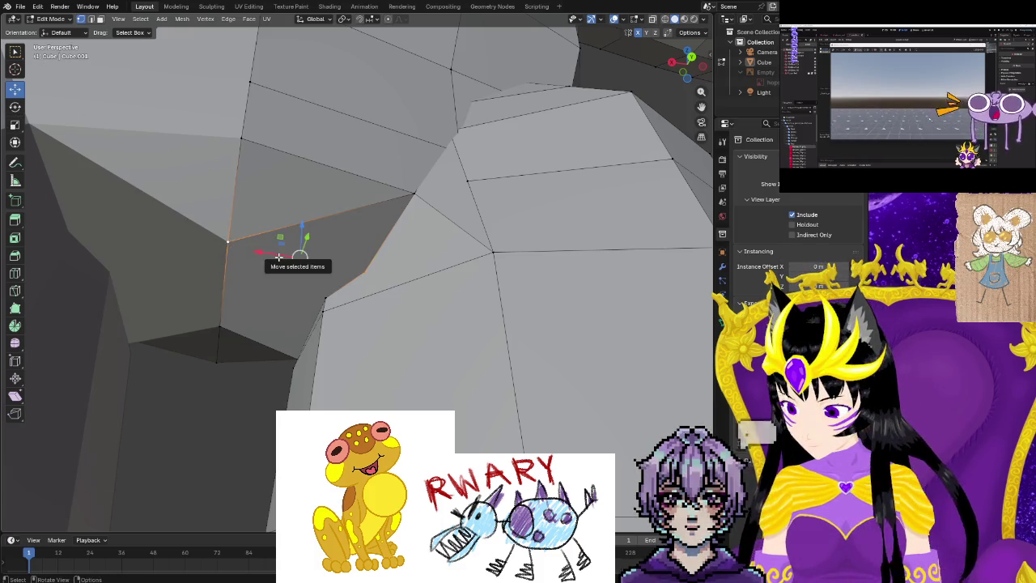
key("j")
middle_click_drag(360, 265, 369, 246)
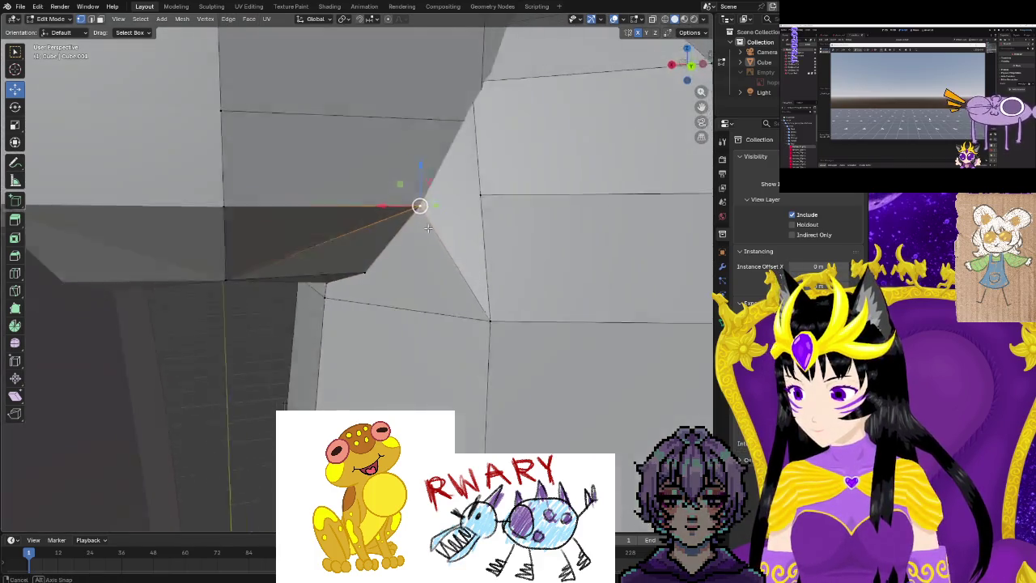
mouse_move(410, 192)
middle_mouse_down()
mouse_move(273, 202)
mouse_move(428, 294)
mouse_move(445, 283)
middle_mouse_up()
Merge a buttock vertex pair at center, redo the undone edit, and select a face-corner vertex.
left_click(447, 217)
left_click(465, 158, "shift")
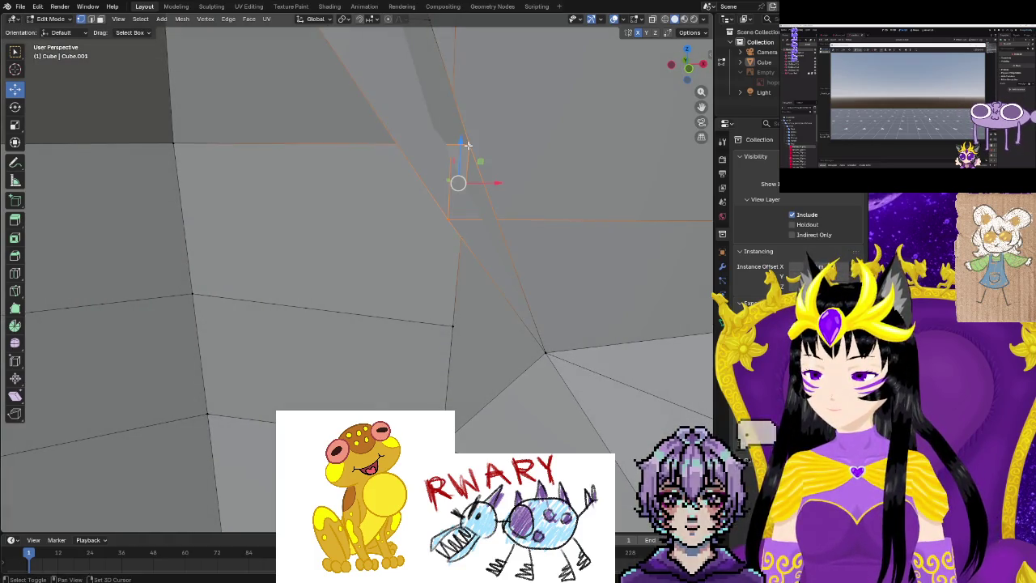
key("m")
left_click(457, 203)
middle_click_drag(442, 203, 254, 175)
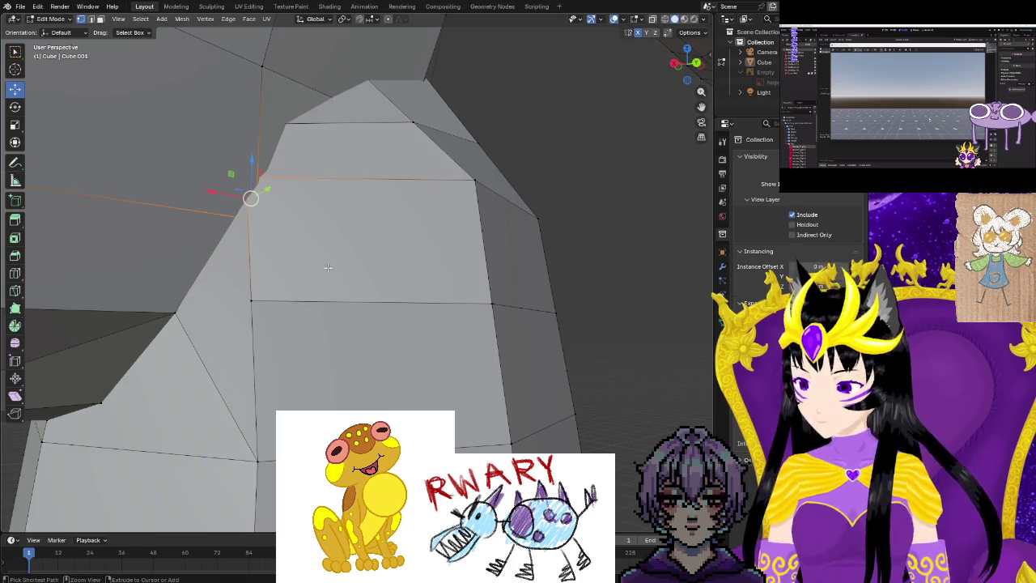
key("ctrl+shift+z")
mouse_move(280, 244)
middle_mouse_down()
mouse_move(314, 221)
mouse_move(461, 285)
middle_mouse_up()
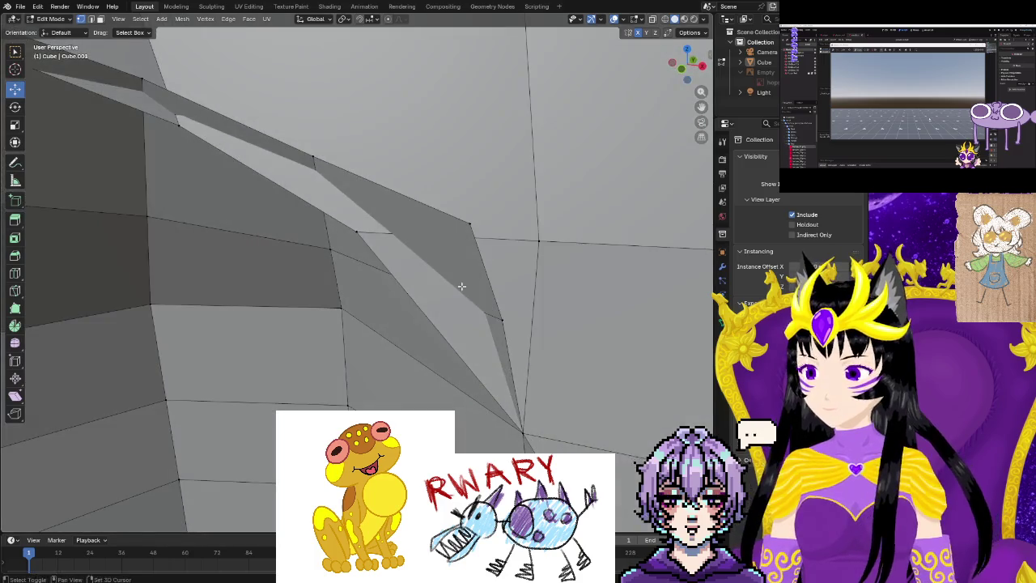
left_click(470, 225)
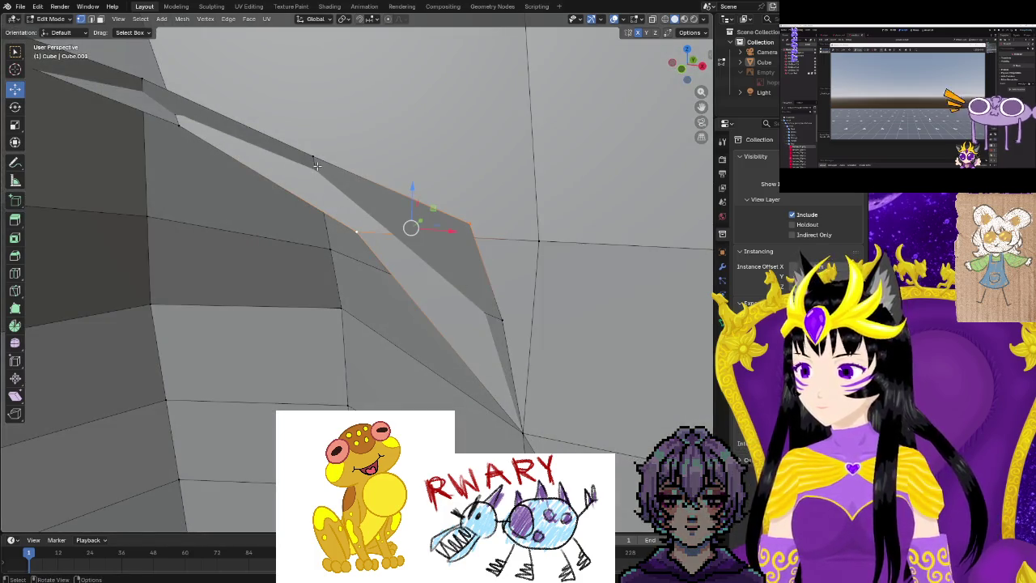
key("m")
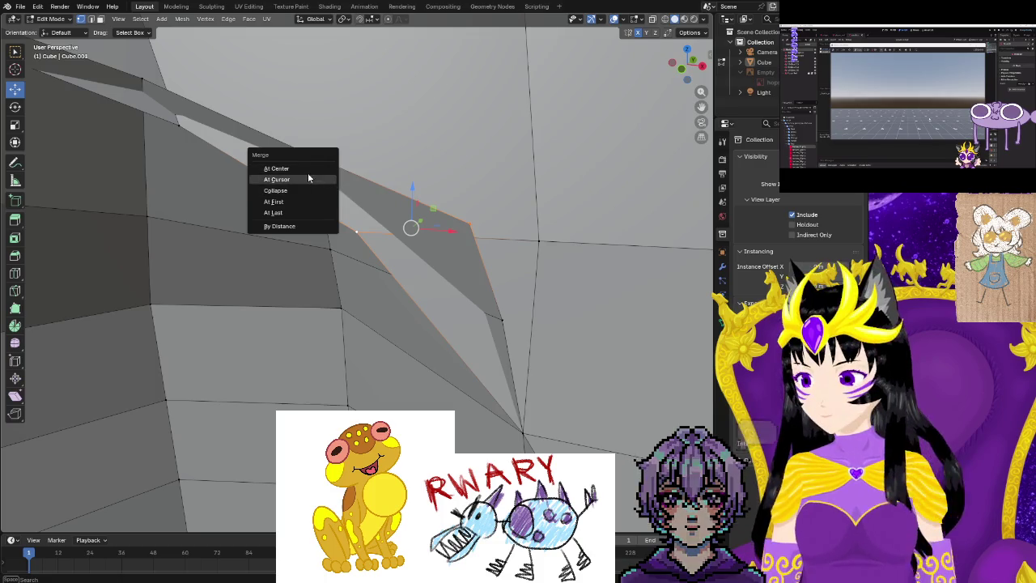
left_click(302, 169)
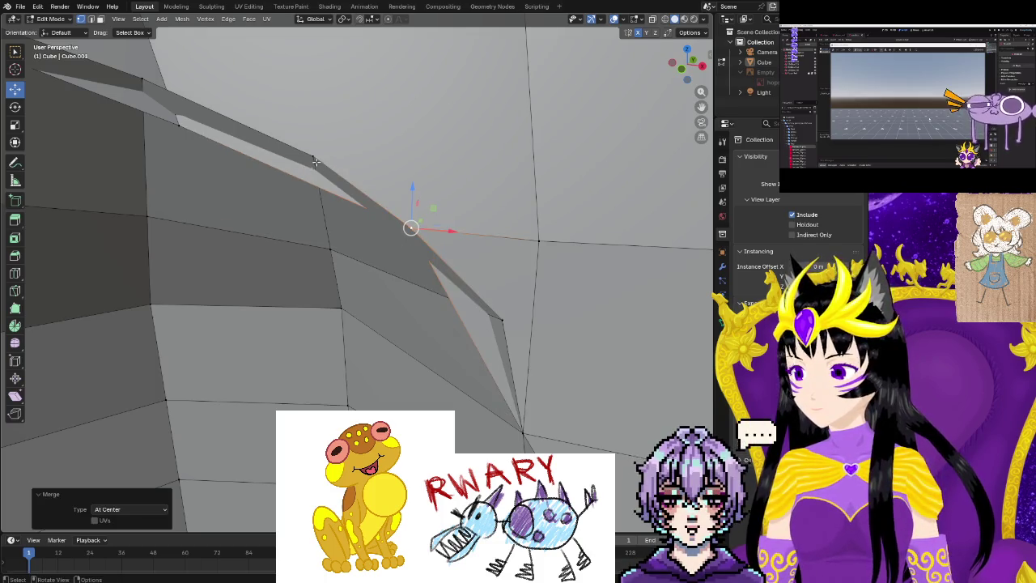
left_click(316, 162)
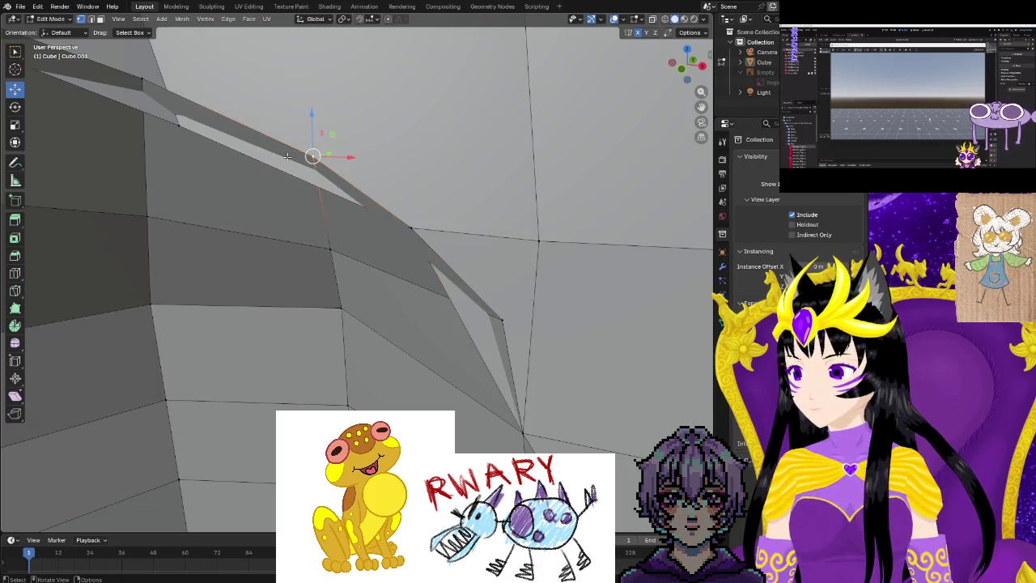
left_click(181, 123, "shift")
key("m")
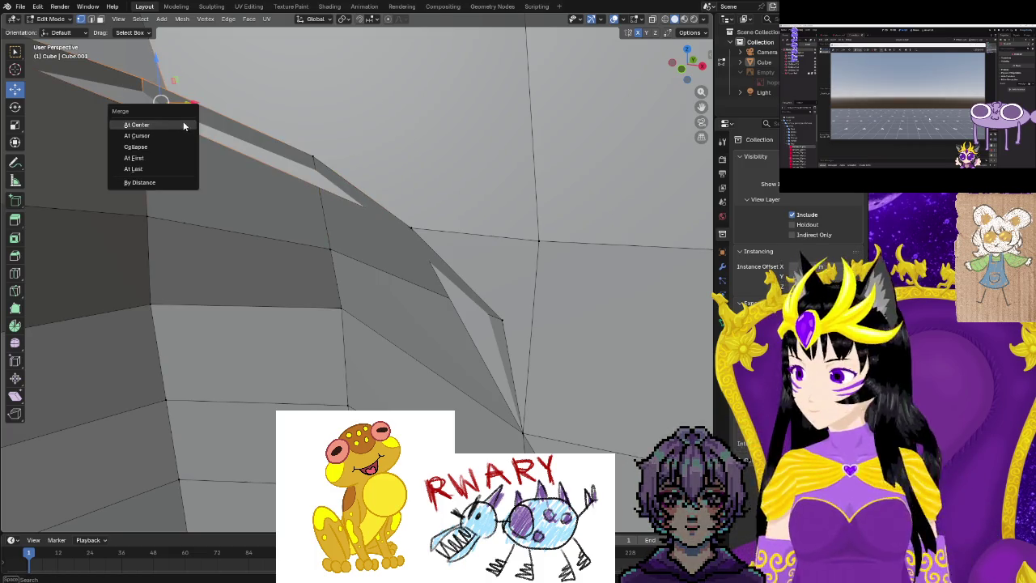
left_click(183, 123)
mouse_move(165, 197)
middle_mouse_down()
mouse_move(148, 213)
mouse_move(120, 187)
mouse_move(120, 164)
mouse_move(248, 260)
mouse_move(366, 279)
mouse_move(334, 343)
mouse_move(295, 316)
middle_mouse_up()
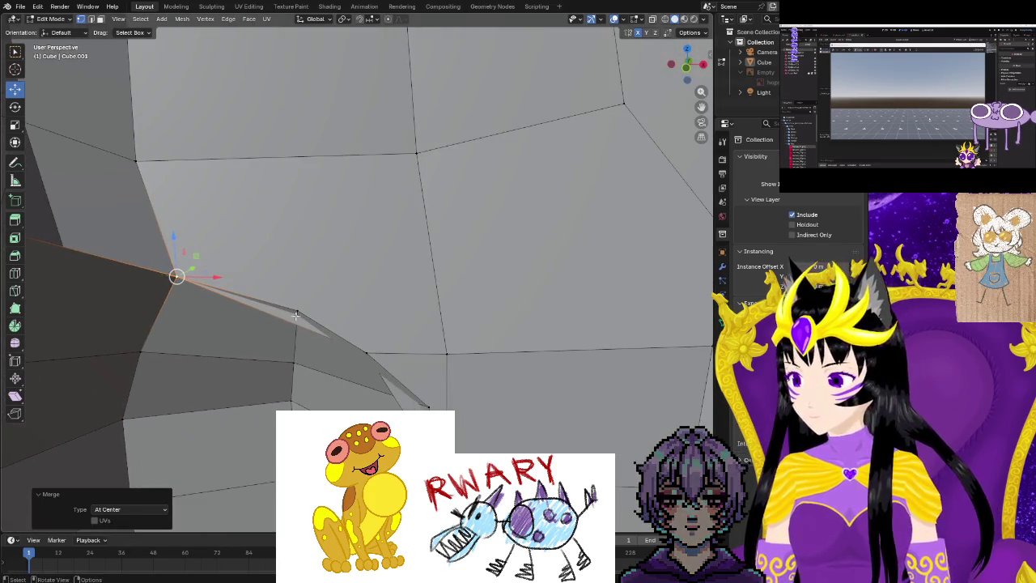
left_click(368, 351)
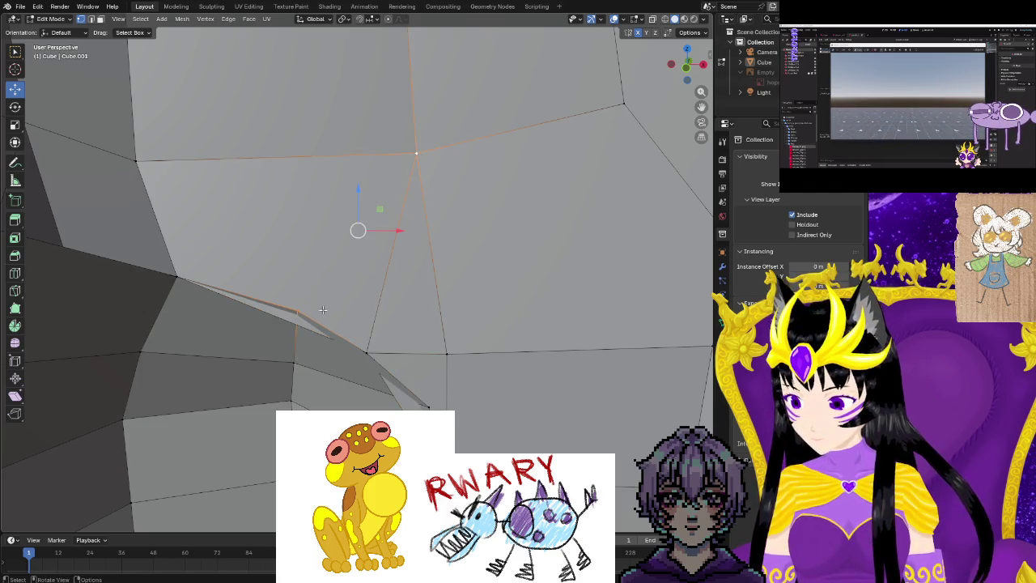
key("j")
key("alt+a")
mouse_move(327, 271)
middle_mouse_down()
mouse_move(262, 307)
mouse_move(297, 300)
middle_mouse_up()
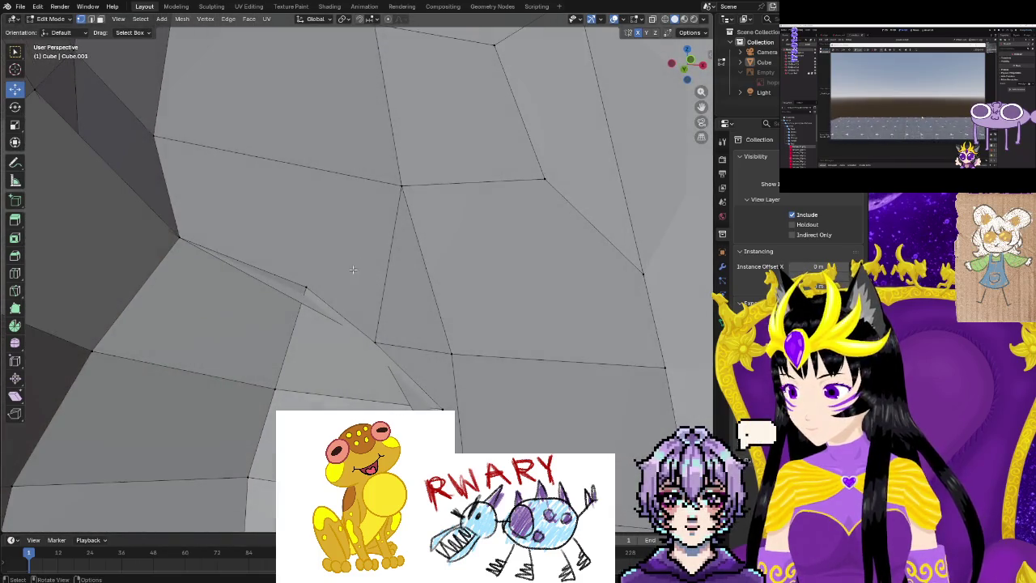
mouse_move(297, 301)
middle_mouse_down()
mouse_move(348, 274)
mouse_move(359, 296)
mouse_move(288, 315)
middle_mouse_up()
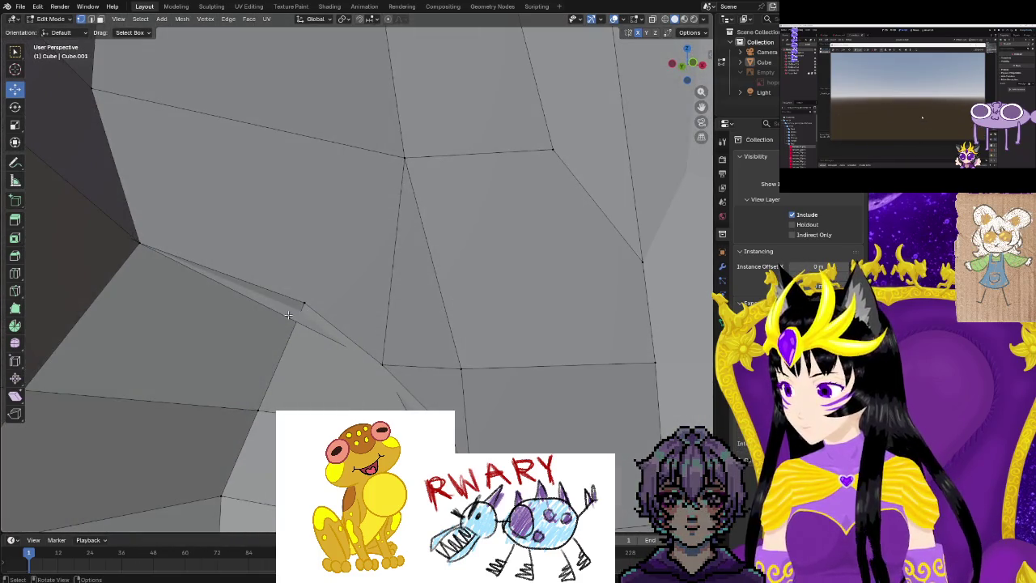
left_click(14, 289)
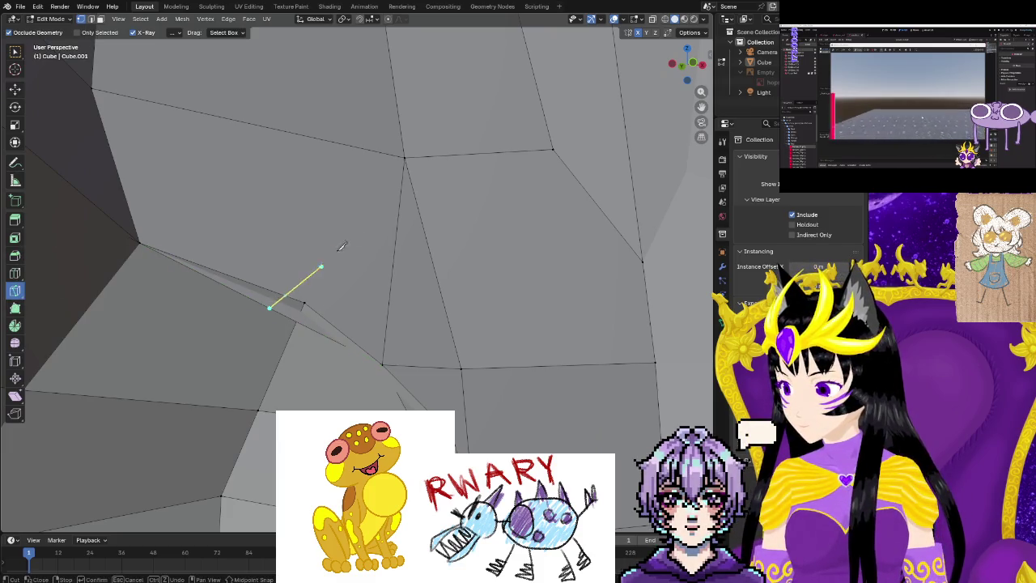
Knife-cut a new edge across the thin hip sliver face to a vertex.
left_click(404, 156)
key("Return")
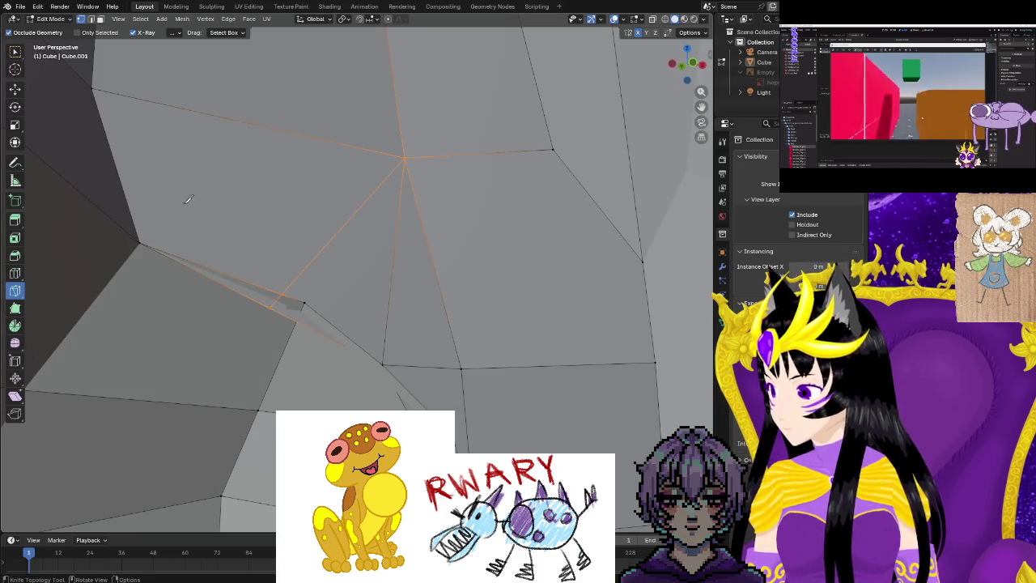
left_click(318, 302)
key("ctrl+z")
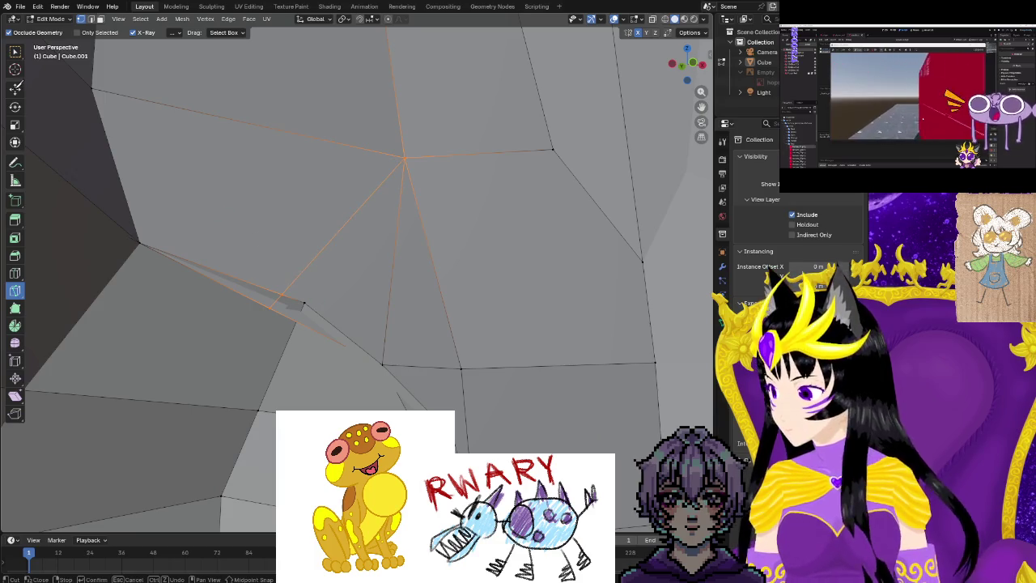
left_click(24, 95)
key("Escape")
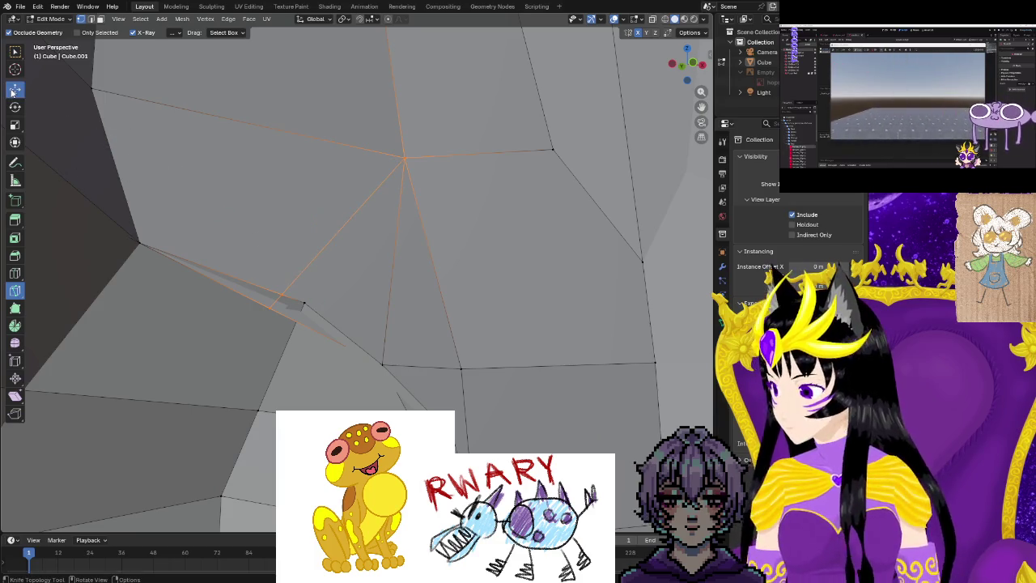
Merge the sliver's stray vertices into one point at their center.
left_click(12, 92)
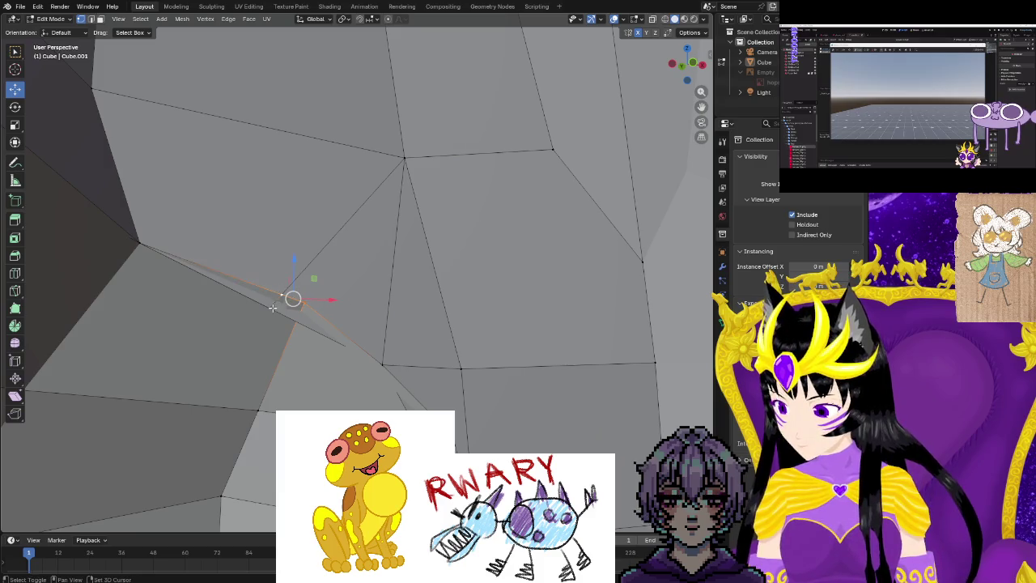
key("m")
left_click(274, 307)
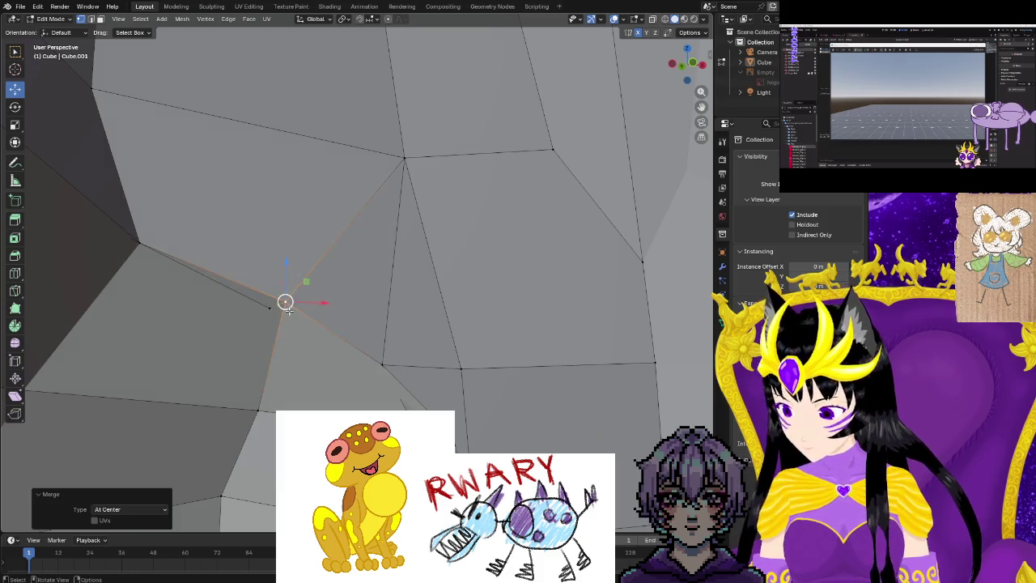
key("m")
left_click(279, 305)
Orbit around the hip to check the merge and face the second sliver.
mouse_move(315, 330)
middle_mouse_down()
mouse_move(396, 406)
mouse_move(420, 394)
mouse_move(148, 300)
middle_mouse_up()
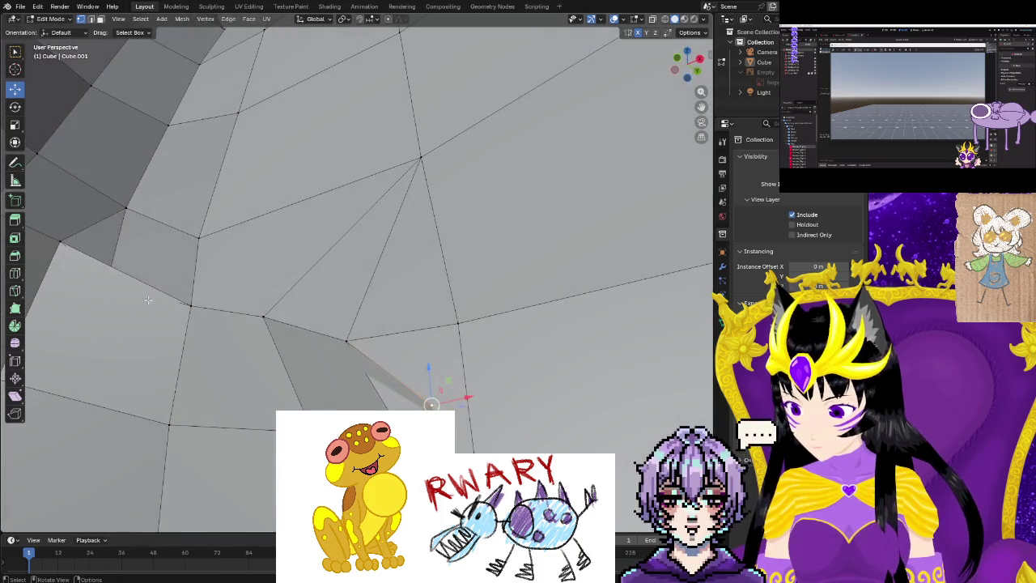
middle_click_drag(268, 435, 23, 210)
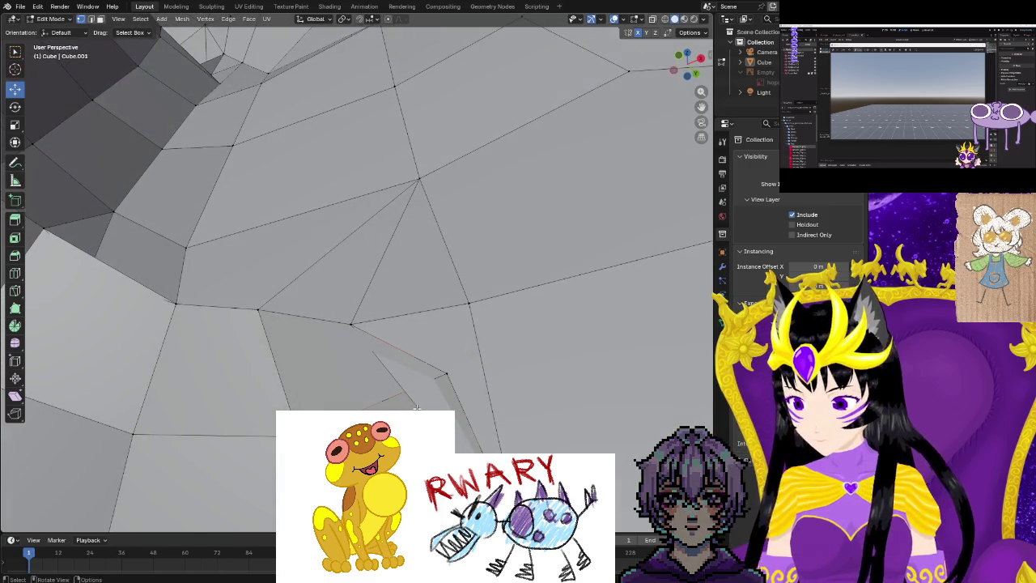
mouse_move(417, 407)
middle_mouse_down()
mouse_move(266, 431)
mouse_move(340, 485)
mouse_move(356, 478)
middle_mouse_up()
middle_click_drag(487, 434, 452, 334)
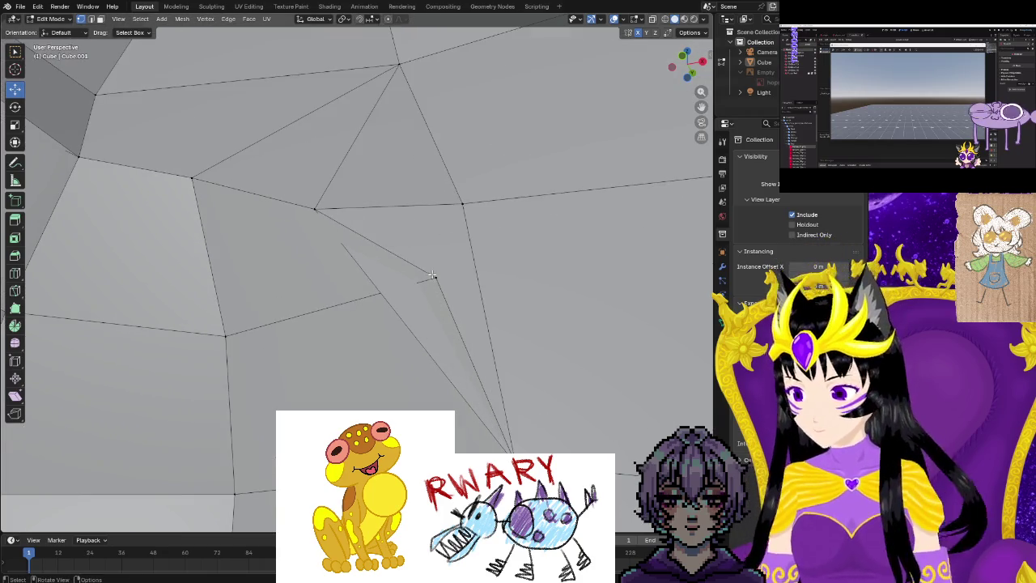
left_click(15, 293)
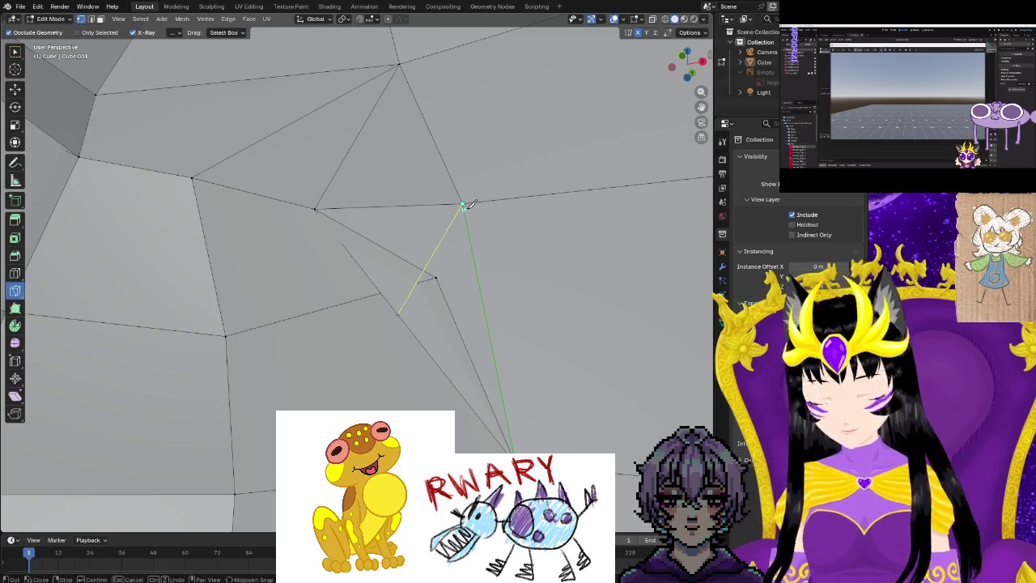
Merge the second sliver's vertices at their center near the crotch.
left_click(15, 89)
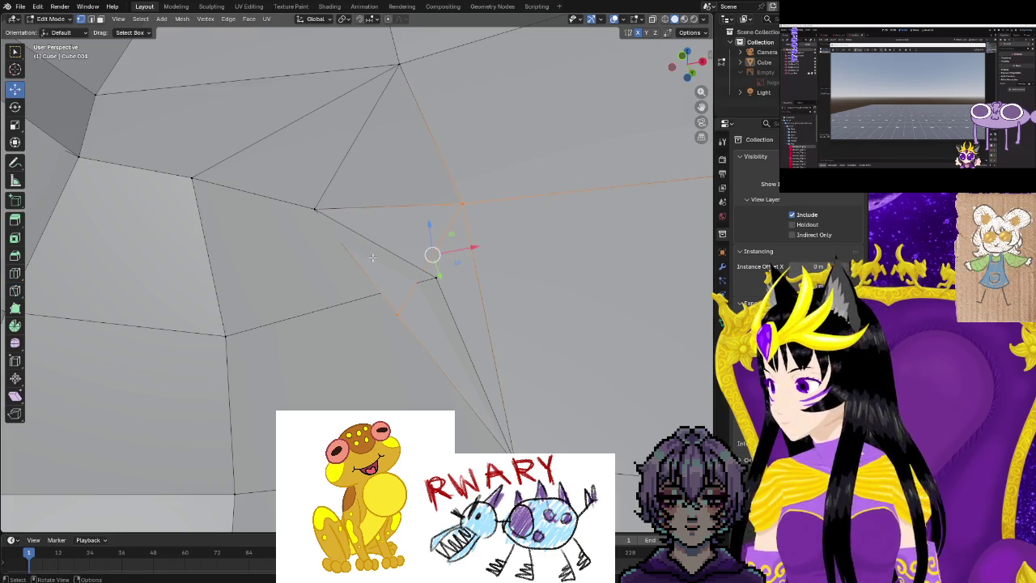
key("m")
left_click(399, 298)
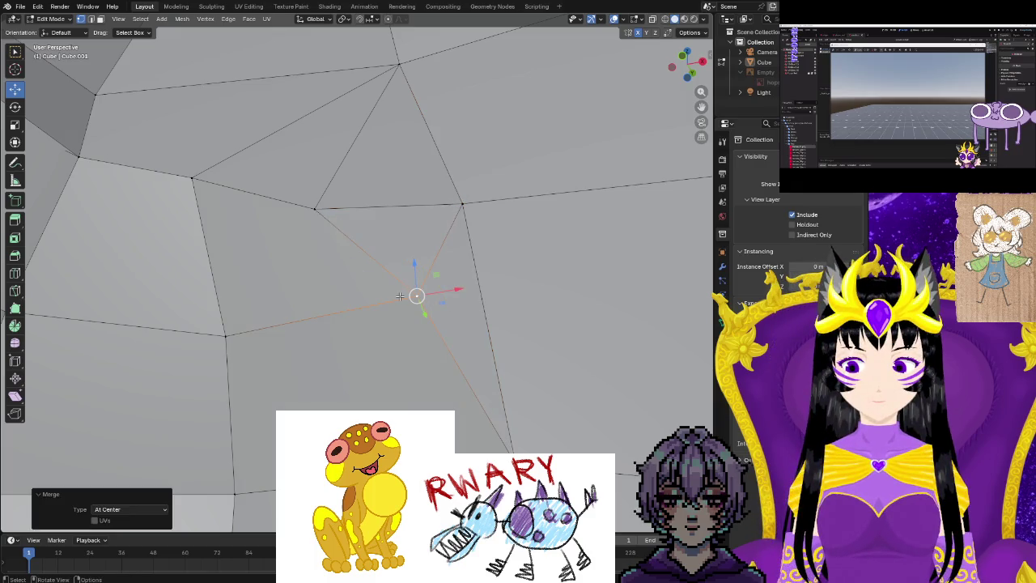
Nudge the merged vertex and a neighbouring vertex slightly up and left.
left_click(399, 297)
left_click_drag(396, 285, 403, 284)
left_click(586, 291)
mouse_move(586, 292)
middle_mouse_down()
mouse_move(387, 325)
mouse_move(344, 296)
middle_mouse_up()
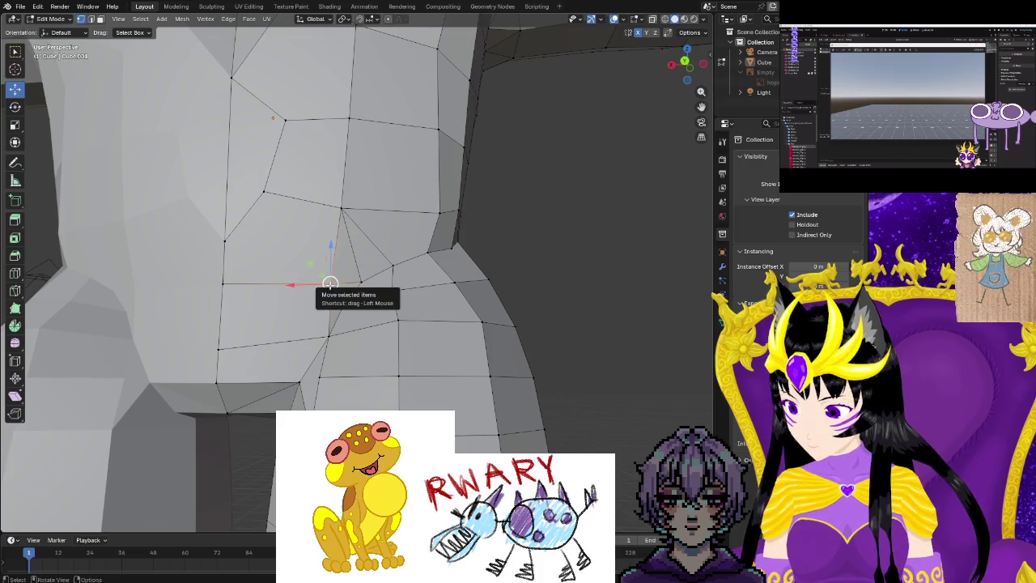
left_click_drag(330, 284, 320, 281)
left_click(328, 336)
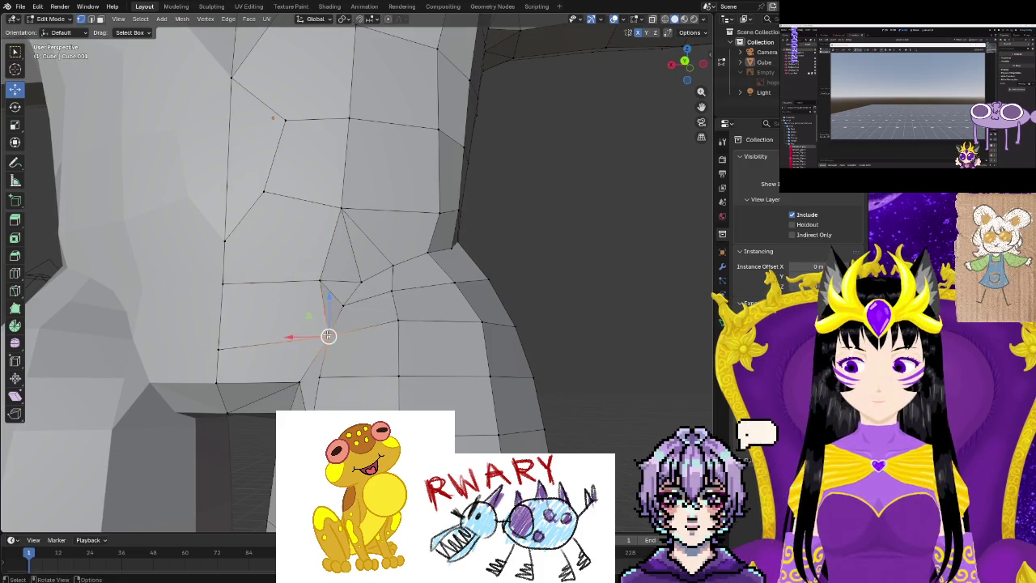
scroll(352, 364, "down", 6)
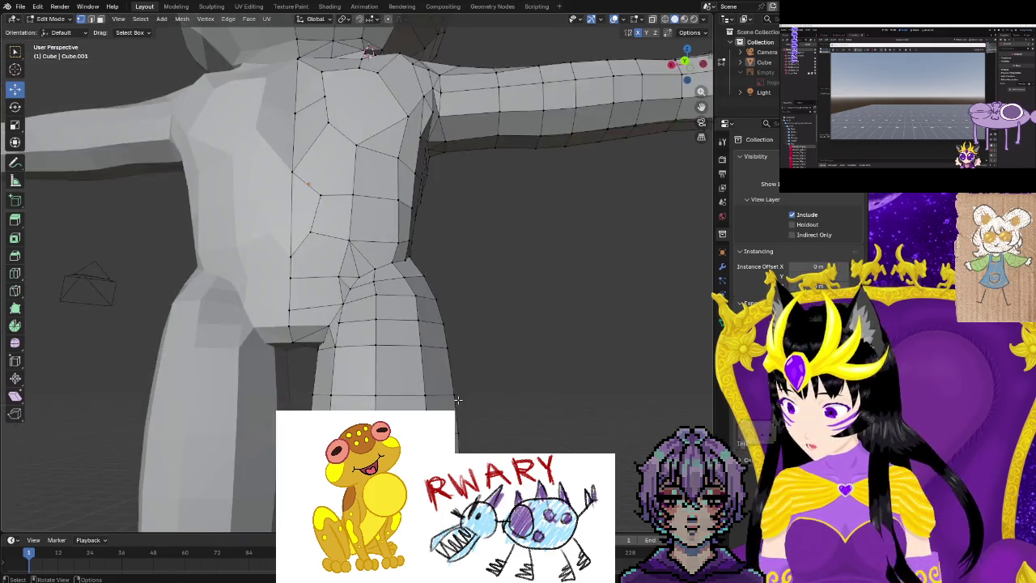
mouse_move(357, 380)
middle_mouse_down()
mouse_move(517, 412)
mouse_move(331, 407)
middle_mouse_up()
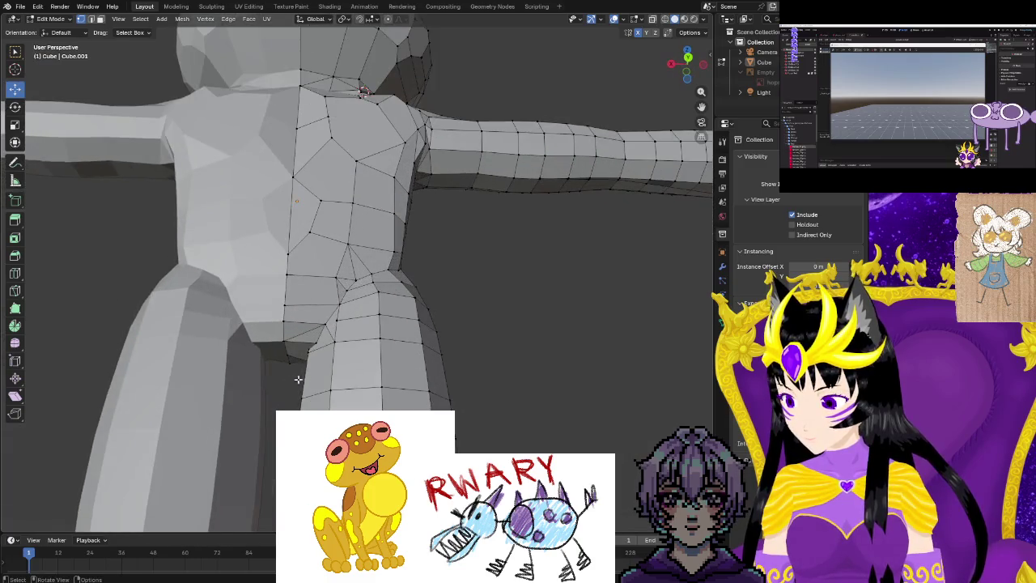
scroll(340, 396, "up", 3)
scroll(356, 380, "up", 2)
scroll(372, 369, "up", 1)
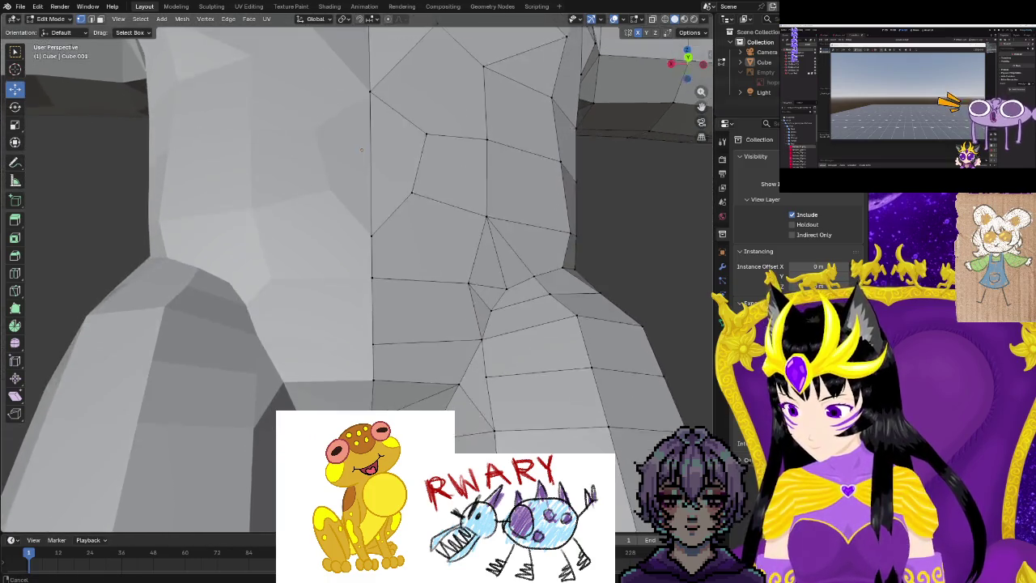
scroll(380, 361, "up", 1)
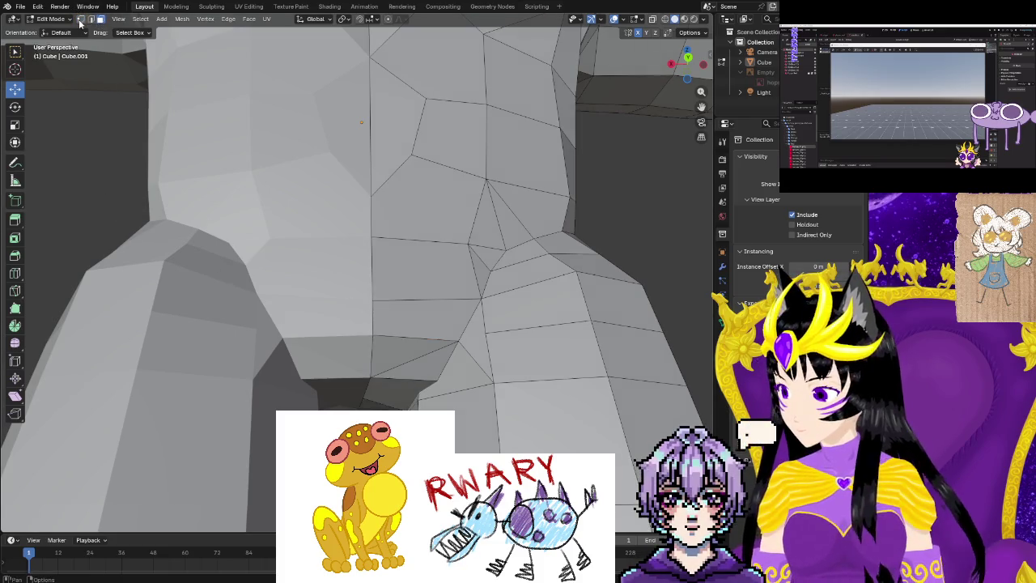
Add an edge loop down the lower torso and knife-cut it onward from its lower end.
left_click(16, 274)
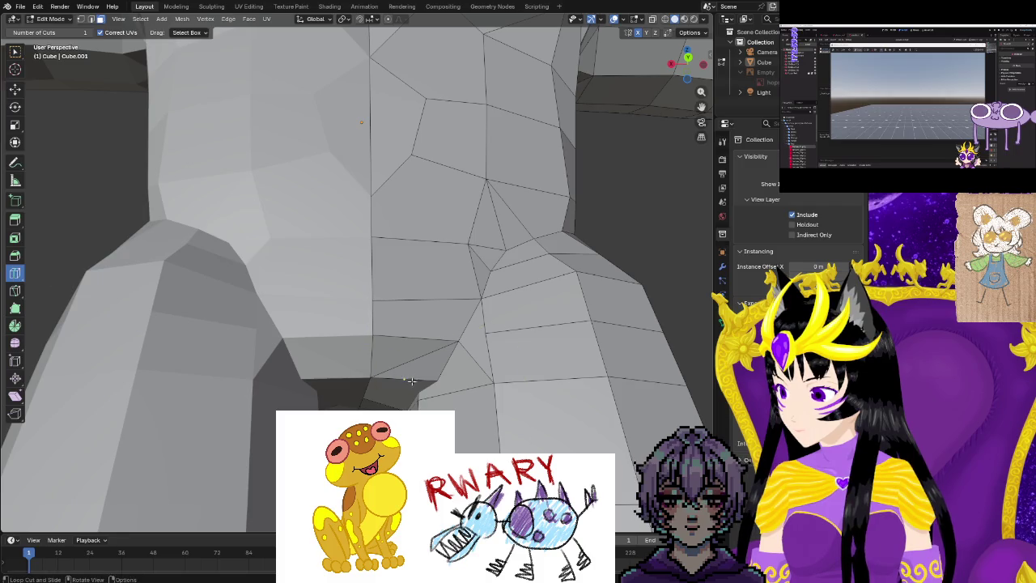
left_click(409, 322)
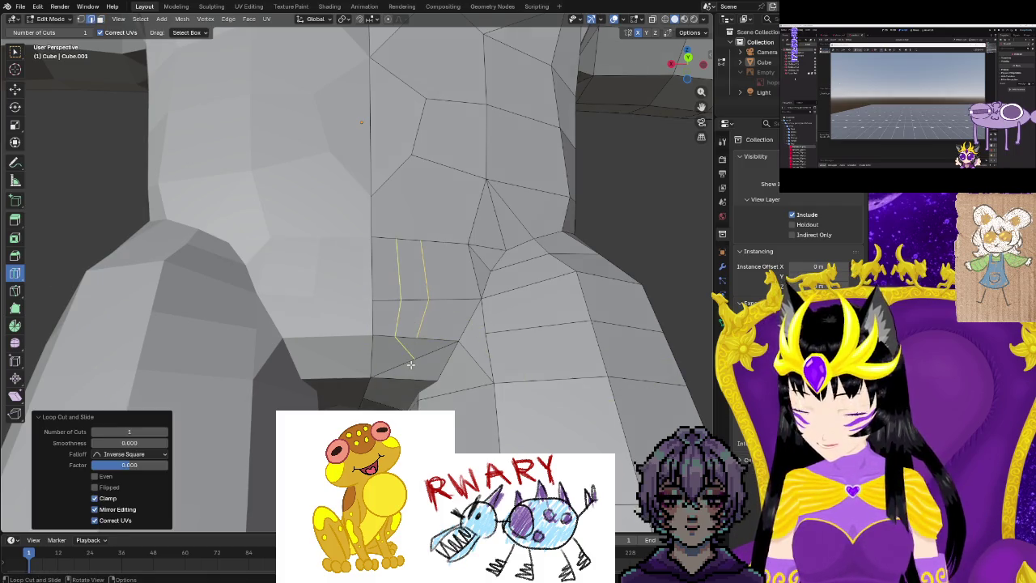
right_click(365, 396)
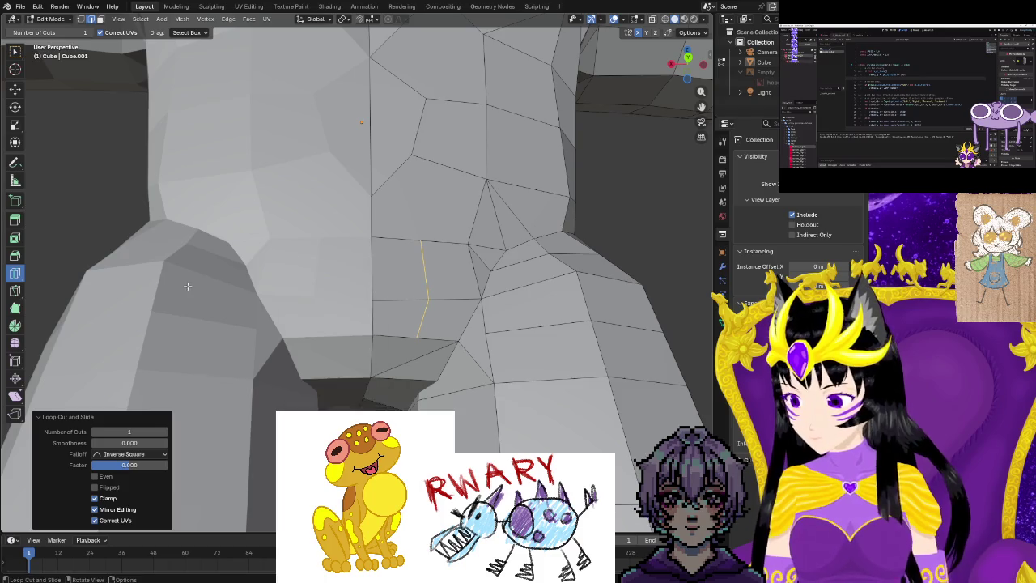
left_click(14, 291)
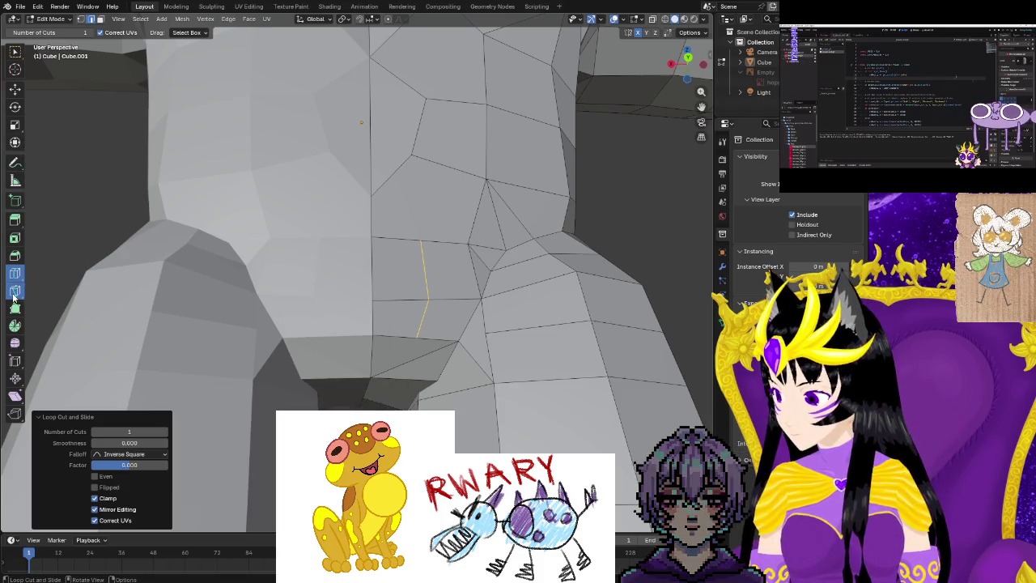
left_click(416, 338)
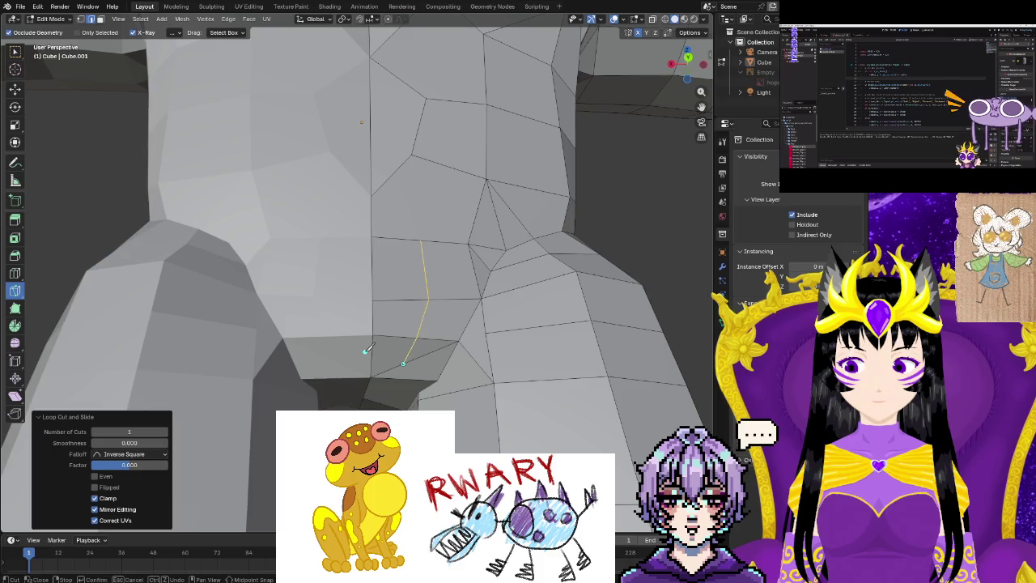
key("Return")
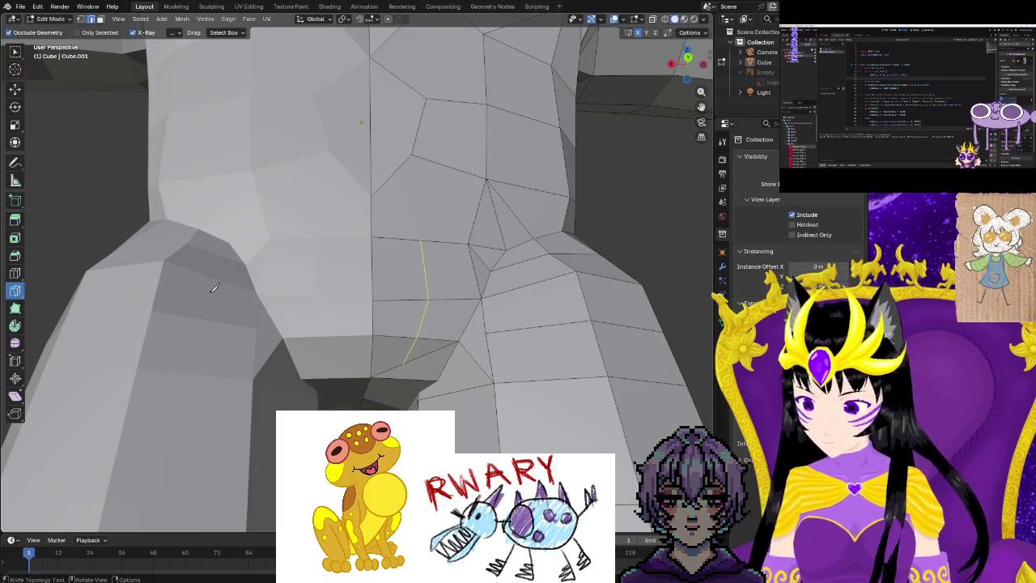
Select the two faces beside the new edge and extrude them along their normals.
left_click(15, 89)
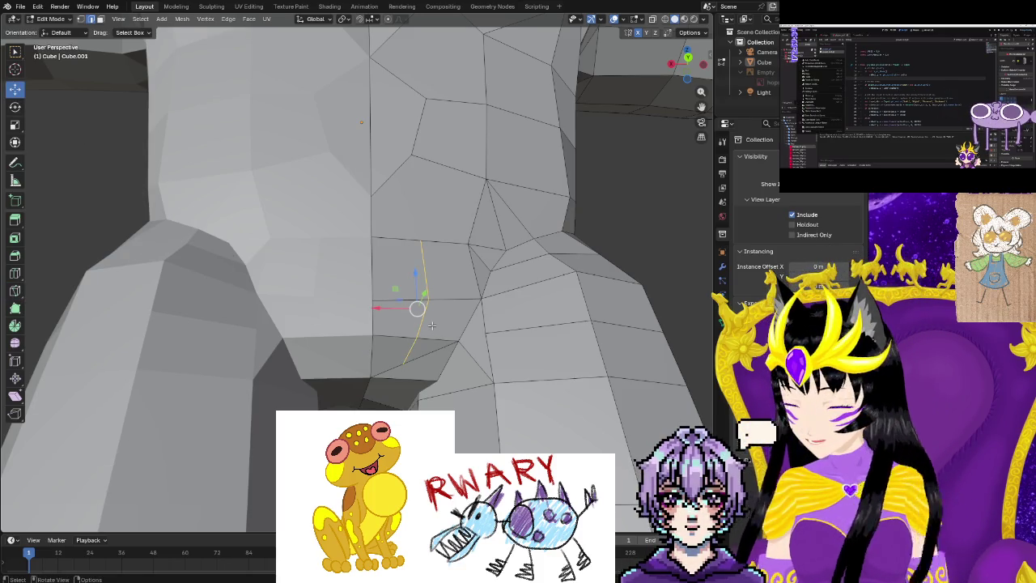
left_click(409, 349)
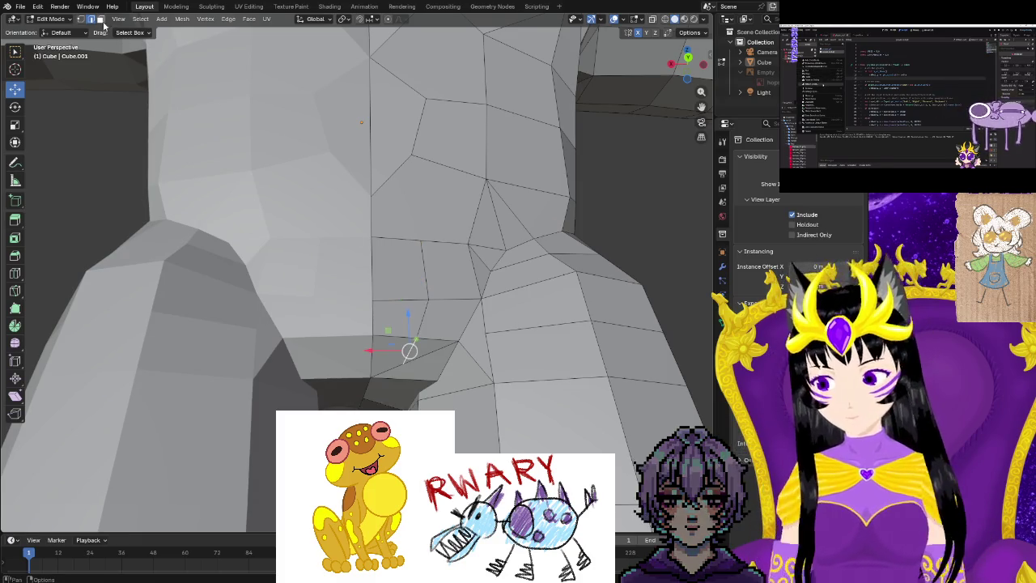
left_click(394, 306)
left_click(381, 346, "shift")
left_click(394, 293, "shift")
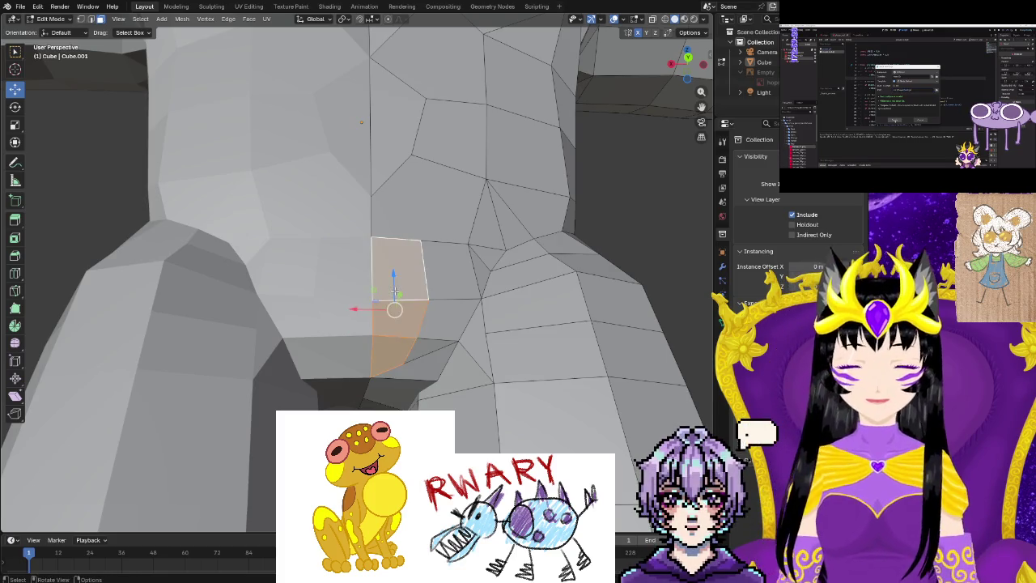
key("e")
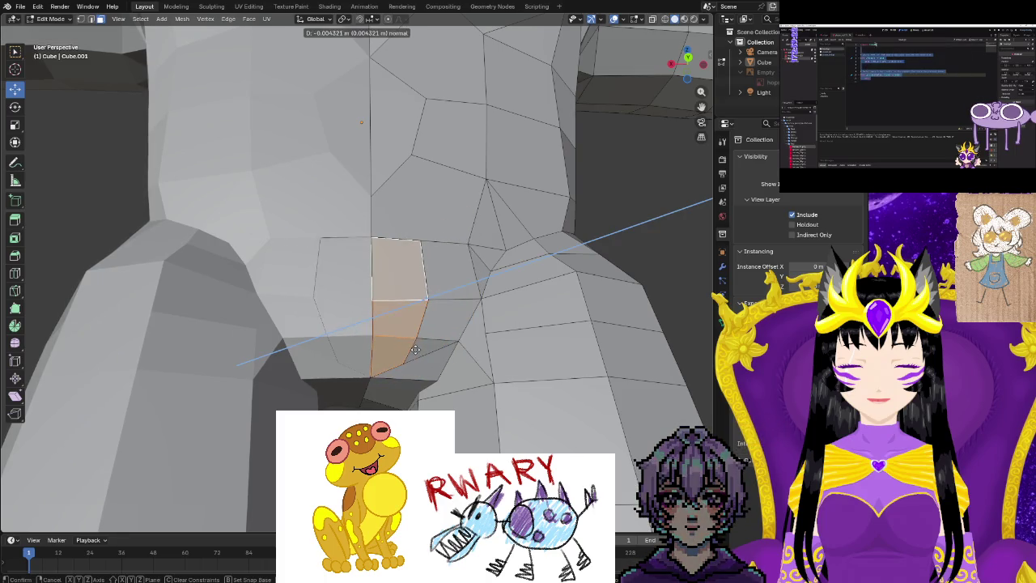
Confirm the short crotch extrusion and move it along Z, undoing the Y move.
left_click(409, 344)
mouse_move(408, 344)
middle_mouse_down()
mouse_move(315, 396)
mouse_move(356, 364)
middle_mouse_up()
scroll(356, 364, "up", 2)
middle_click_drag(385, 321, 390, 291)
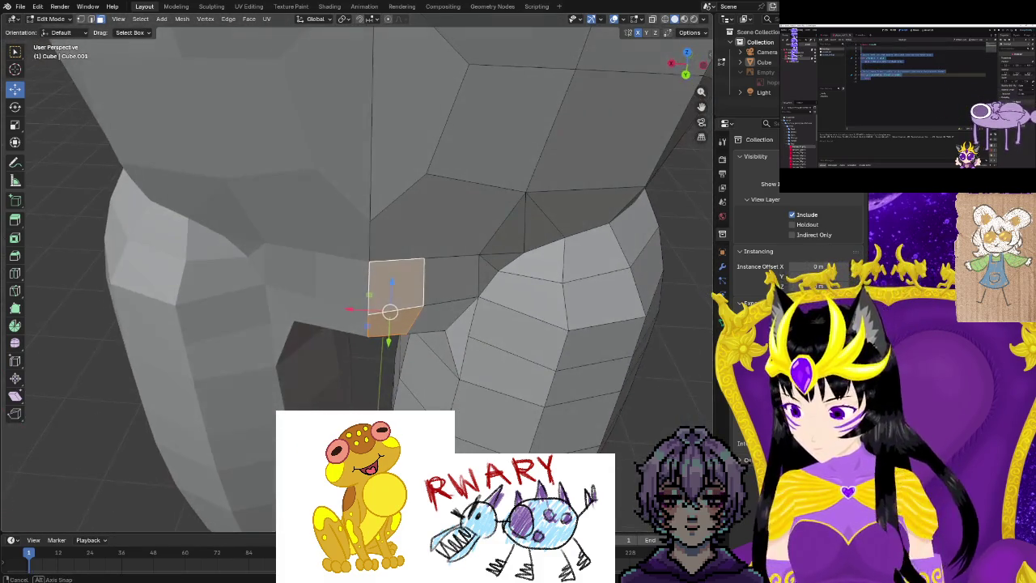
key("g")
key("z")
left_click(390, 292)
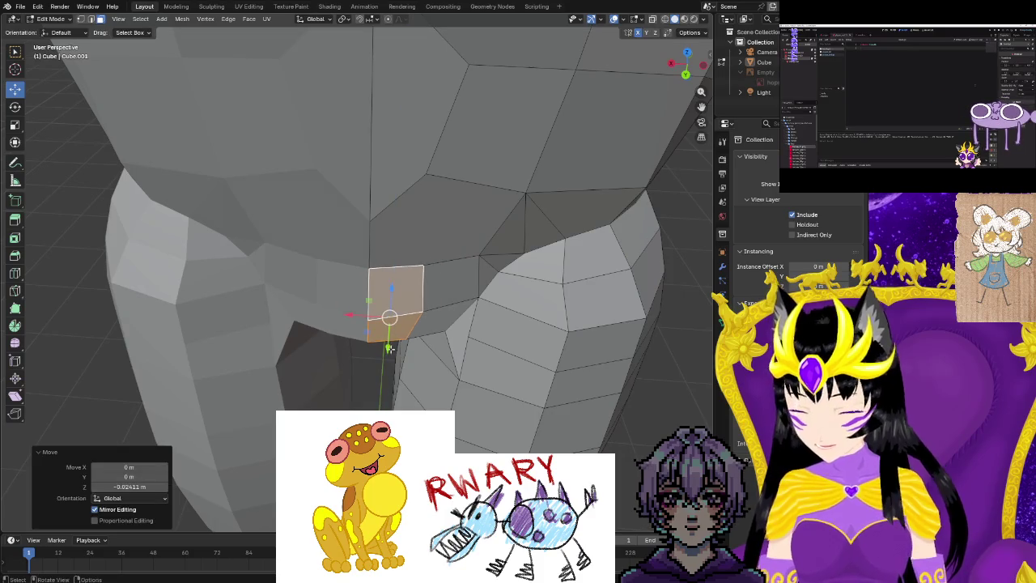
key("g")
key("y")
left_click(418, 395)
middle_click_drag(418, 394, 309, 369)
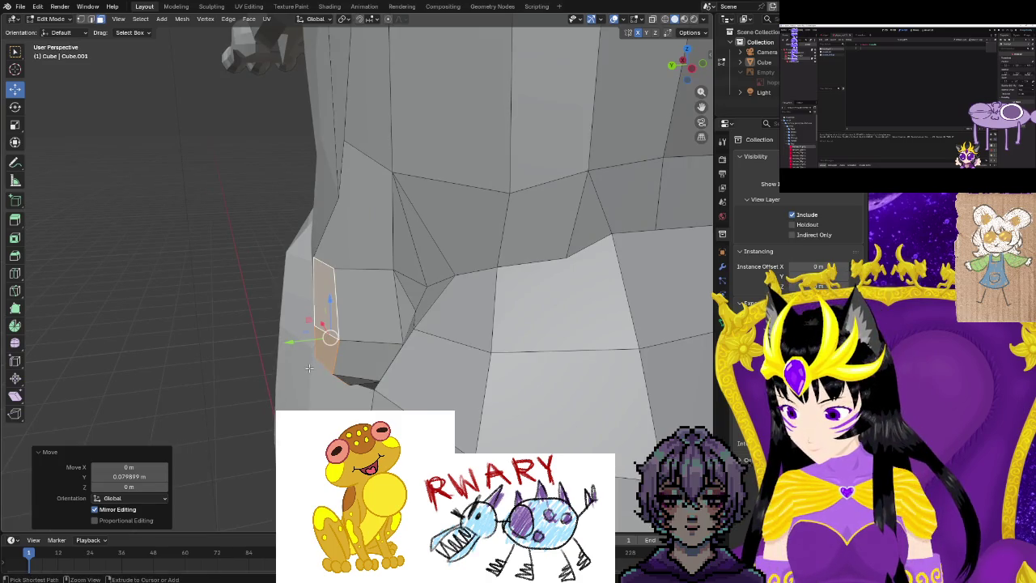
key("ctrl+z")
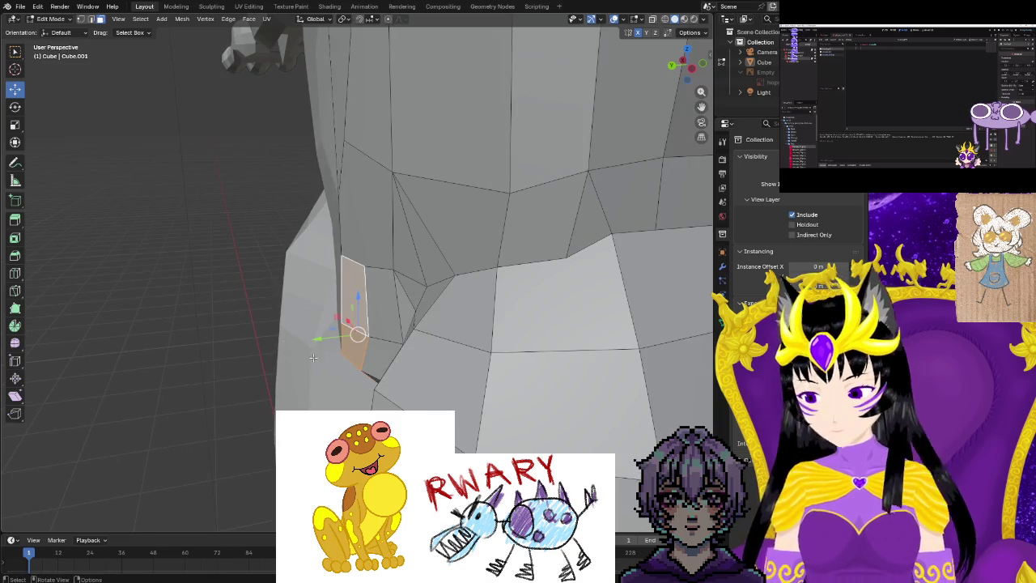
Extrude the crotch face outward again and slide it along the X axis.
key("e")
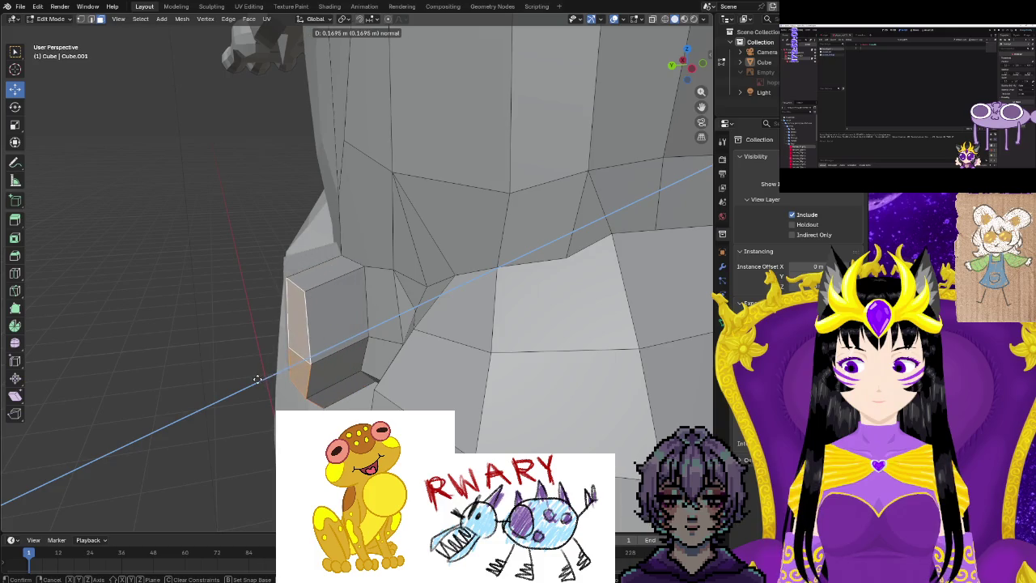
left_click(256, 379)
mouse_move(257, 378)
middle_mouse_down()
mouse_move(353, 403)
mouse_move(357, 341)
mouse_move(354, 407)
middle_mouse_up()
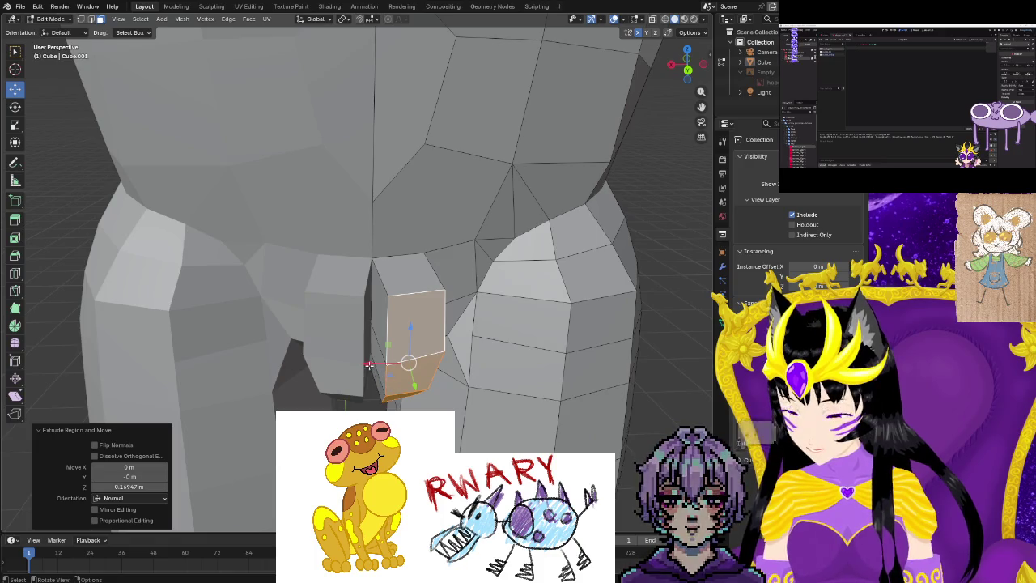
key("g")
key("x")
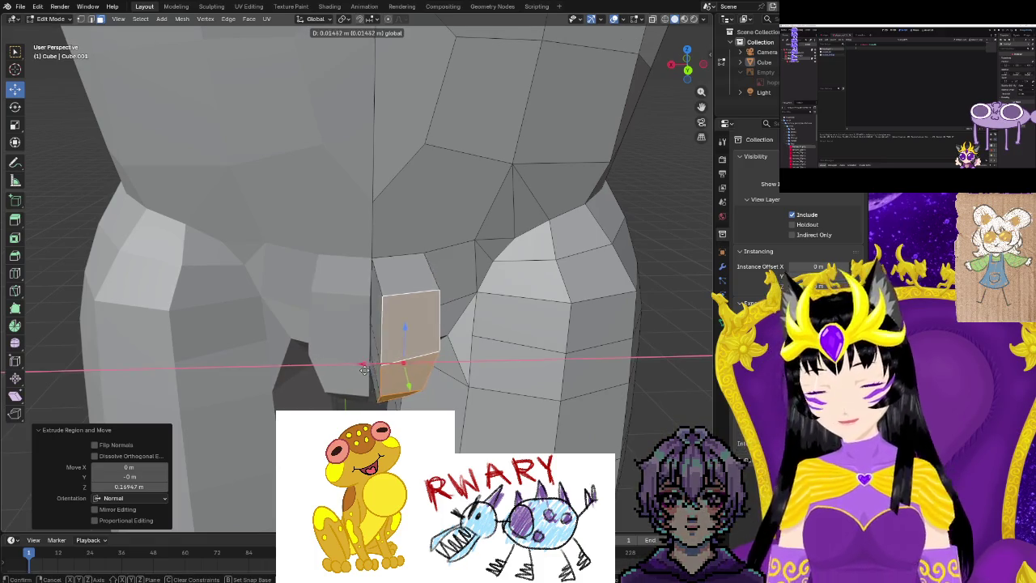
left_click(382, 389)
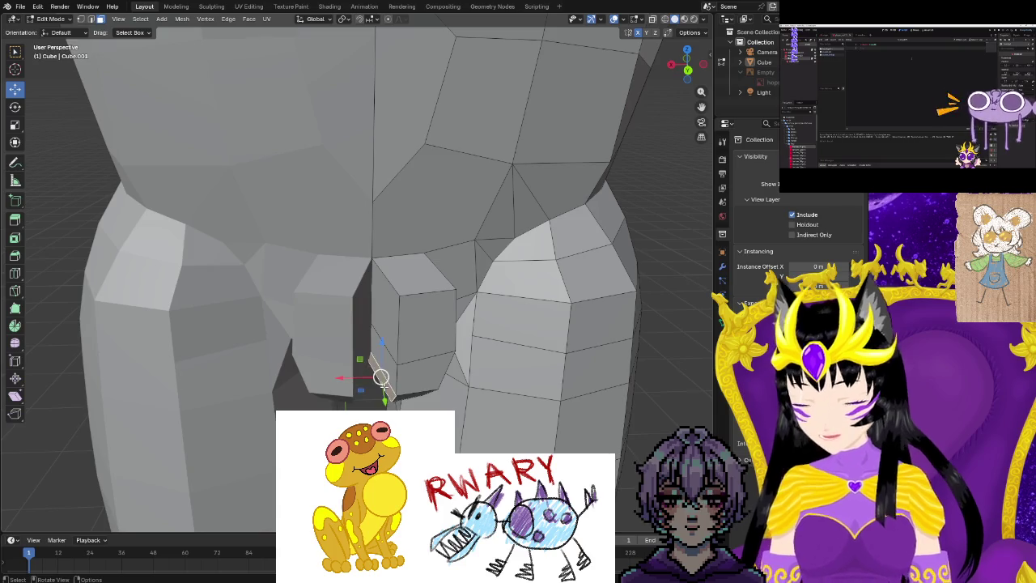
Delete the extra faces above and slide the block's front face about 0.06 m along X.
left_click(388, 341, "shift")
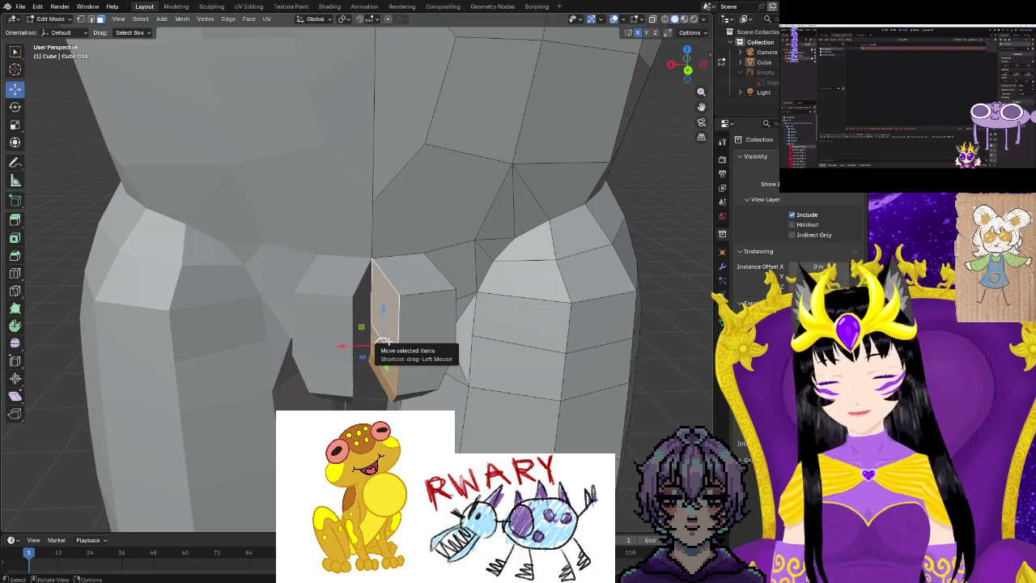
key("x")
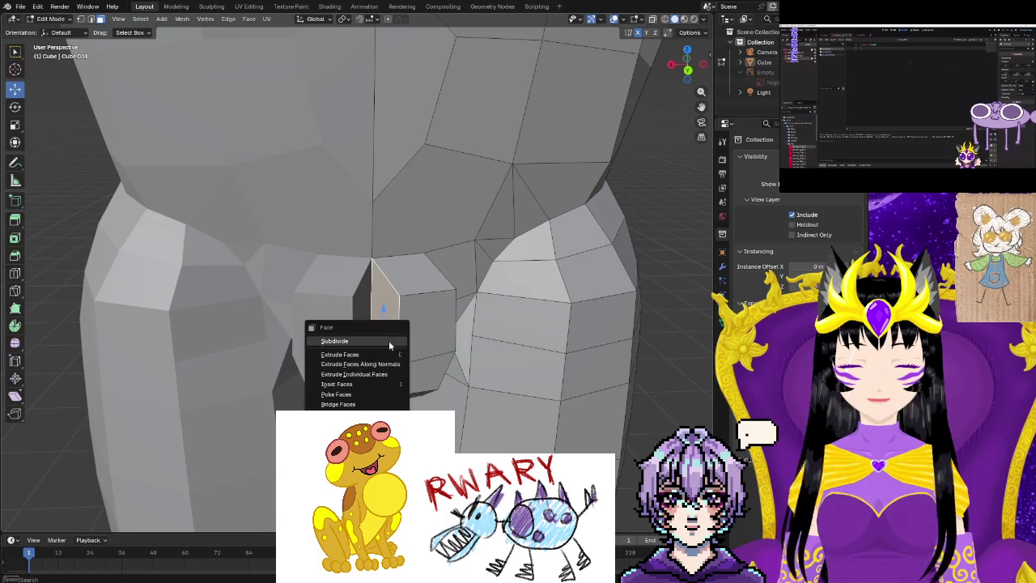
left_click(388, 342)
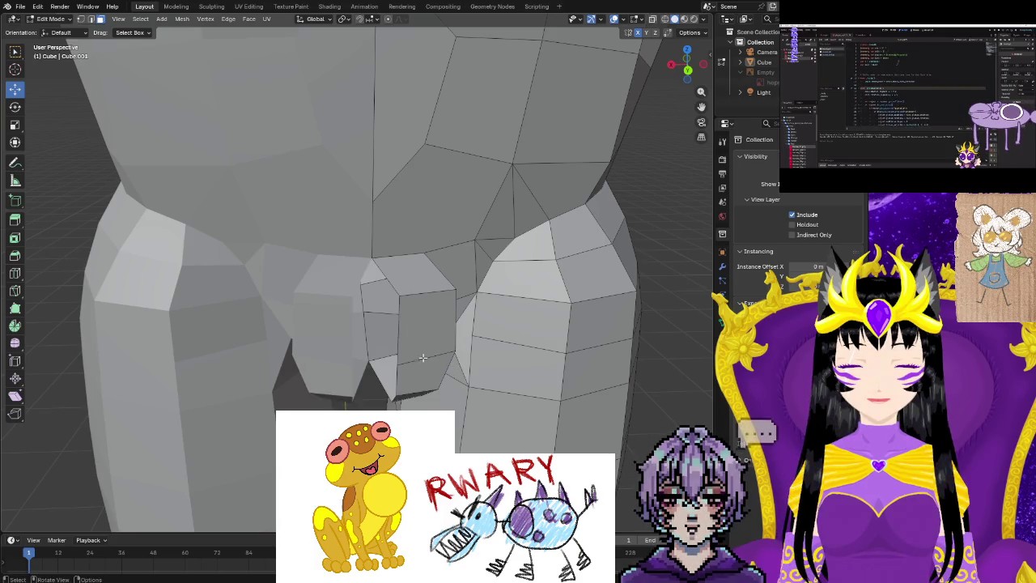
left_click(422, 332, "shift")
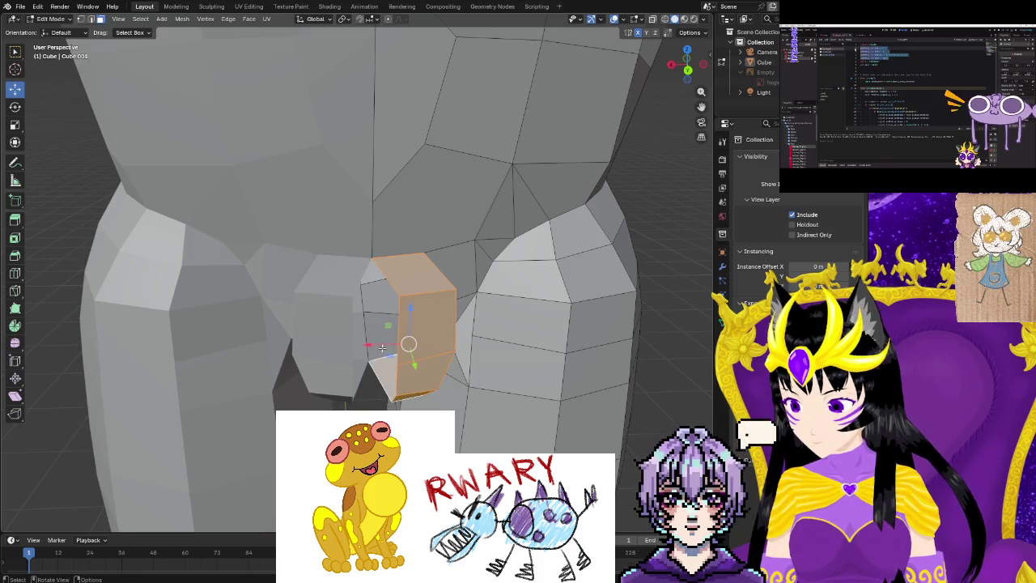
key("g")
key("x")
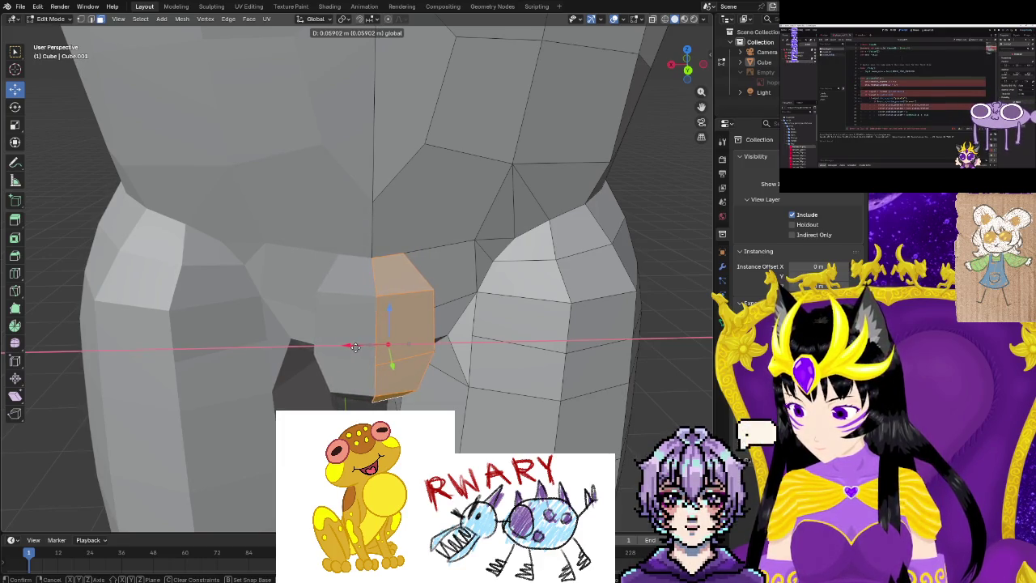
left_click(388, 345)
key("alt+a")
Zoom in on the crotch and slide the vertical strip of crotch faces along X.
middle_click_drag(391, 344, 352, 350)
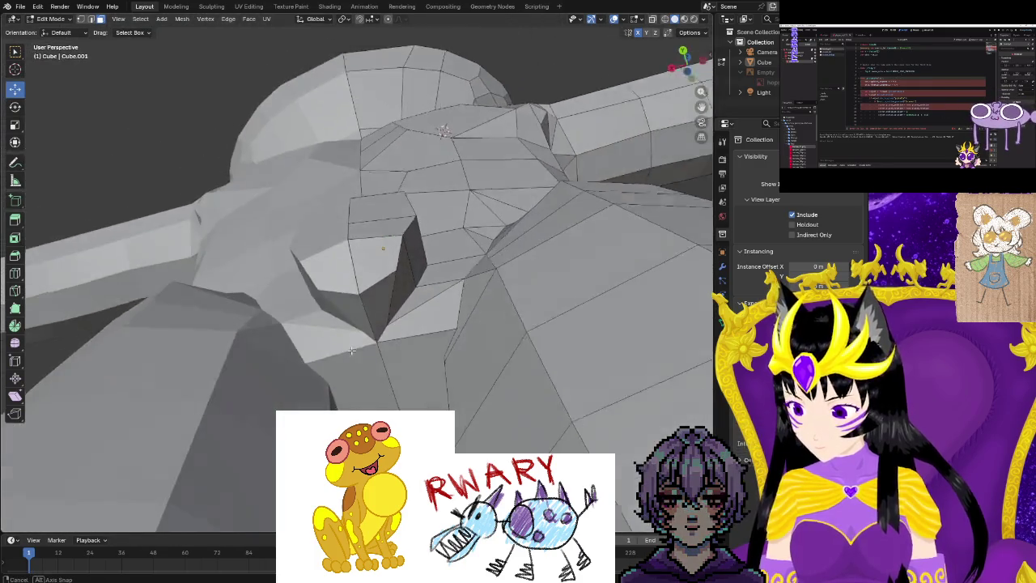
scroll(356, 356, "up", 3)
scroll(393, 381, "up", 3)
scroll(400, 388, "up", 2)
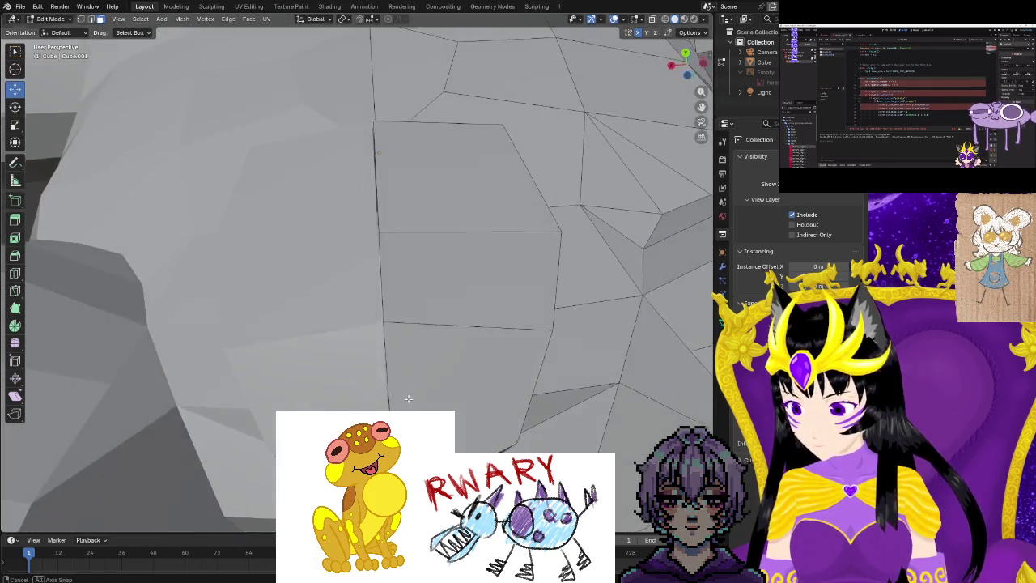
left_click(397, 377)
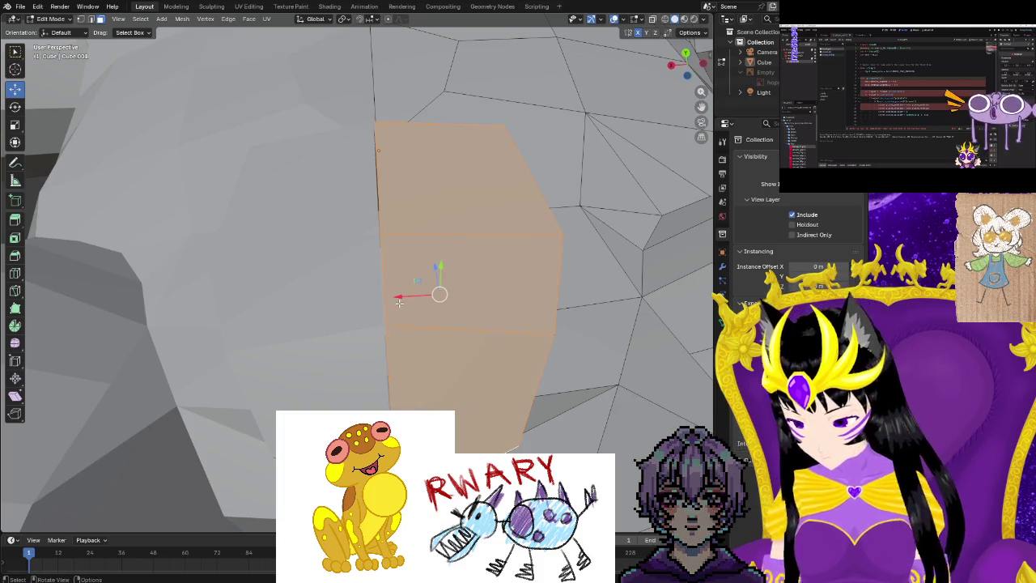
left_click_drag(398, 299, 395, 300)
left_click(395, 300)
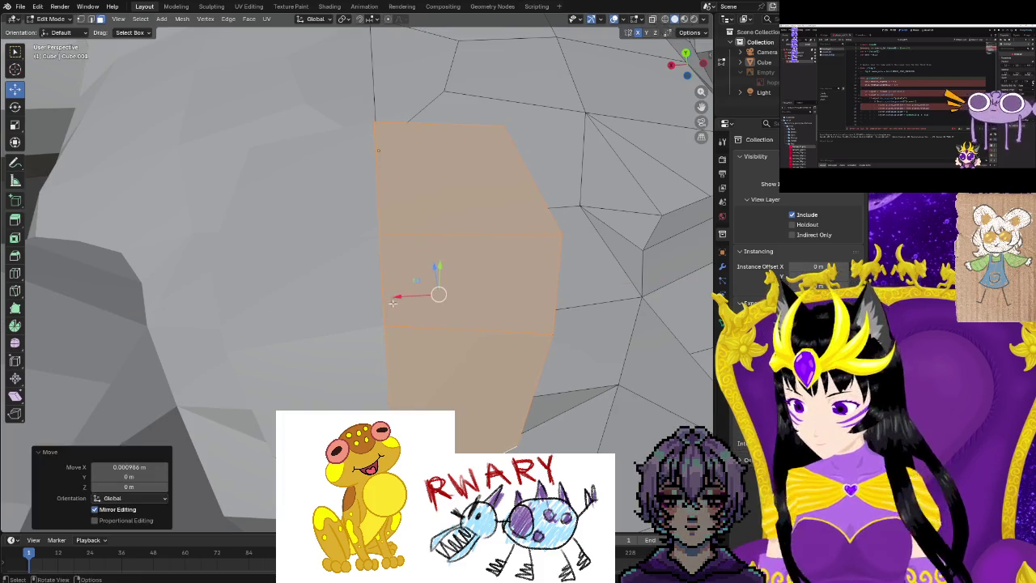
In vertex mode, reposition the notch edge's top and lower vertices, about 0.02 m along X and Y.
left_click(453, 393)
mouse_move(453, 394)
middle_mouse_down()
mouse_move(499, 407)
mouse_move(511, 57)
mouse_move(374, 314)
middle_mouse_up()
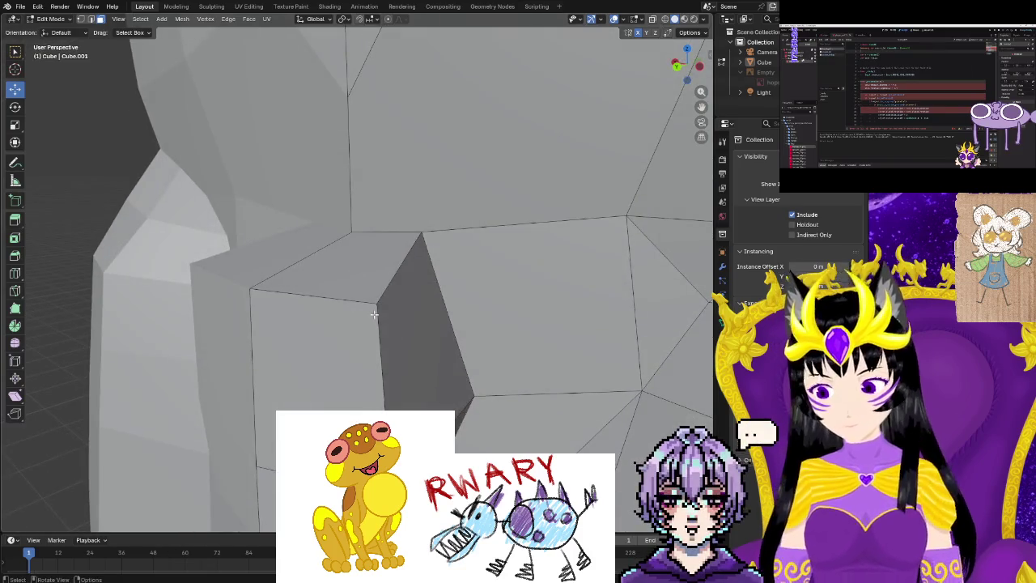
left_click(374, 314)
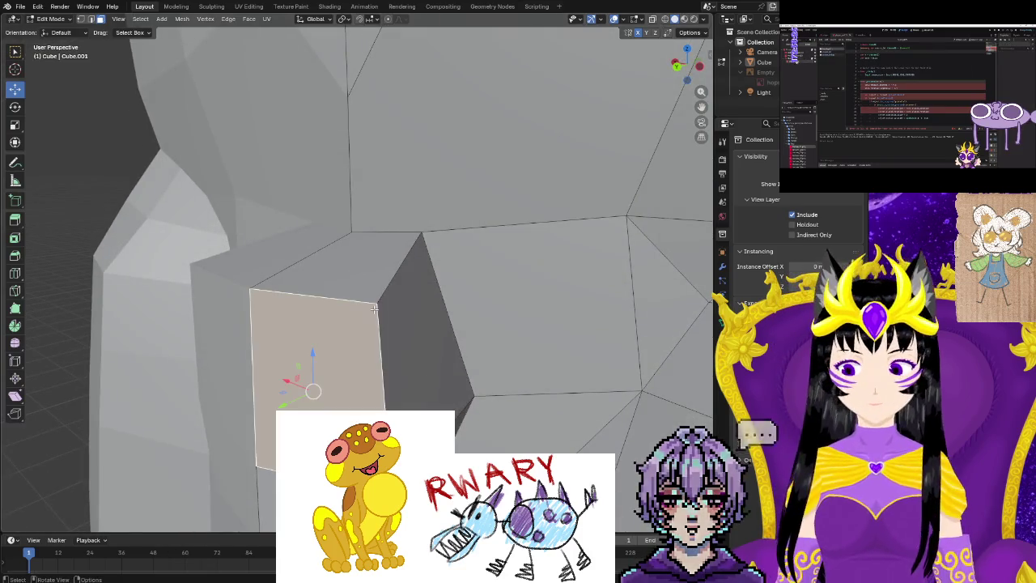
left_click(79, 19)
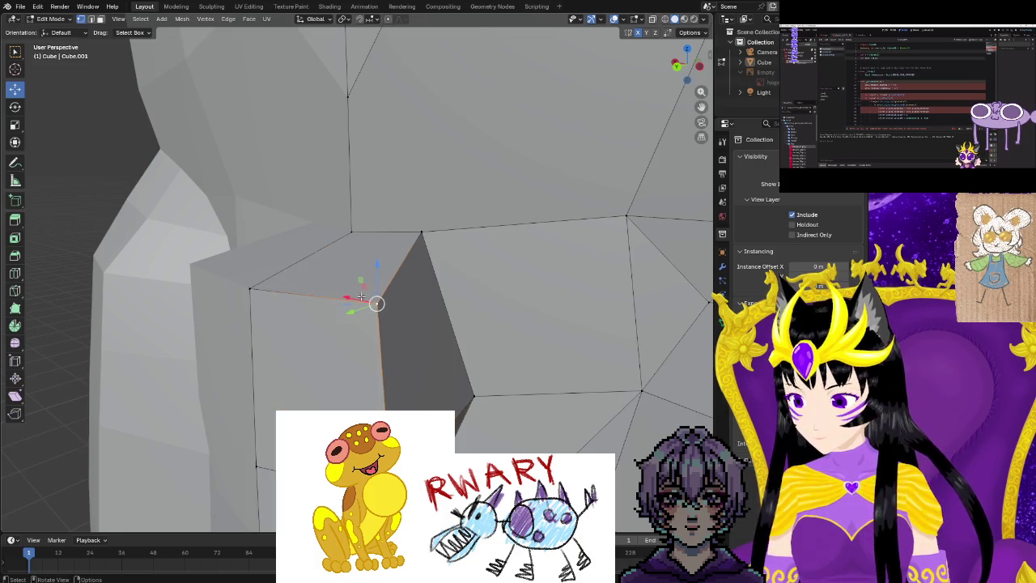
left_click(343, 352)
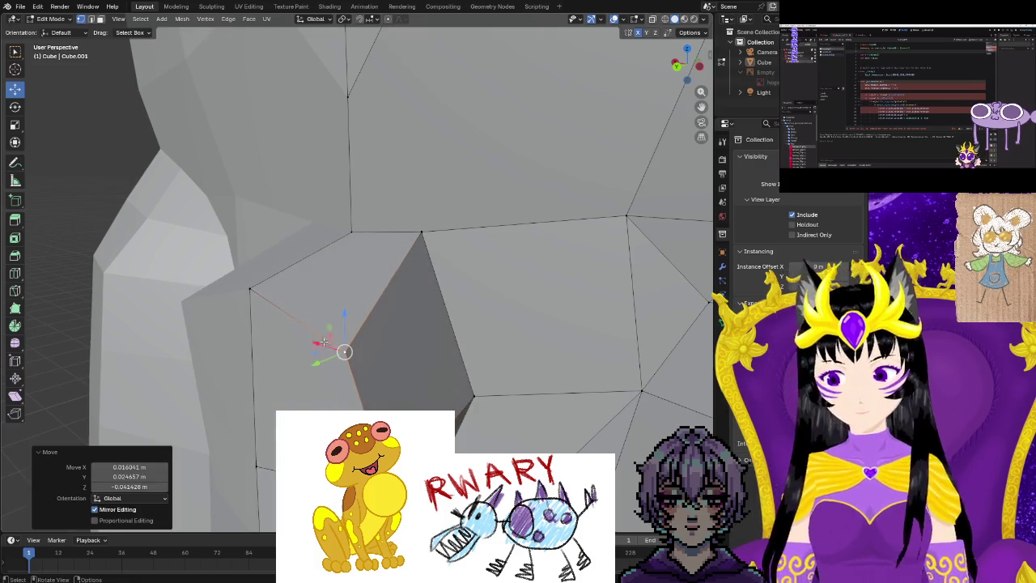
left_click(420, 232)
key("g")
left_click(458, 232)
left_click(473, 397)
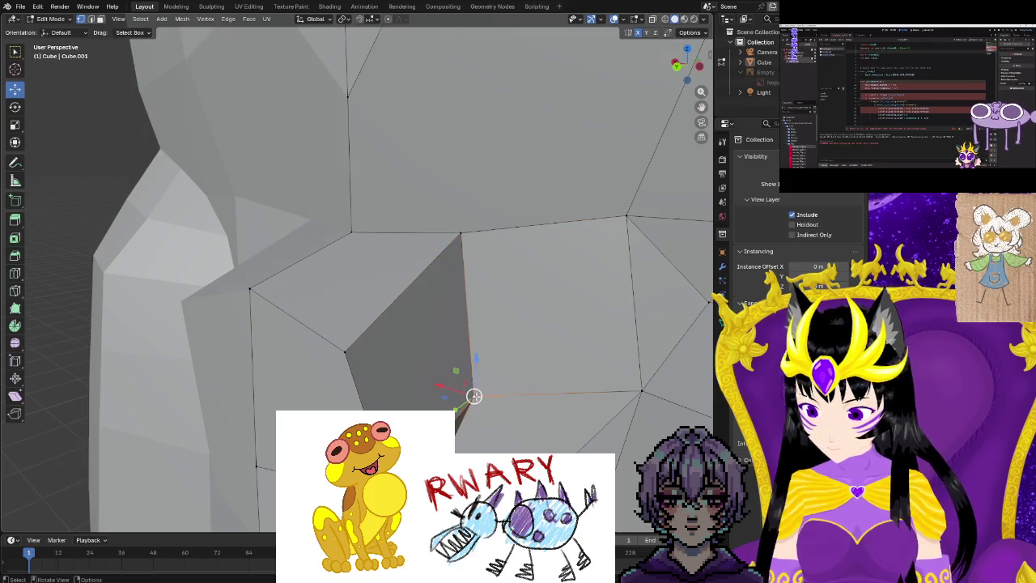
key("g")
left_click(497, 392)
scroll(504, 443, "down", 3)
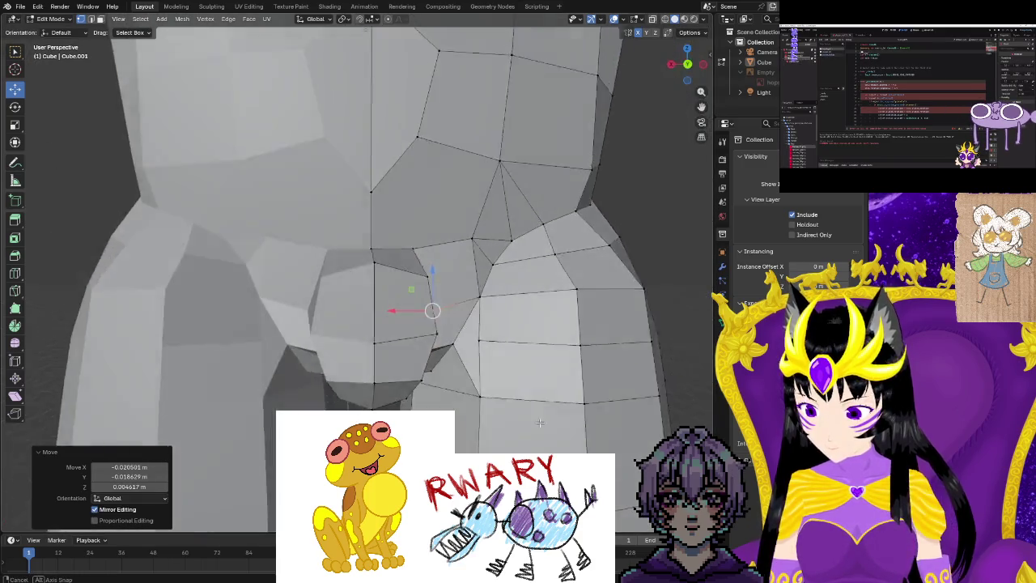
Pull the vertices at the crotch notch inward to narrow the gap between the thighs.
middle_click_drag(412, 324, 424, 276)
left_click(373, 298)
scroll(372, 298, "up", 4)
key("g")
left_click(366, 384)
left_click(413, 407)
left_click(403, 392)
left_click(430, 374)
left_click(410, 363)
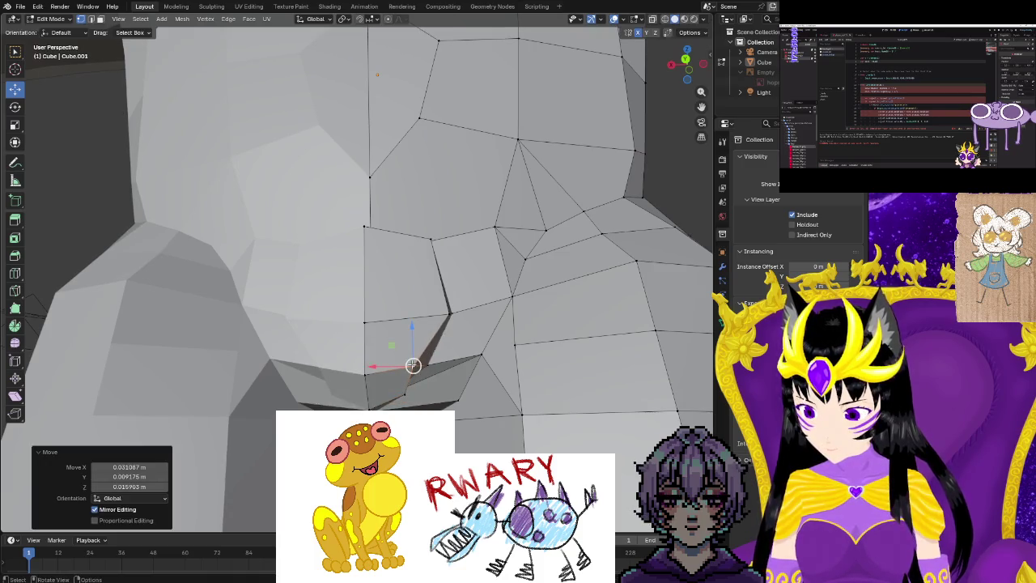
Shift two more crotch vertices sideways beside the notch.
left_click(448, 316)
key("g")
left_click(423, 319)
left_click(450, 310)
key("g")
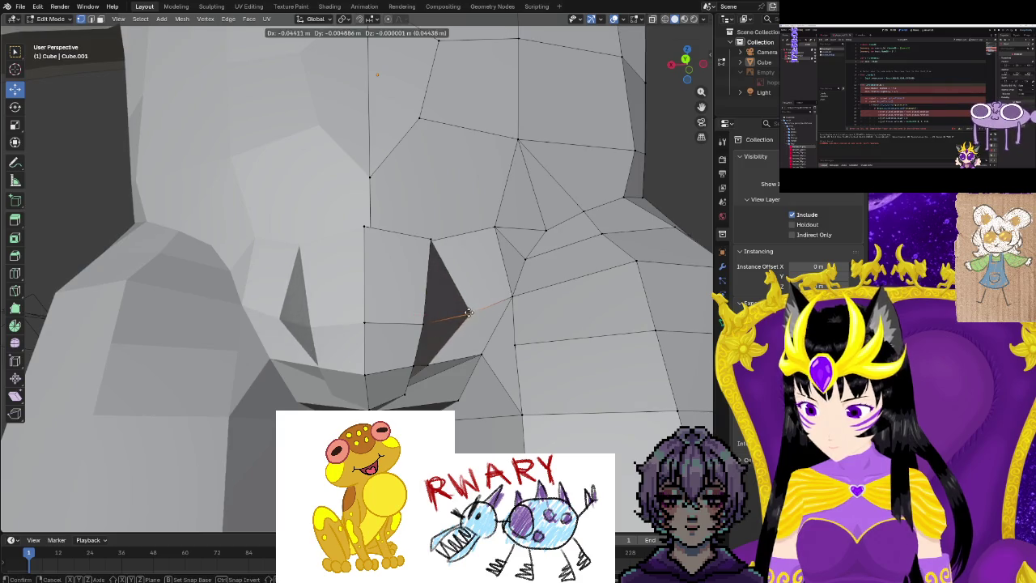
left_click(468, 312)
mouse_move(469, 309)
middle_mouse_down()
mouse_move(389, 383)
mouse_move(413, 407)
mouse_move(395, 397)
middle_mouse_up()
key("g")
Reshape the hip and buttock edge by moving its vertices downward.
left_click(413, 374)
left_click(389, 383)
left_click(421, 382)
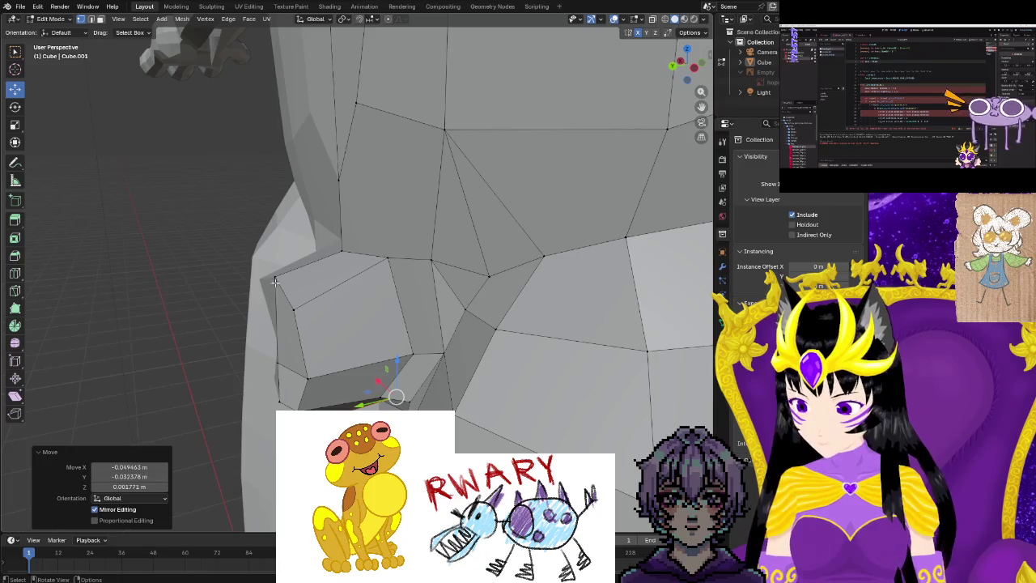
left_click(274, 280)
left_click(324, 301)
key("g")
left_click(377, 323)
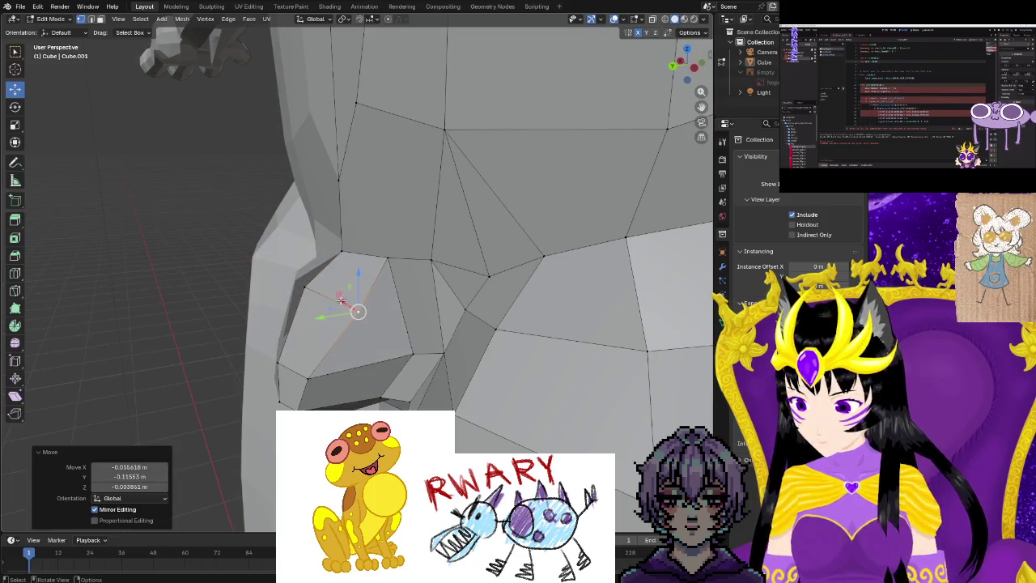
left_click(306, 289)
key("g")
left_click(322, 327)
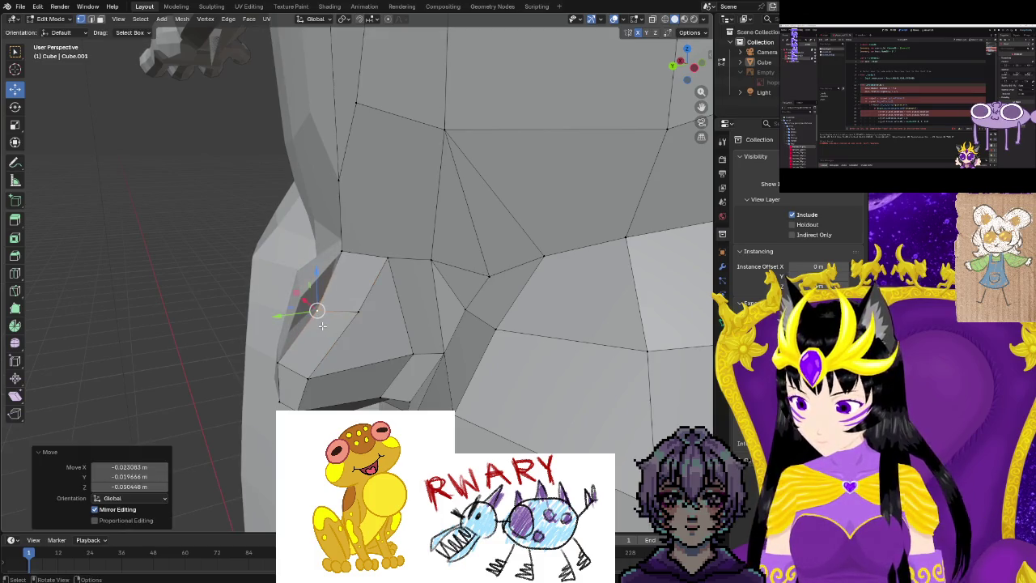
key("g")
Orbit around the hip and place the remaining crotch vertices, raising the last one.
middle_click_drag(321, 327, 383, 328)
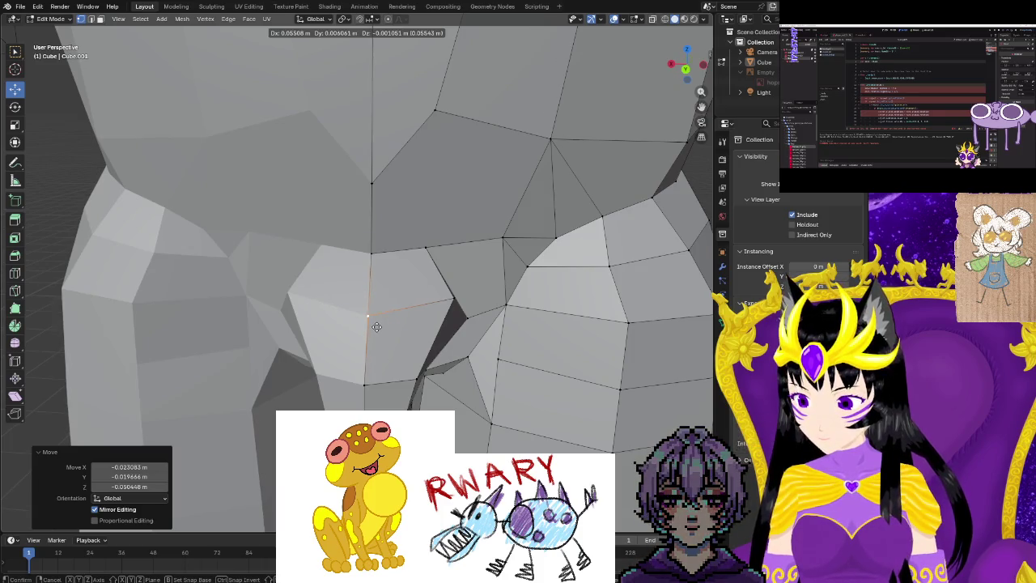
mouse_move(381, 368)
middle_mouse_down()
mouse_move(399, 334)
mouse_move(407, 354)
middle_mouse_up()
key("g")
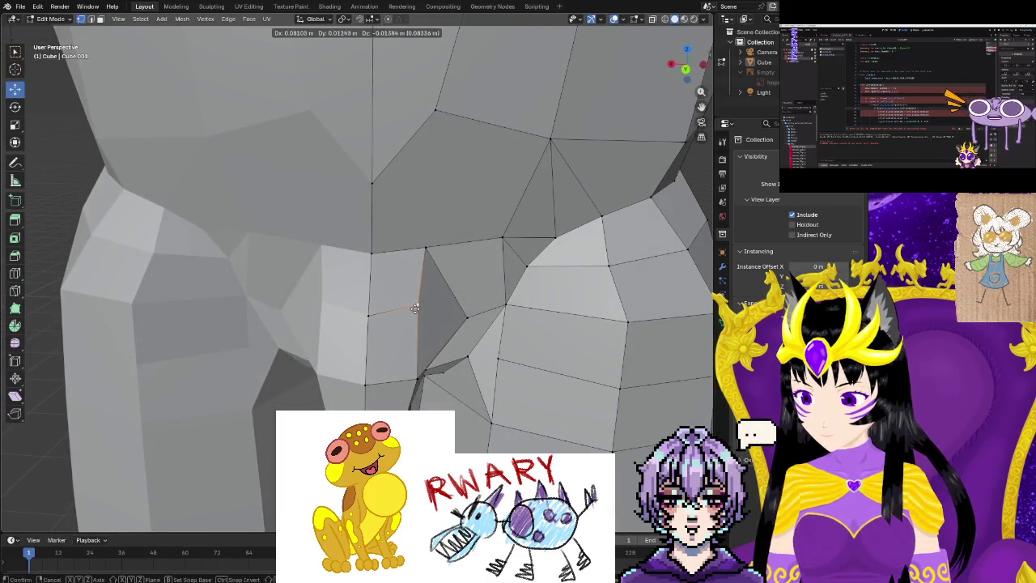
left_click(415, 309)
key("g")
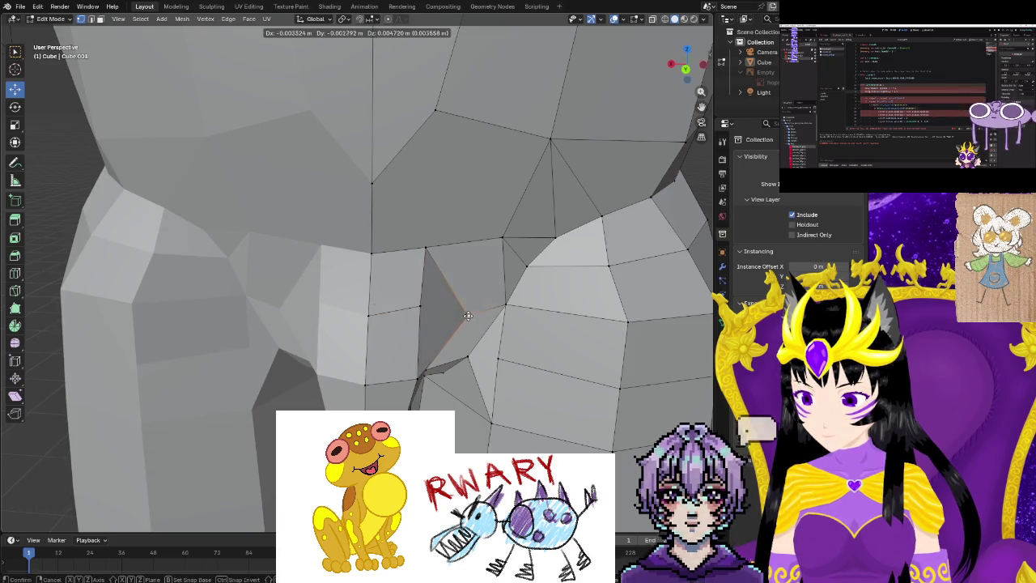
left_click(469, 313)
key("g")
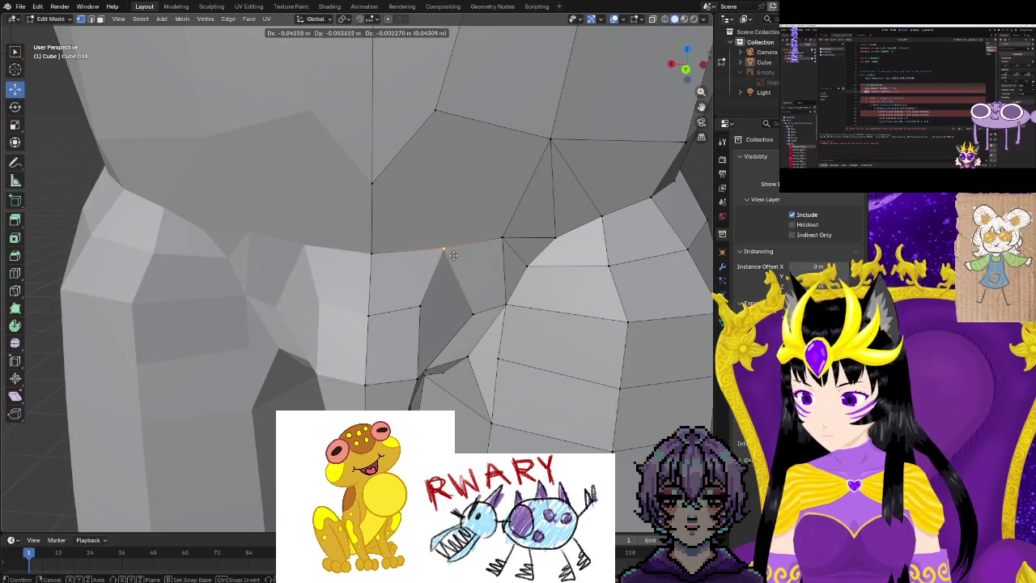
left_click(450, 250)
Zoom out and orbit to view the whole frog character.
scroll(531, 287, "down", 6)
mouse_move(531, 287)
middle_mouse_down()
mouse_move(535, 316)
mouse_move(453, 286)
mouse_move(428, 294)
mouse_move(441, 283)
mouse_move(433, 277)
mouse_move(547, 261)
mouse_move(556, 279)
middle_mouse_up()
scroll(393, 357, "up", 3)
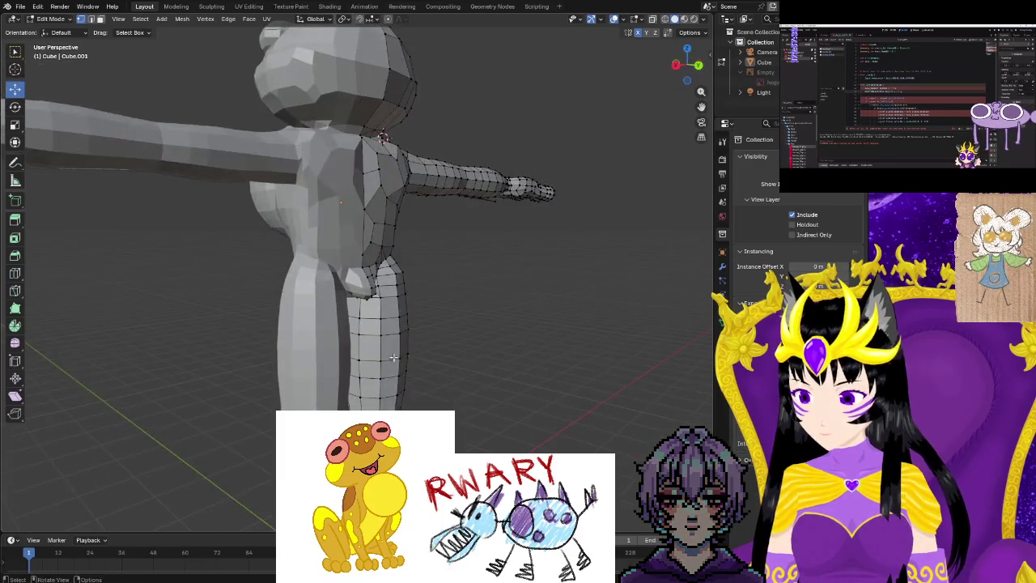
Push the hip vertex back along Y and raise it about 0.015 m.
scroll(393, 357, "up", 3)
scroll(393, 357, "up", 2)
mouse_move(394, 357)
middle_mouse_down()
mouse_move(361, 303)
mouse_move(414, 316)
middle_mouse_up()
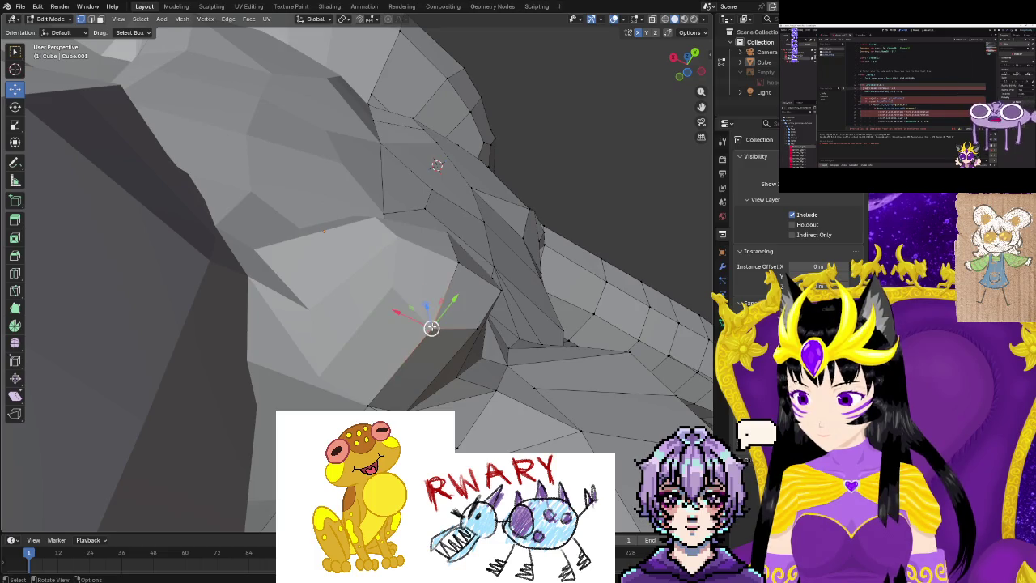
mouse_move(425, 307)
left_mouse_down()
mouse_move(422, 289)
mouse_move(453, 294)
left_mouse_up()
mouse_move(453, 294)
middle_mouse_down()
mouse_move(386, 370)
mouse_move(344, 353)
middle_mouse_up()
scroll(386, 370, "up", 2)
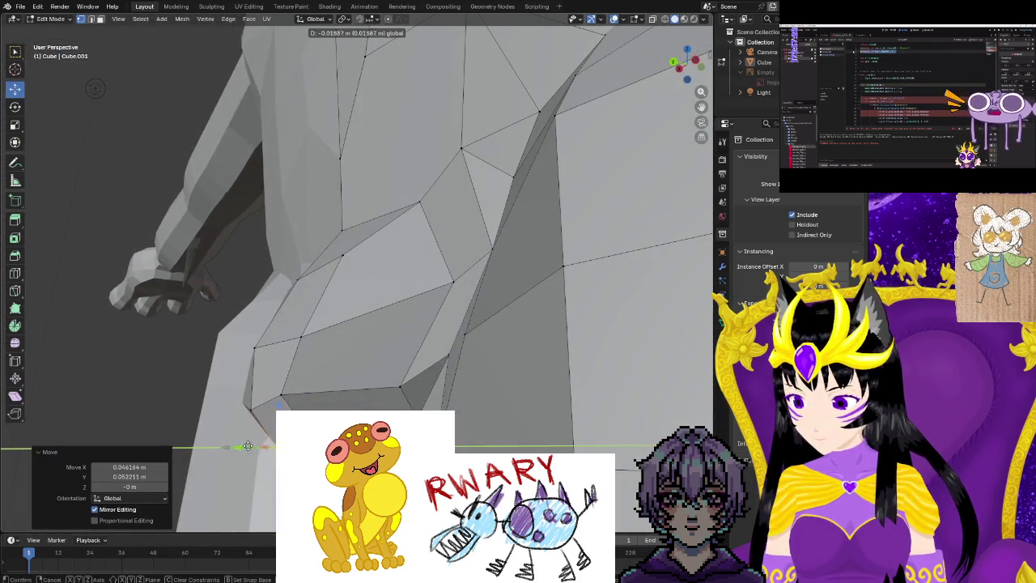
left_click_drag(248, 446, 267, 441)
left_click_drag(312, 380, 306, 402)
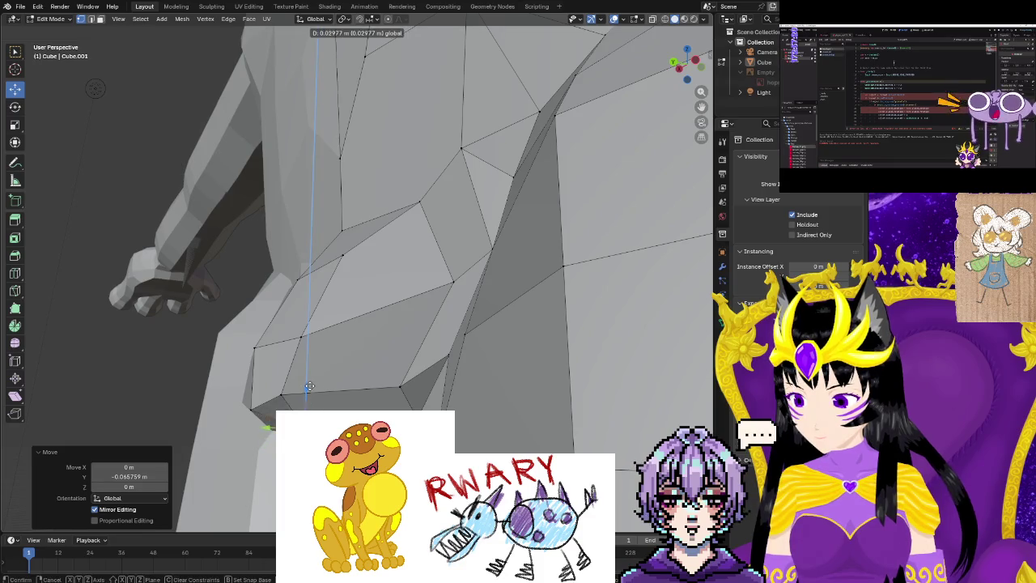
key("ctrl+z")
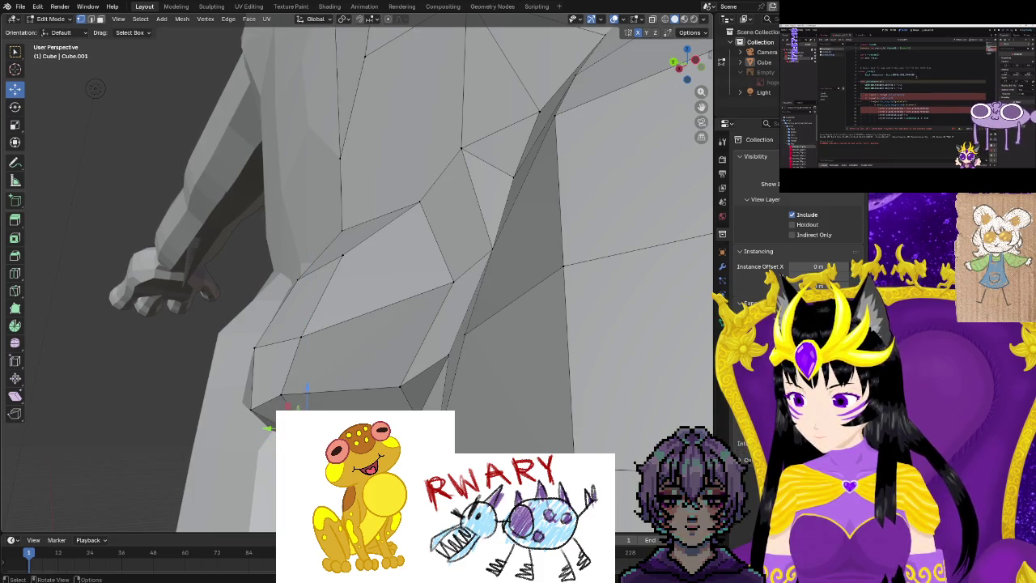
left_click_drag(281, 370, 281, 354)
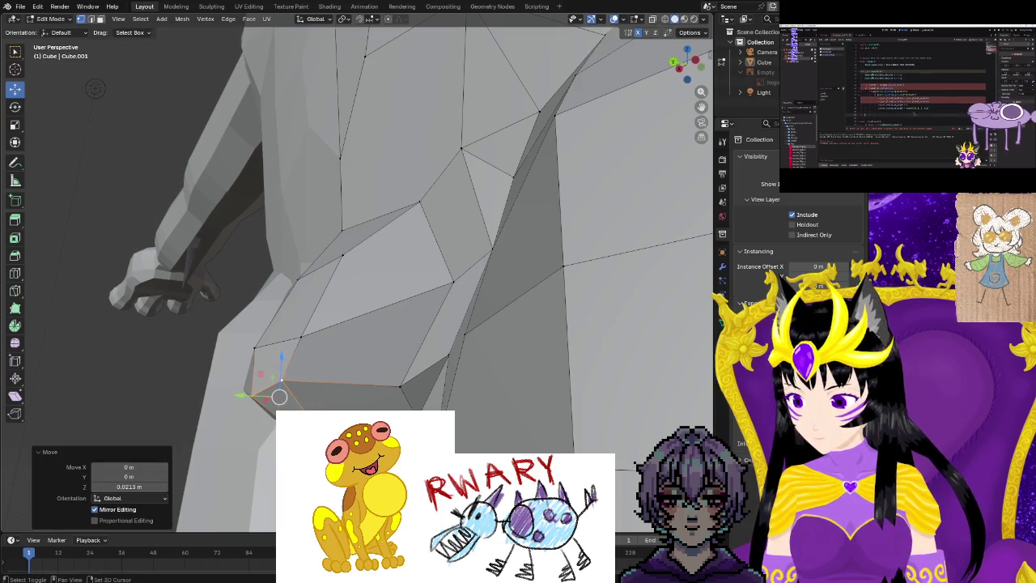
key("ctrl+z")
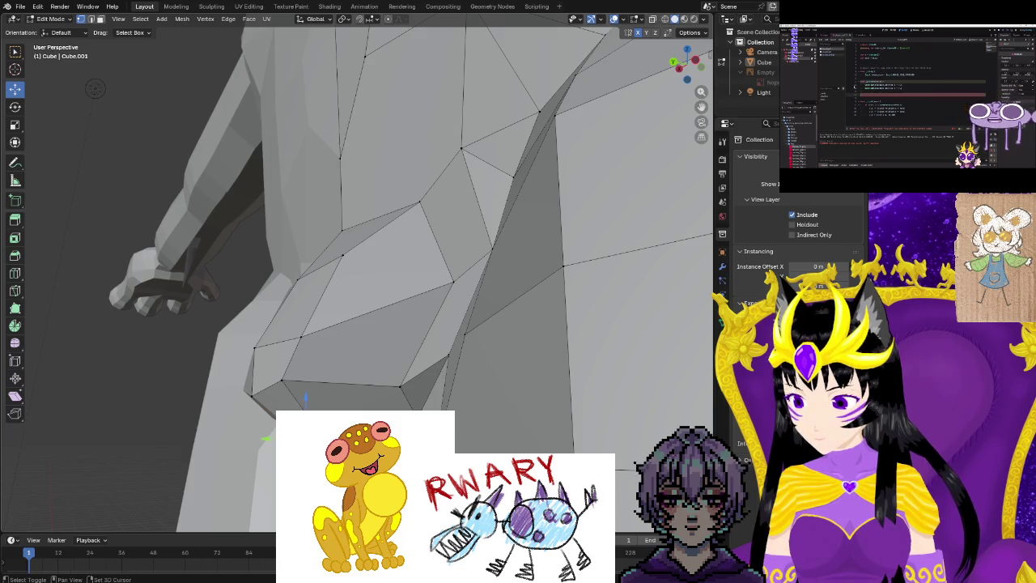
left_click(347, 391)
Raise the neighbouring buttock-crease vertices about 0.012 m and move one along Y.
left_click(369, 387)
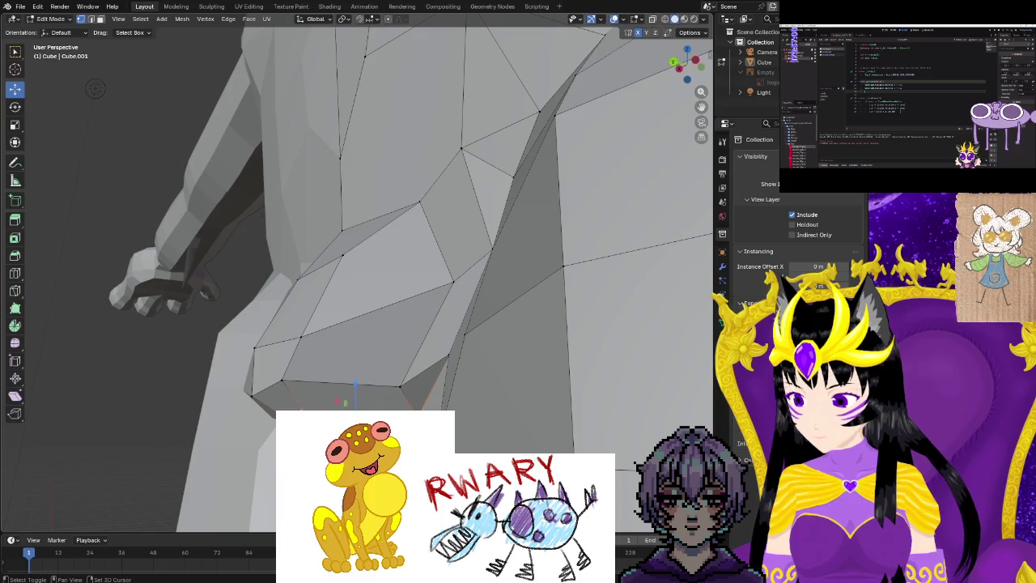
left_click(358, 374)
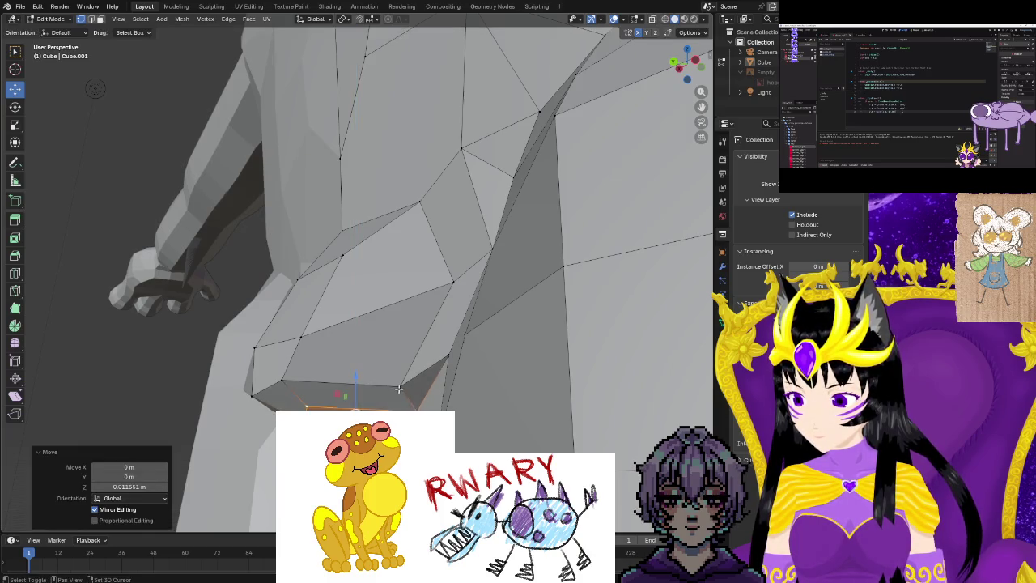
left_click(400, 385)
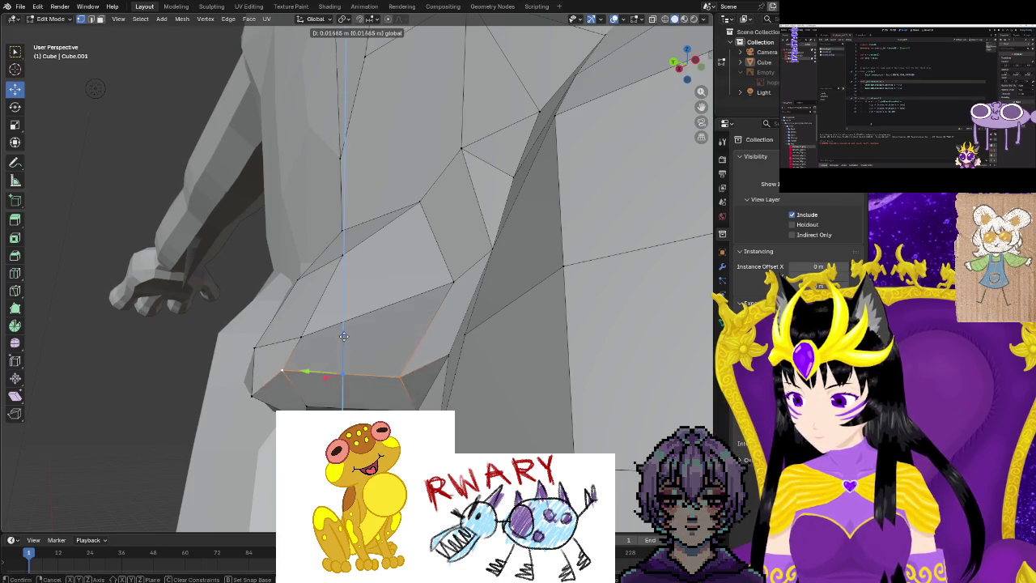
left_click(344, 336)
key("g")
key("y")
left_click(316, 369)
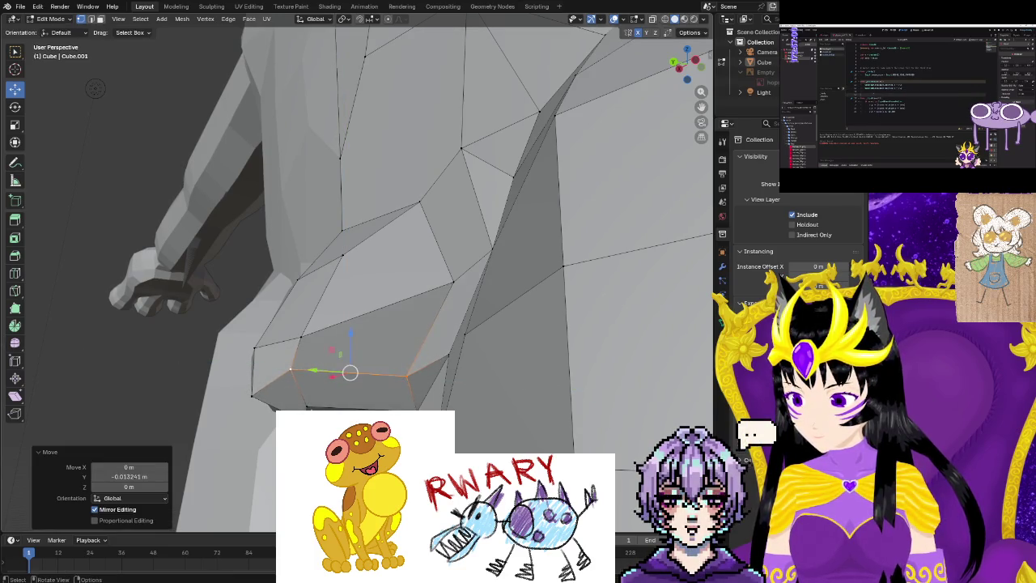
Adjust hip vertices along Y from below and pull a crotch vertex up and right.
scroll(348, 356, "up", 3)
scroll(348, 356, "up", 3)
middle_click_drag(453, 380, 492, 440)
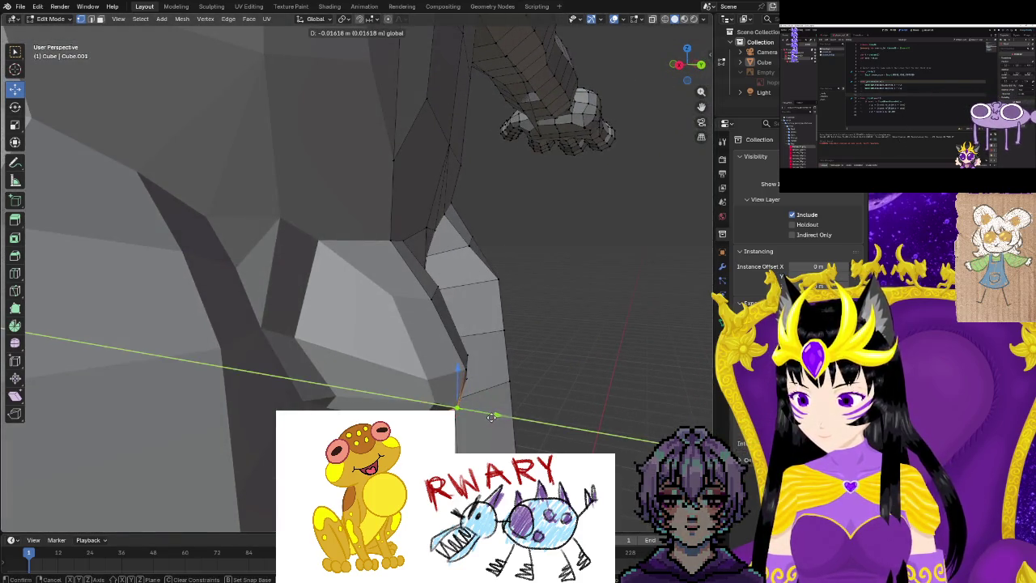
left_click(482, 414)
middle_click_drag(481, 414, 420, 381)
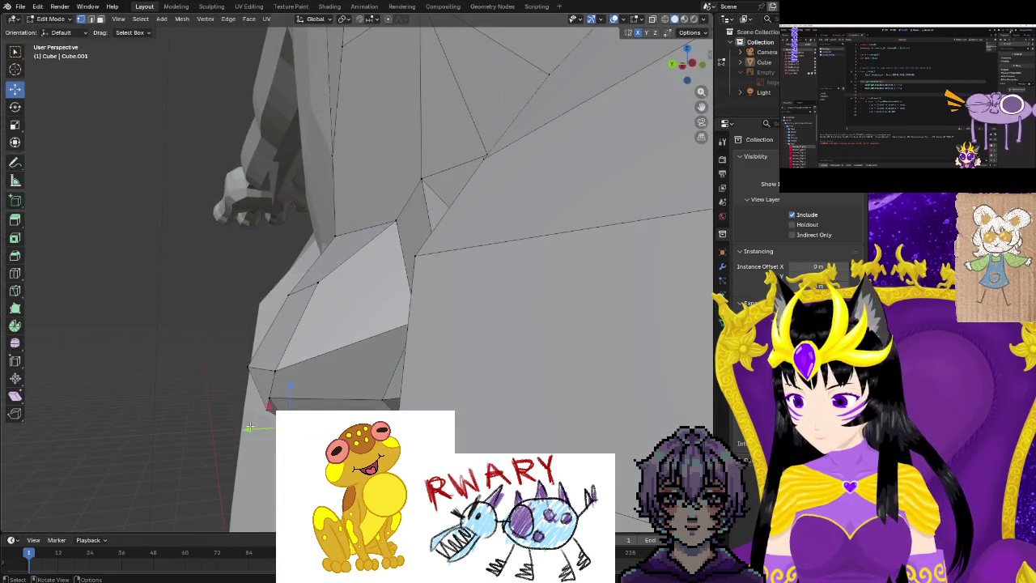
left_click(268, 428)
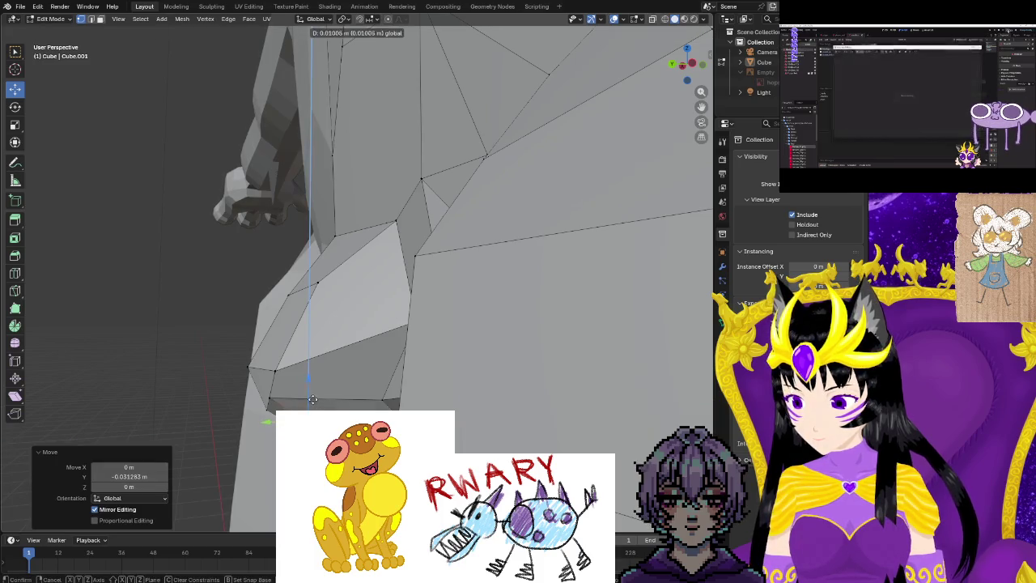
mouse_move(310, 407)
middle_mouse_down()
mouse_move(356, 380)
mouse_move(448, 405)
middle_mouse_up()
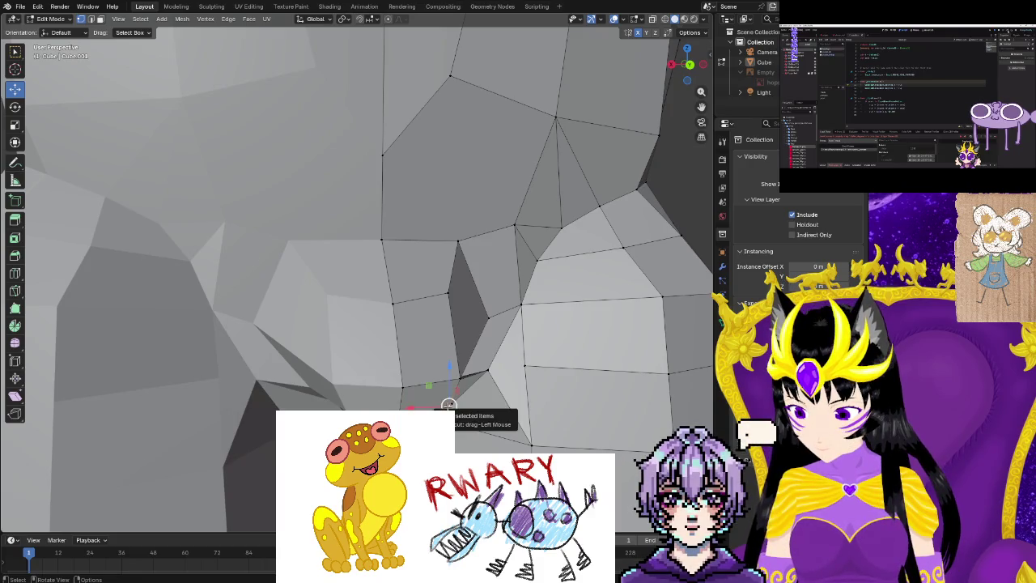
left_click_drag(448, 404, 453, 371)
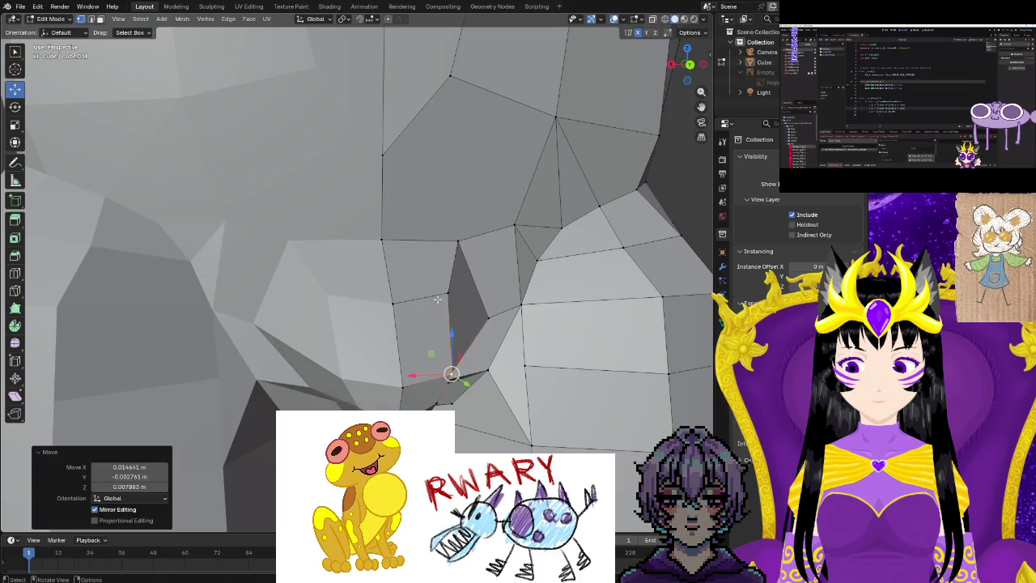
left_click(447, 293)
left_click(439, 308)
Reposition the inner-thigh and hip vertices with a series of G moves.
mouse_move(438, 306)
middle_mouse_down()
mouse_move(373, 333)
mouse_move(435, 389)
mouse_move(486, 380)
middle_mouse_up()
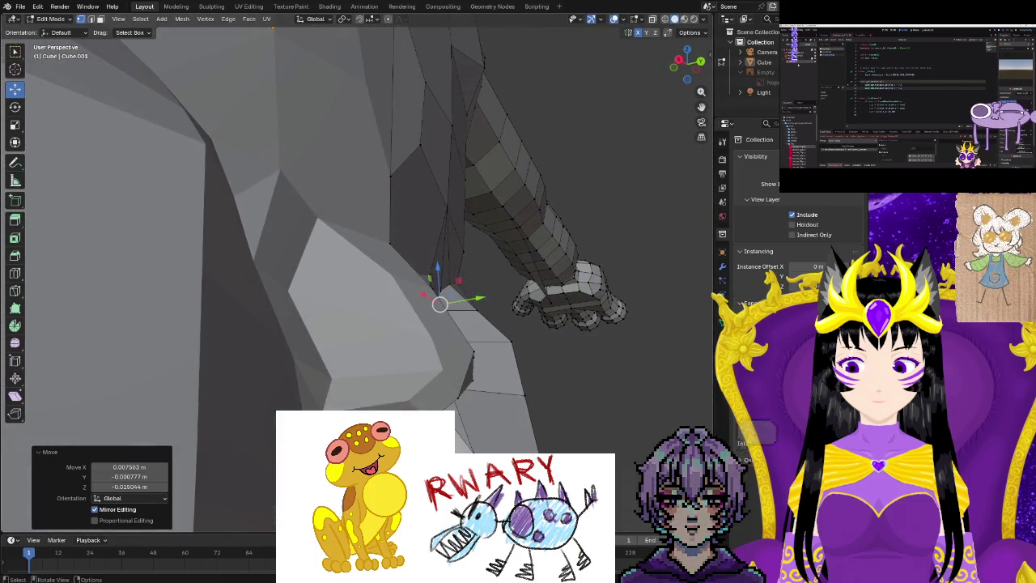
key("g")
left_click(411, 406)
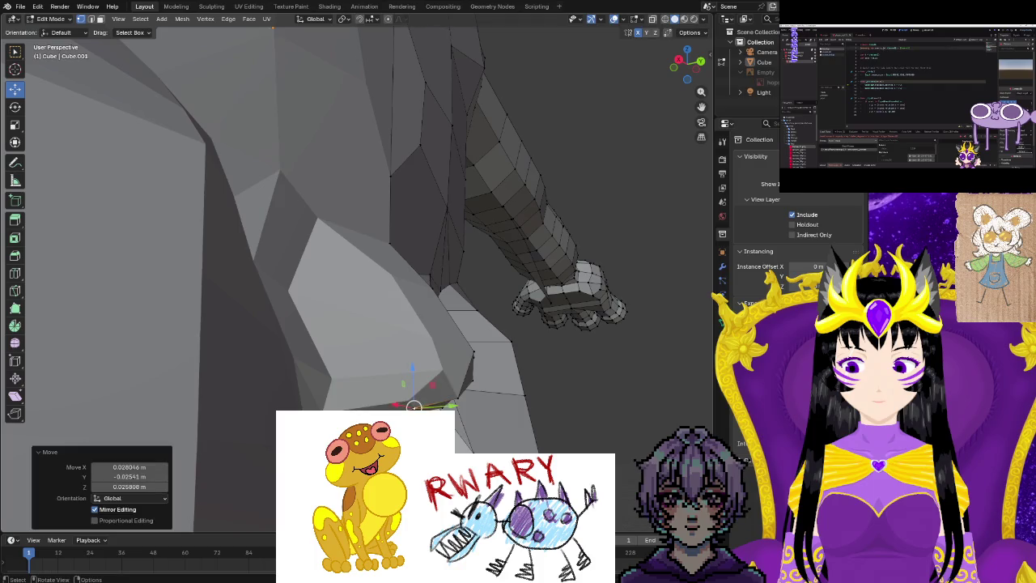
key("g")
left_click(362, 397)
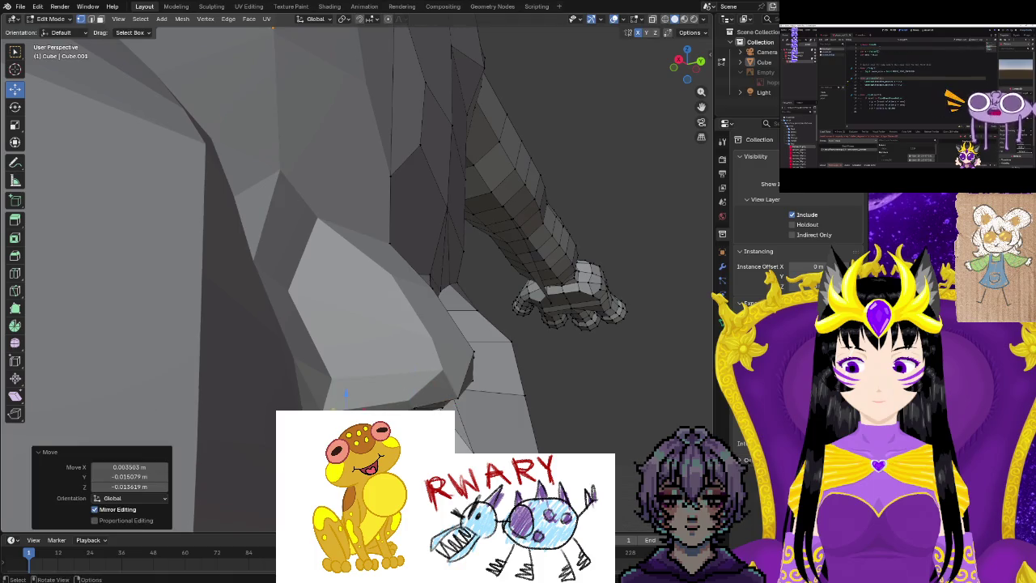
middle_click_drag(348, 404, 362, 397)
key("g")
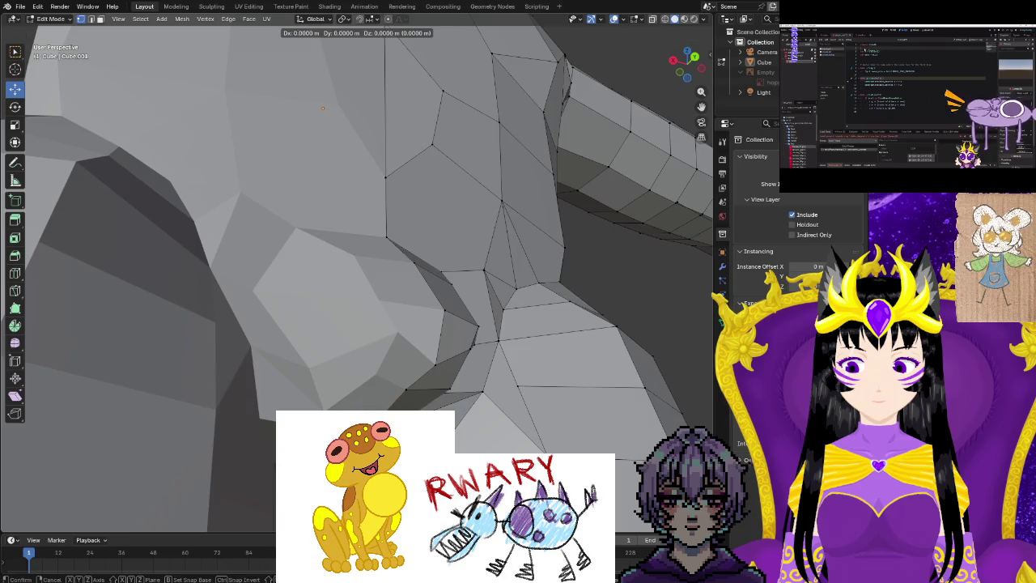
key("Return")
key("g")
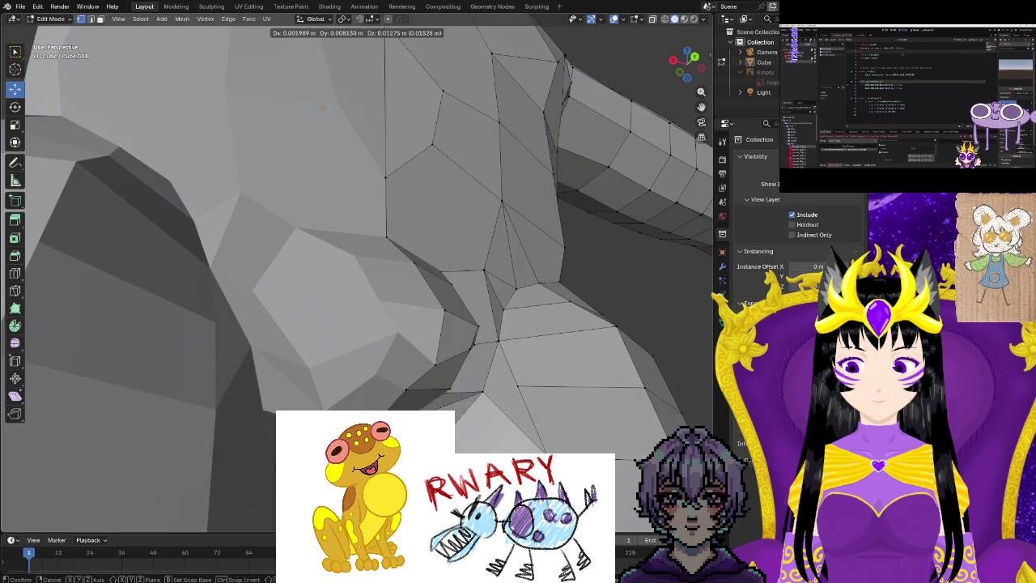
key("Return")
Nudge the crotch vertices from the front to close the gap between the thighs.
mouse_move(324, 243)
middle_mouse_down()
mouse_move(281, 59)
mouse_move(363, 74)
middle_mouse_up()
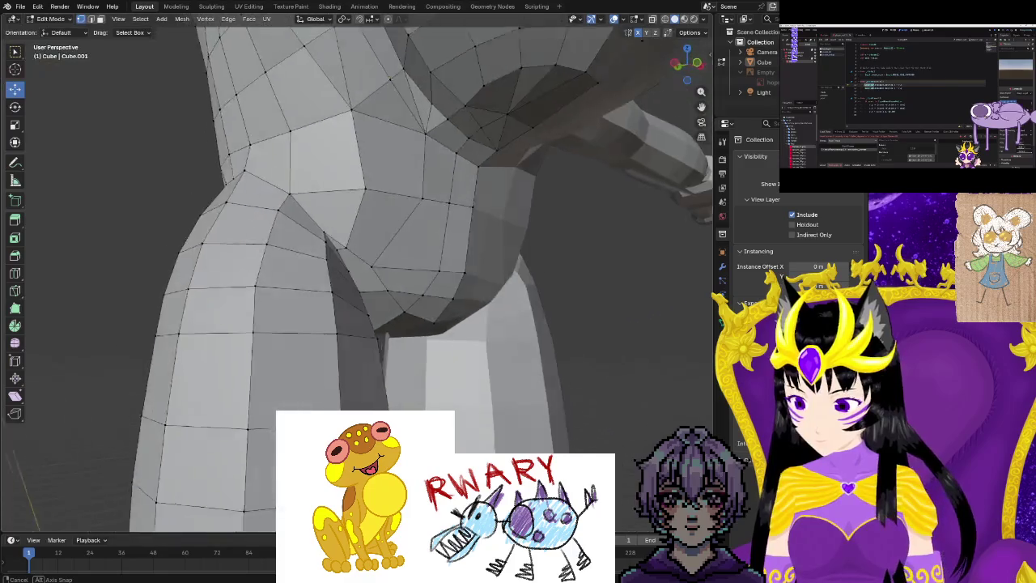
mouse_move(363, 74)
middle_mouse_down()
mouse_move(393, 354)
mouse_move(377, 313)
mouse_move(350, 337)
mouse_move(375, 370)
mouse_move(546, 386)
mouse_move(386, 354)
mouse_move(396, 337)
middle_mouse_up()
left_click(384, 298)
left_click(346, 330)
left_click(396, 337)
key("g")
left_click(398, 334)
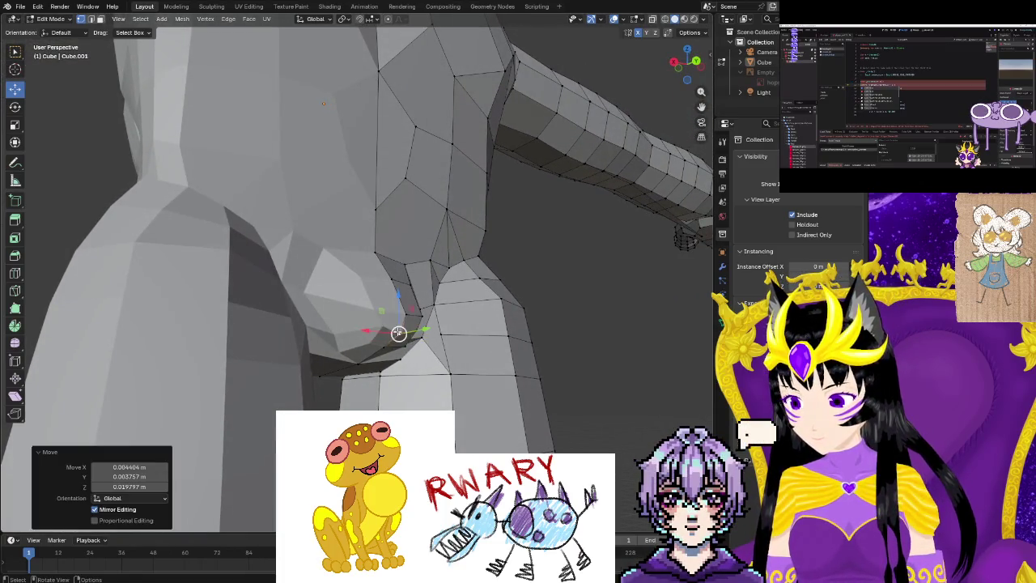
left_click(531, 343)
Review the crotch in Object Mode from a zoomed front view.
key("Tab")
middle_click_drag(558, 377, 450, 394)
scroll(399, 396, "up", 3)
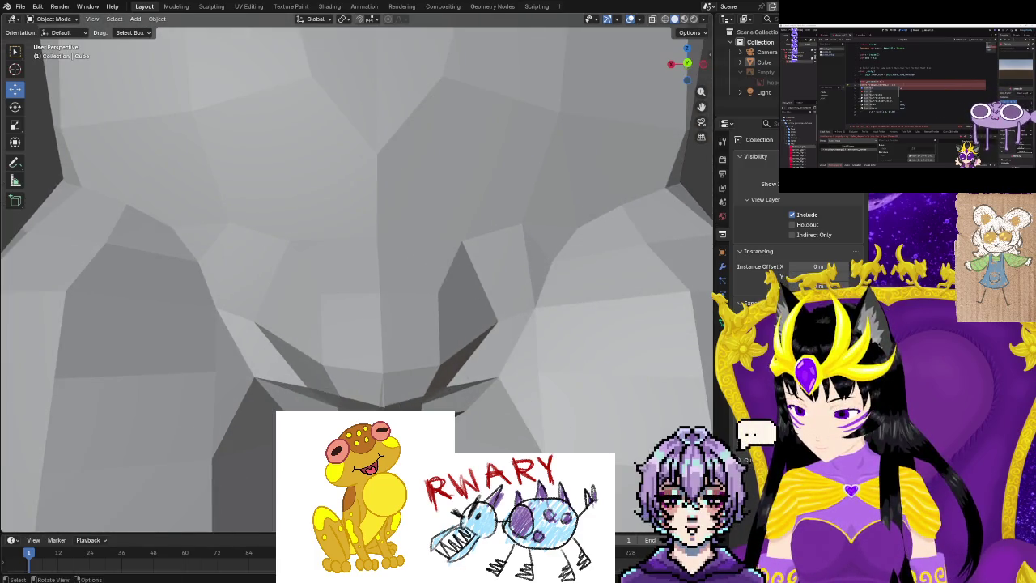
Back in Edit Mode, move a crotch vertex along Z and adjust the one beside the gap.
key("Tab")
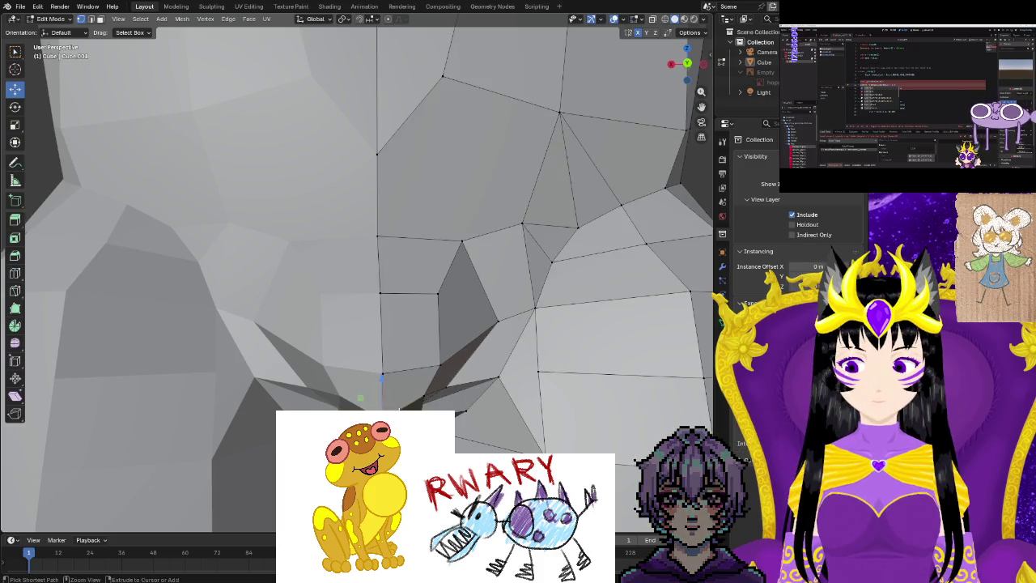
key("g")
key("z")
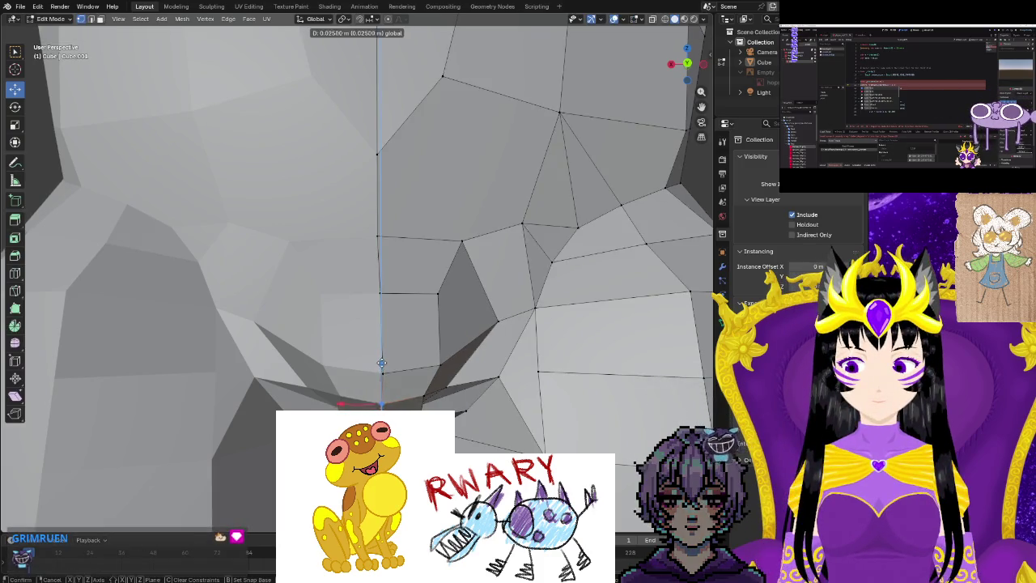
left_click(381, 357)
middle_click_drag(381, 357, 406, 71)
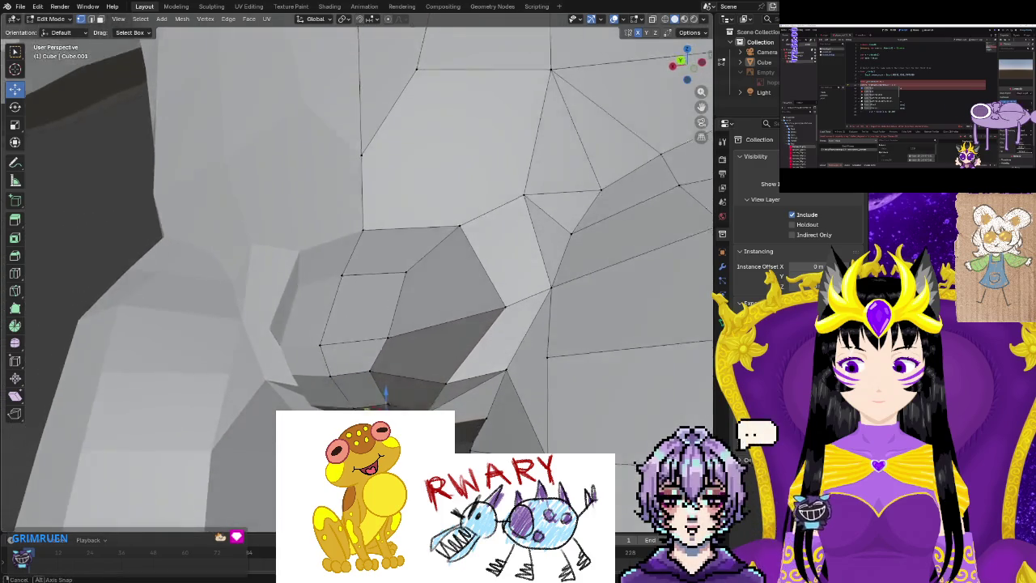
left_click(366, 339)
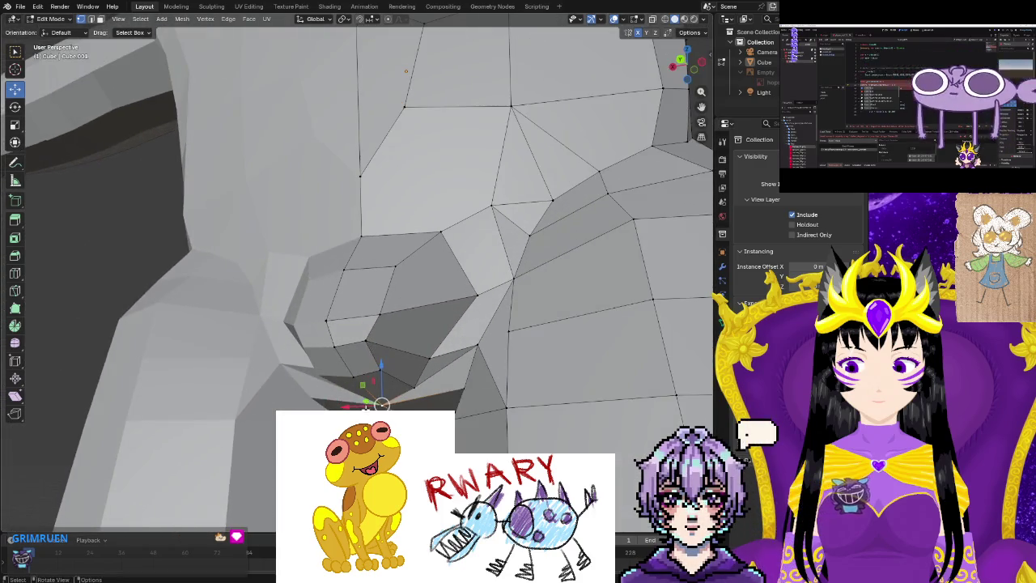
left_click(373, 339)
Shift another crotch vertex about 0.012 m in the XZ plane and return to Object Mode.
middle_click_drag(370, 340, 421, 376)
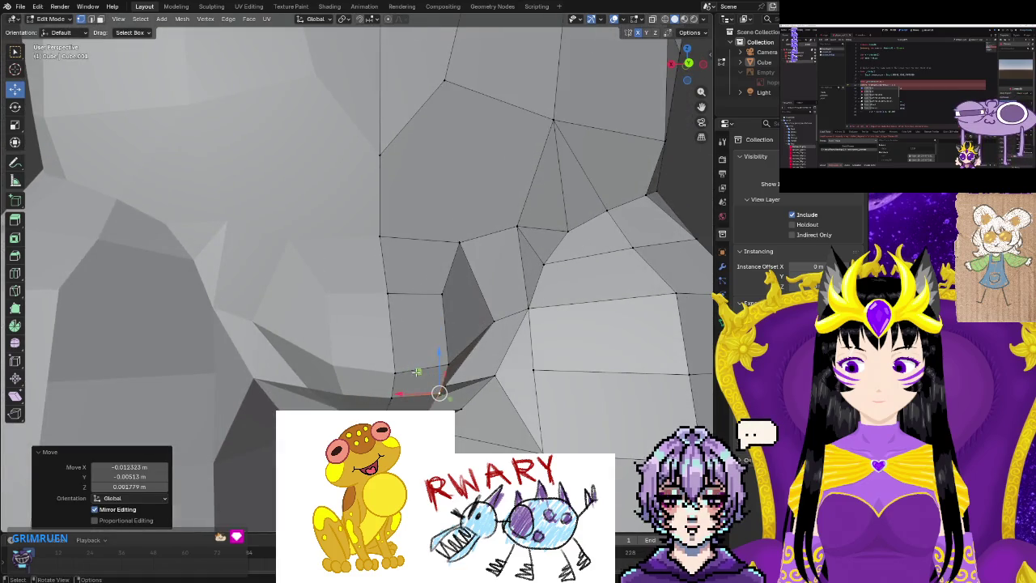
left_click(449, 363)
left_click_drag(428, 347, 439, 354)
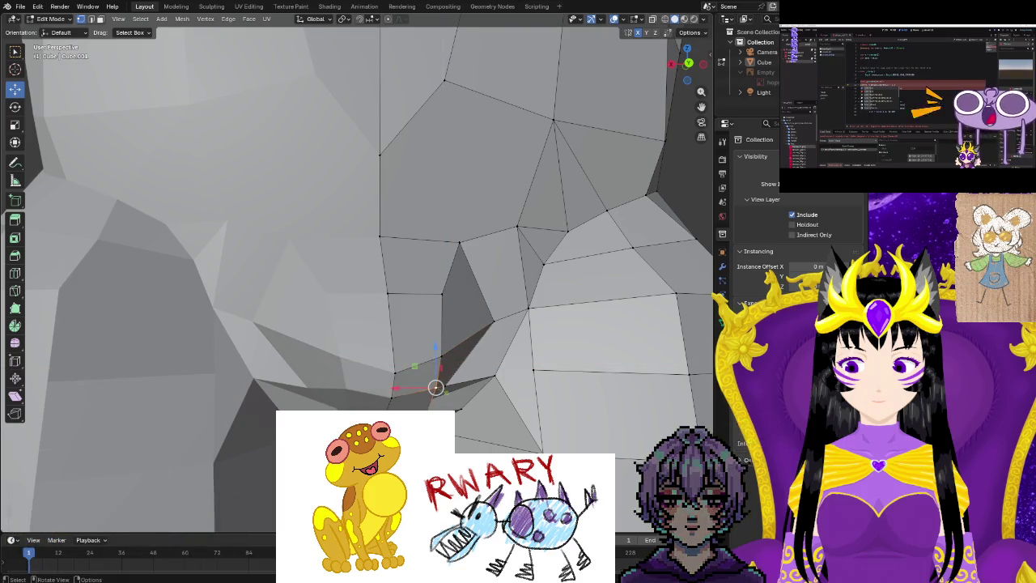
middle_click_drag(435, 384, 454, 380)
scroll(356, 275, "down", 5)
key("Tab")
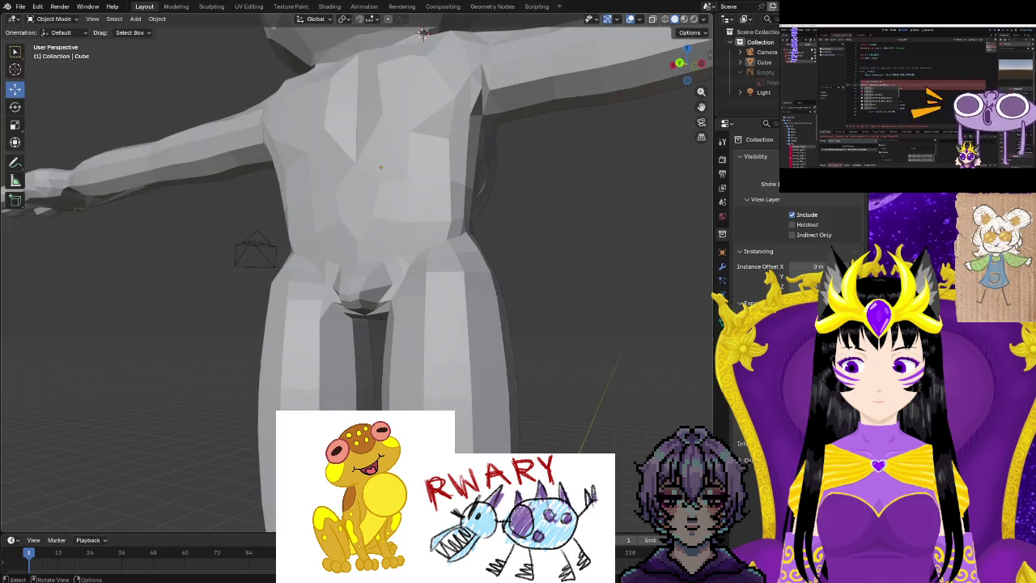
In Edit Mode on the torso, move the side hip vertex along Y.
mouse_move(547, 378)
middle_mouse_down()
mouse_move(594, 411)
mouse_move(522, 409)
middle_mouse_up()
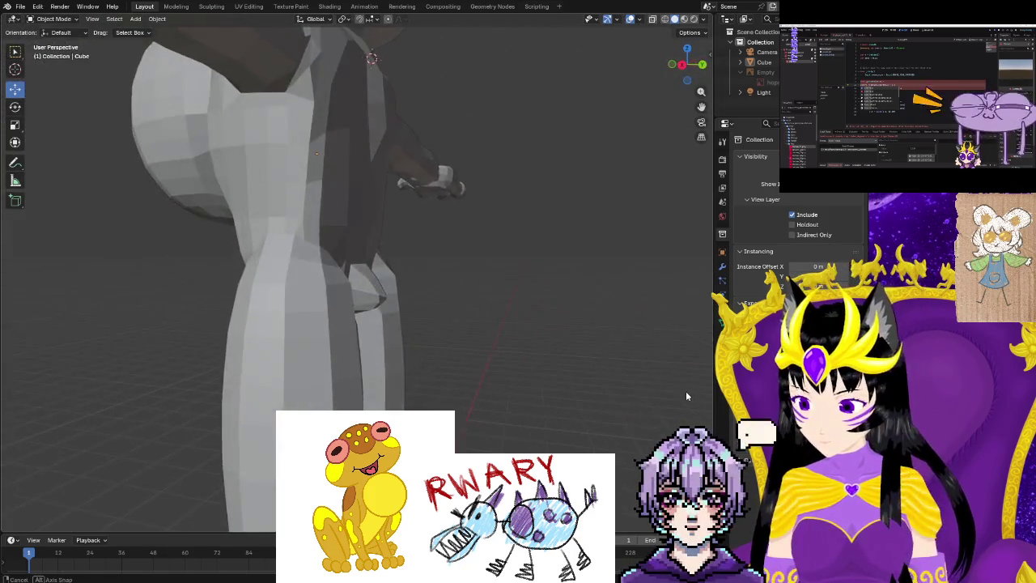
scroll(522, 409, "up", 4)
key("Tab")
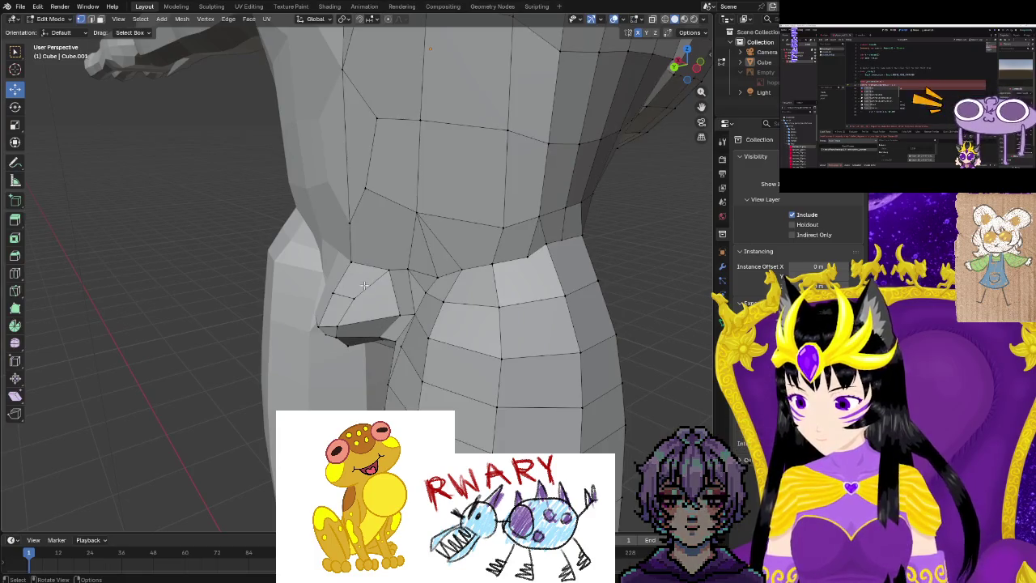
key("g")
key("y")
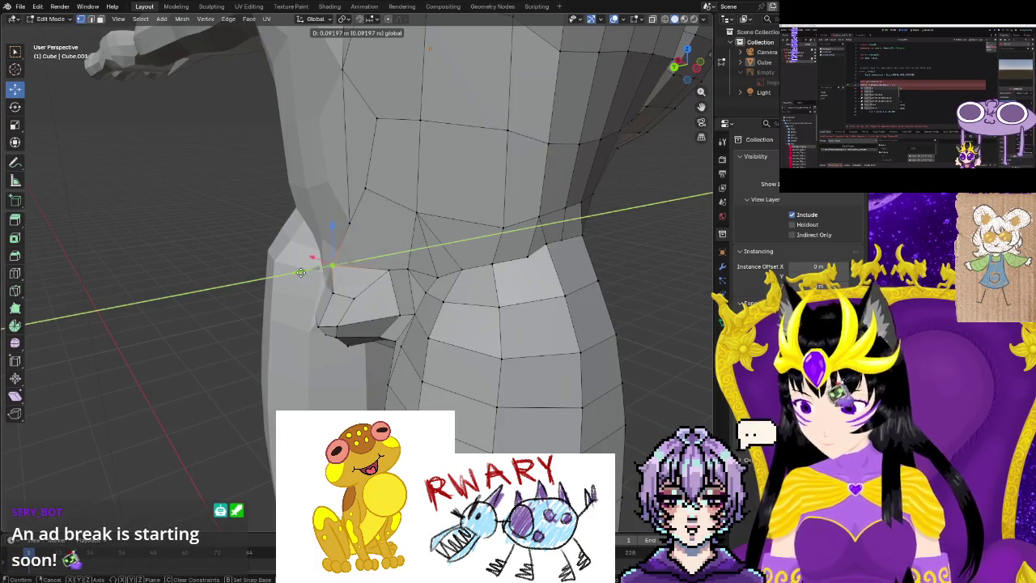
left_click(310, 272)
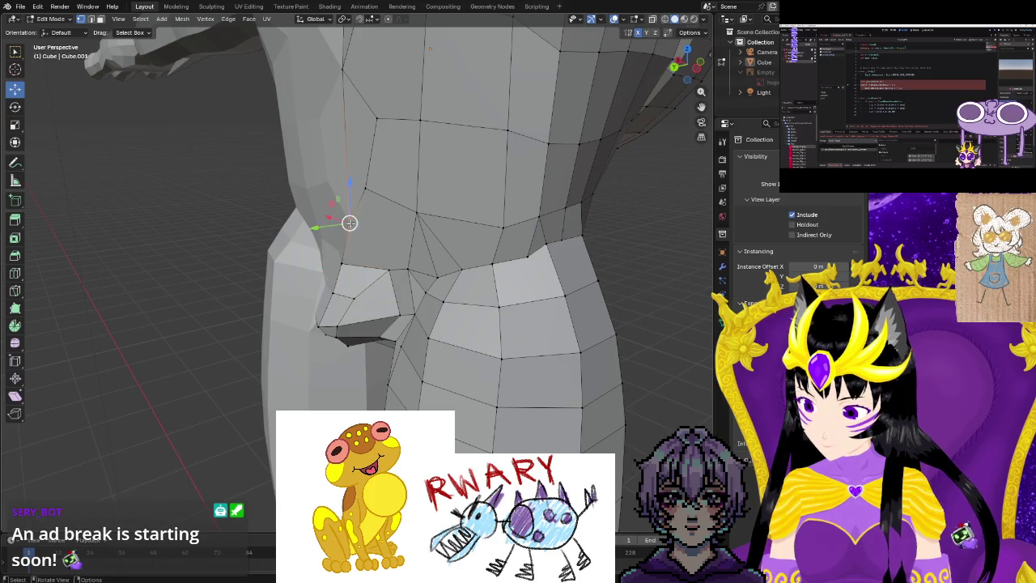
Slide the hip vertex further along Y from a side view, then return to Object Mode.
middle_click_drag(224, 234, 235, 276)
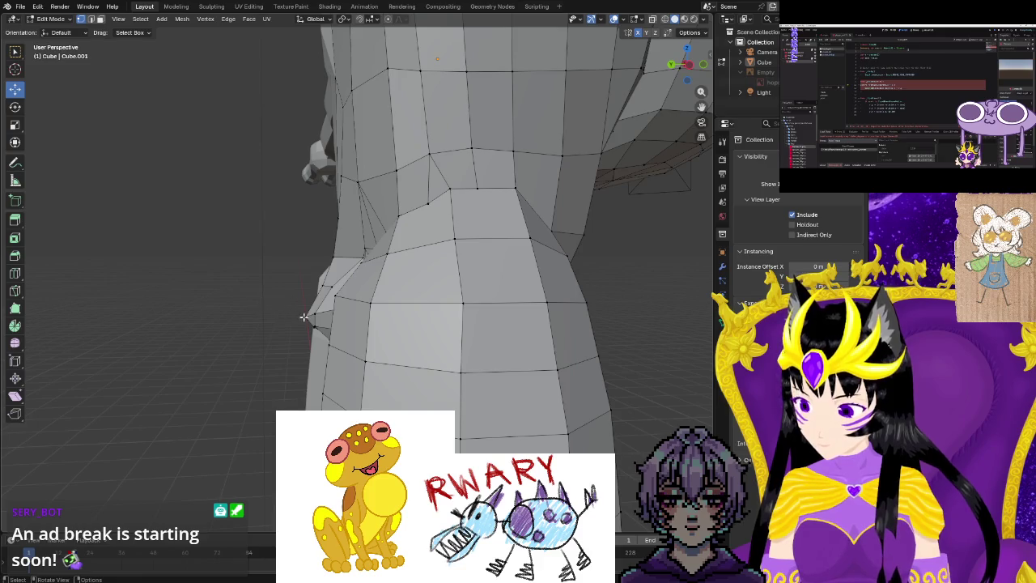
left_click_drag(263, 317, 267, 317)
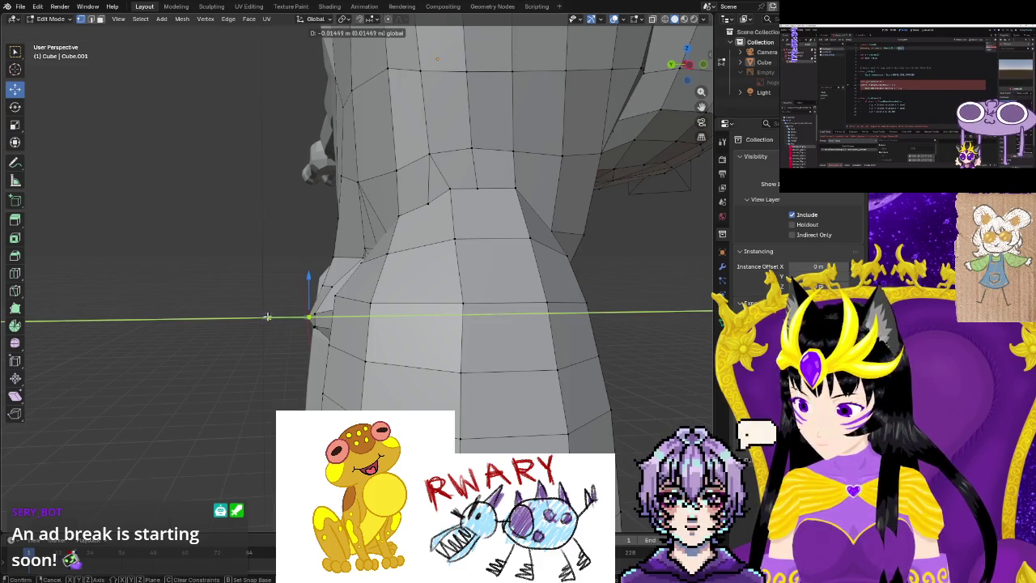
left_click(267, 316)
mouse_move(219, 361)
middle_mouse_down()
mouse_move(417, 373)
mouse_move(210, 374)
mouse_move(555, 375)
mouse_move(338, 344)
middle_mouse_up()
key("Tab")
scroll(372, 376, "down", 4)
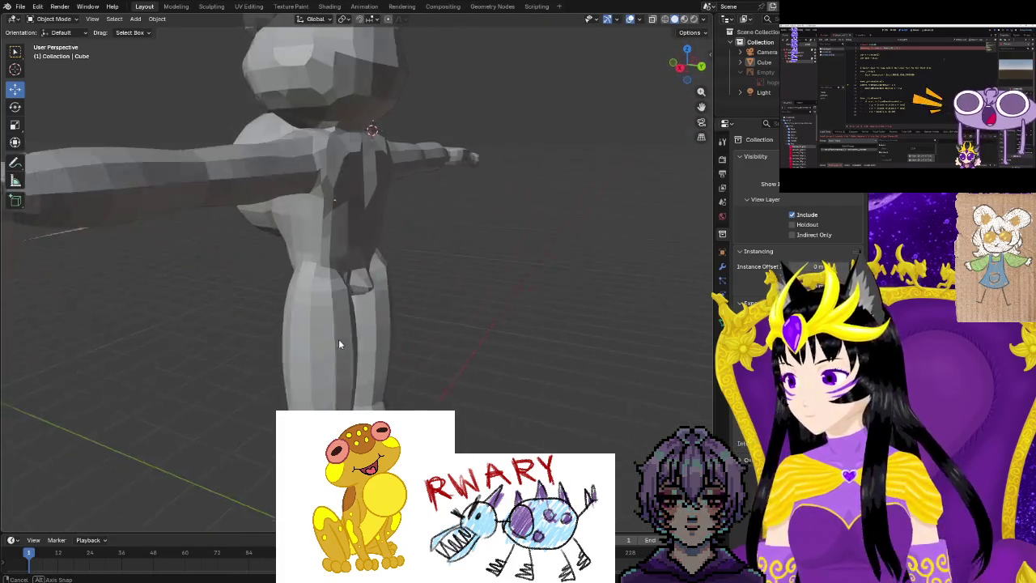
scroll(338, 344, "up", 4)
scroll(338, 344, "up", 3)
In Cube.001 Edit Mode, path-select vertices up to the groin and move them.
left_click(396, 289)
key("Tab")
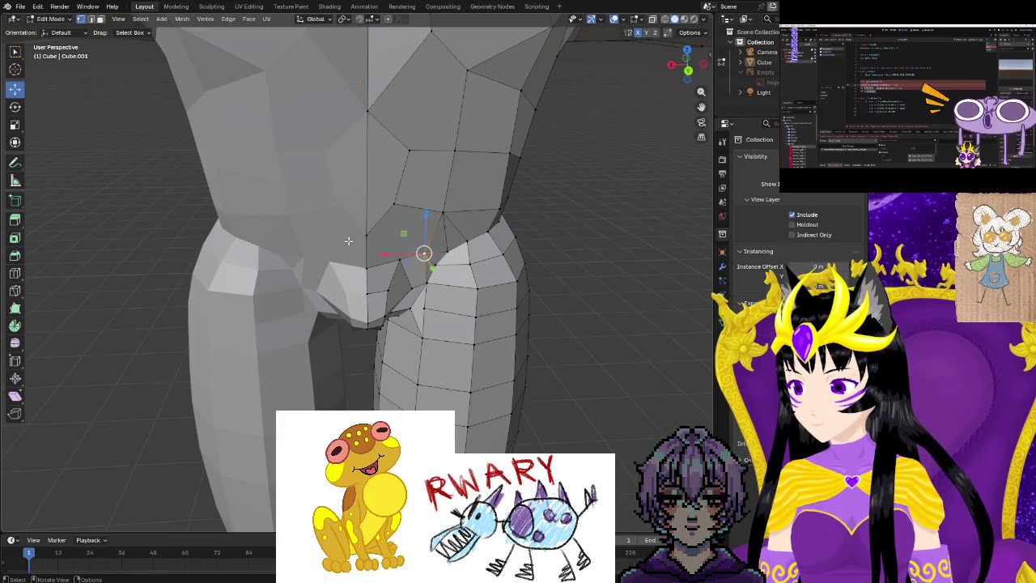
left_click(368, 257, "ctrl")
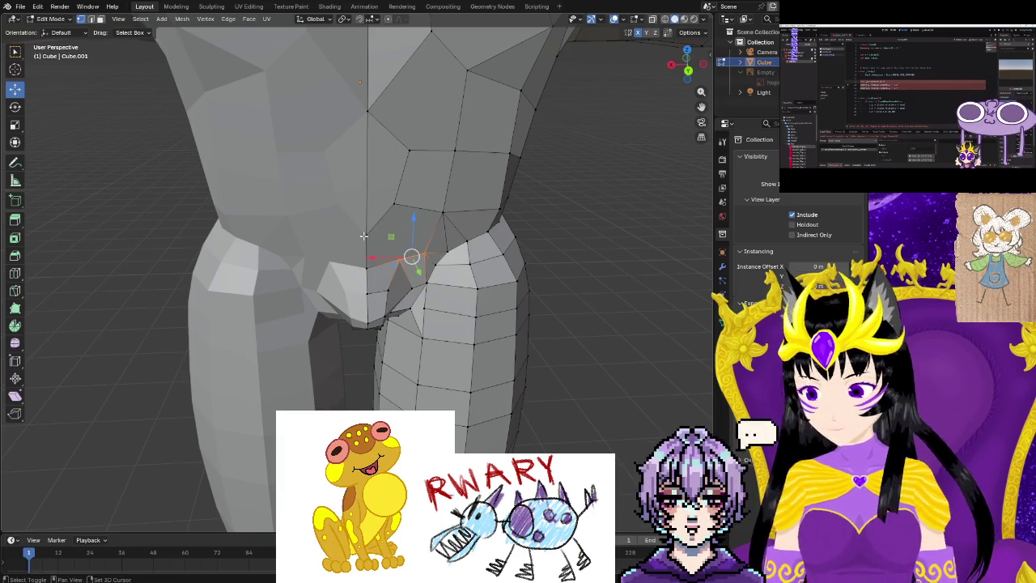
left_click(366, 112, "ctrl")
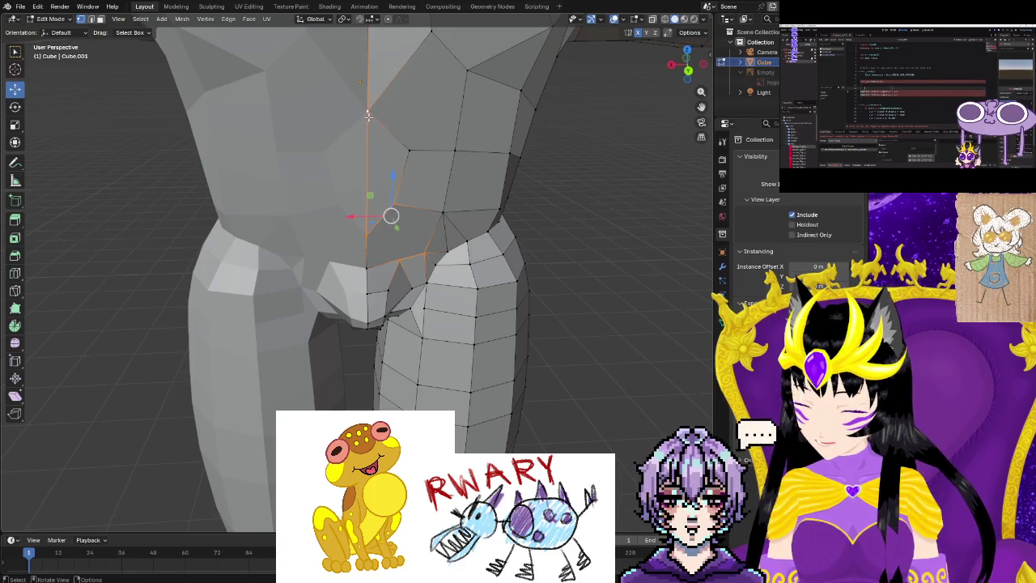
key("j")
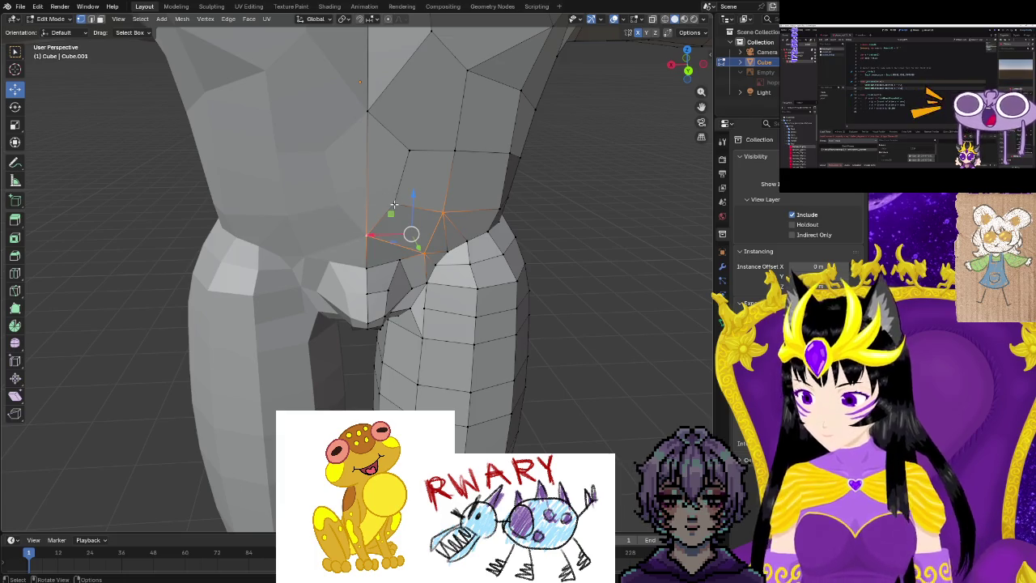
left_click(368, 110, "shift")
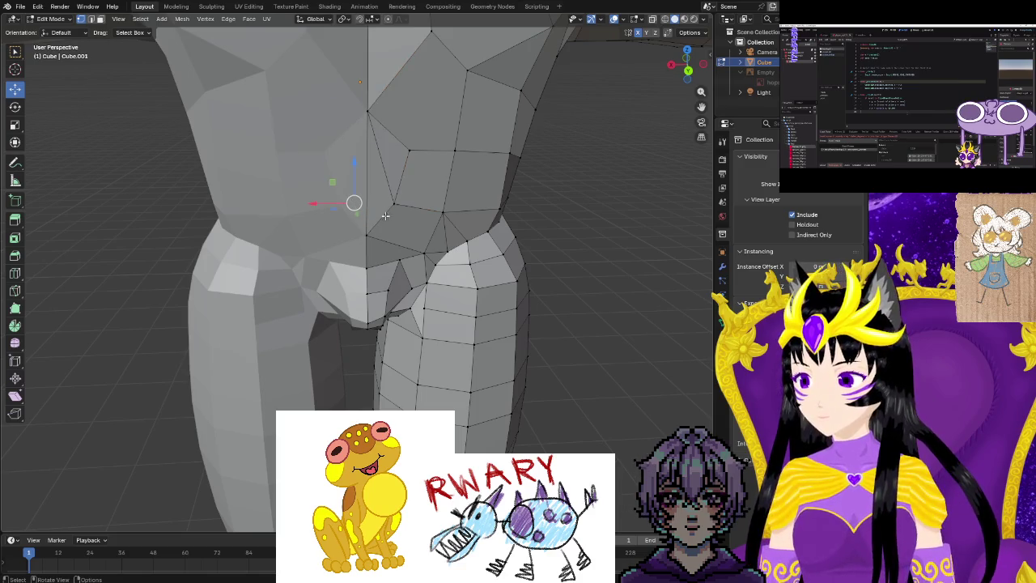
left_click_drag(393, 203, 398, 194)
Pull a lower thigh vertex upward and push two hip vertices along Y.
left_click(365, 232)
left_click_drag(365, 232, 367, 219)
mouse_move(367, 219)
middle_mouse_down()
mouse_move(405, 254)
mouse_move(530, 240)
middle_mouse_up()
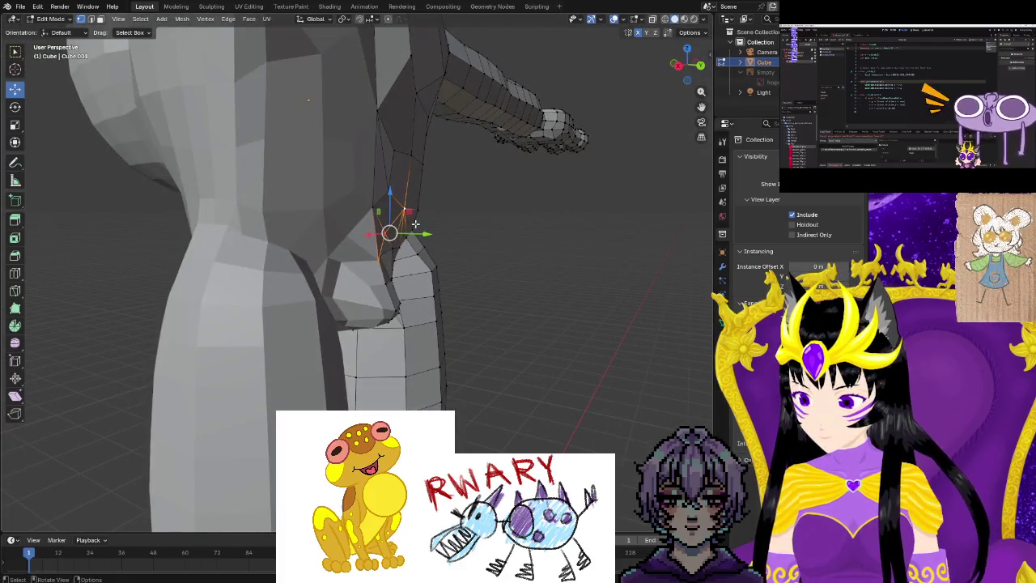
left_click_drag(416, 224, 412, 218)
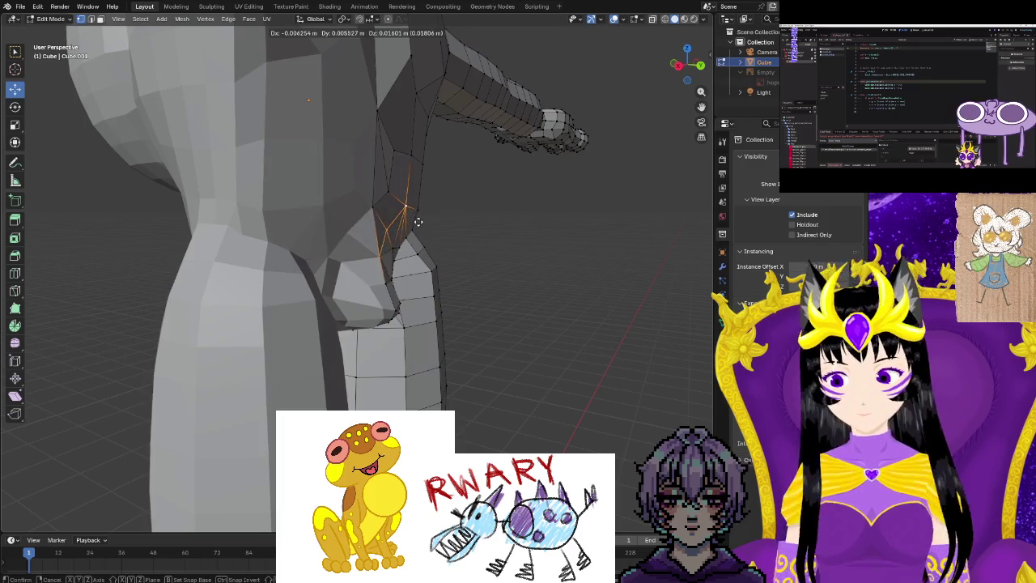
key("ctrl+z")
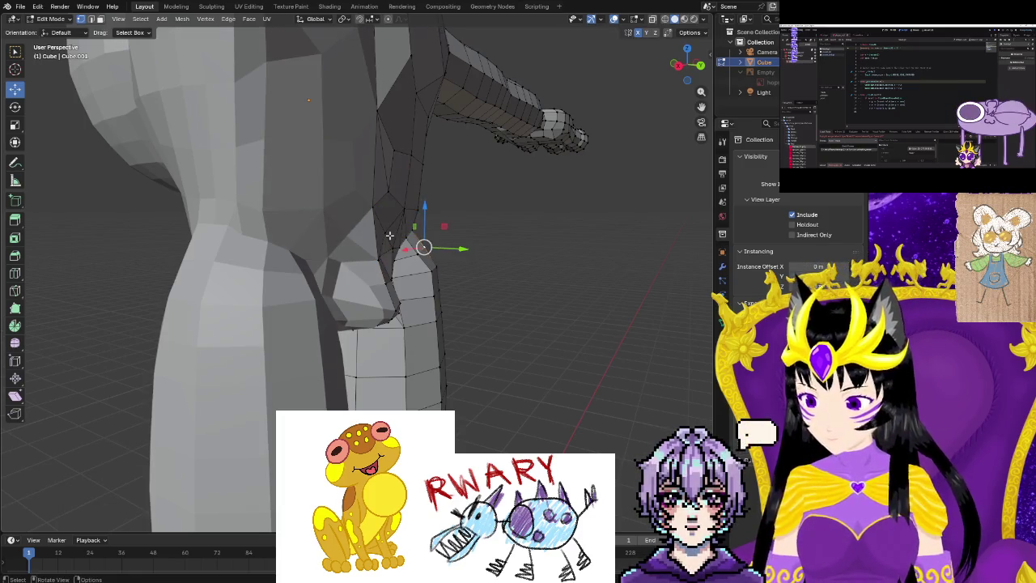
left_click_drag(407, 233, 414, 233)
left_click(423, 243)
mouse_move(423, 243)
middle_mouse_down()
mouse_move(337, 247)
mouse_move(389, 267)
middle_mouse_up()
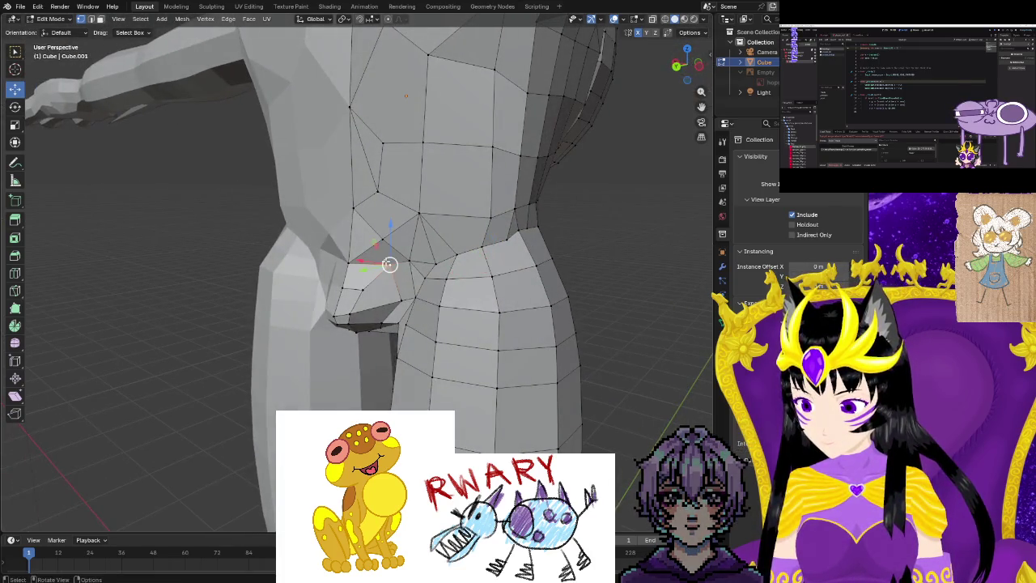
key("KP_Decimal")
left_click_drag(312, 272, 274, 273)
mouse_move(274, 272)
middle_mouse_down()
mouse_move(415, 267)
mouse_move(376, 290)
middle_mouse_up()
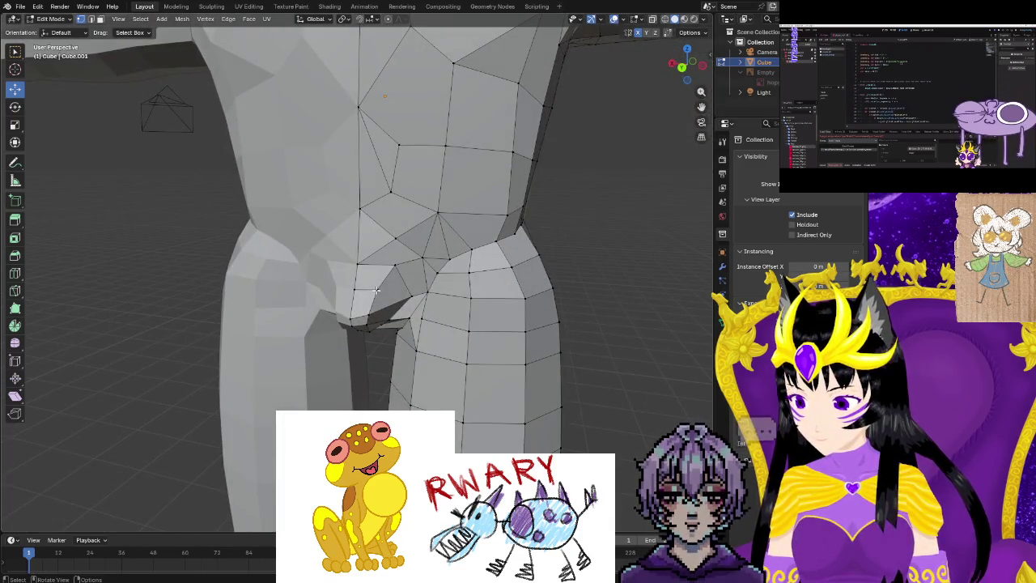
Lower the crotch vertex on the groin fold along Z.
left_click(376, 290)
left_click(388, 294)
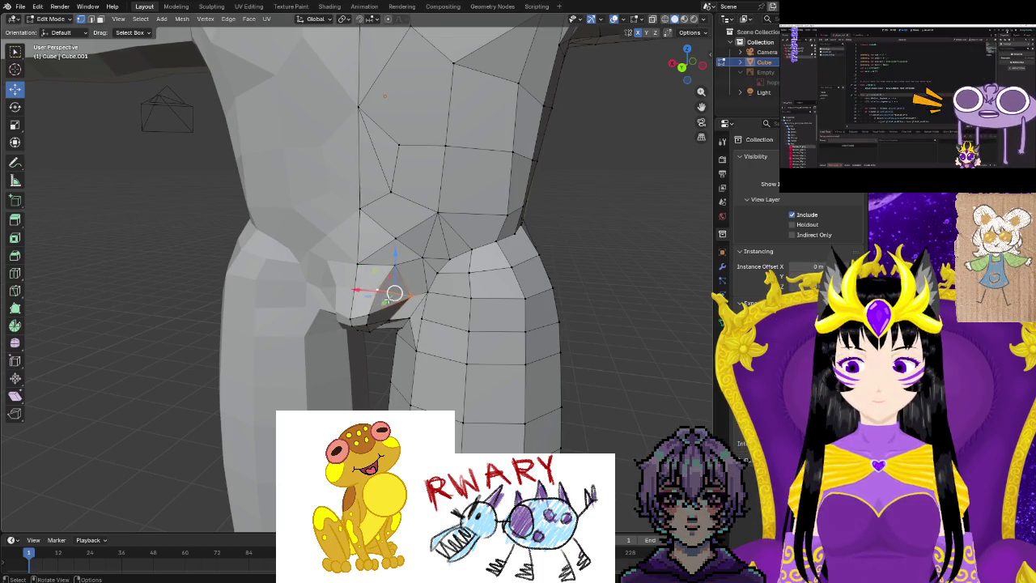
left_click(411, 296)
left_click_drag(410, 284, 411, 292)
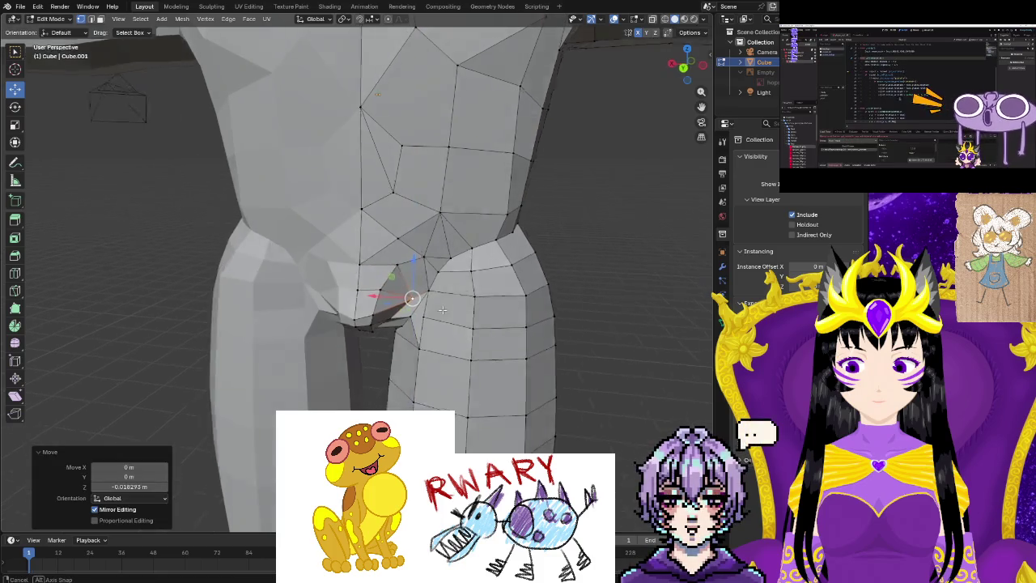
middle_click_drag(411, 291, 429, 283)
left_click(429, 283)
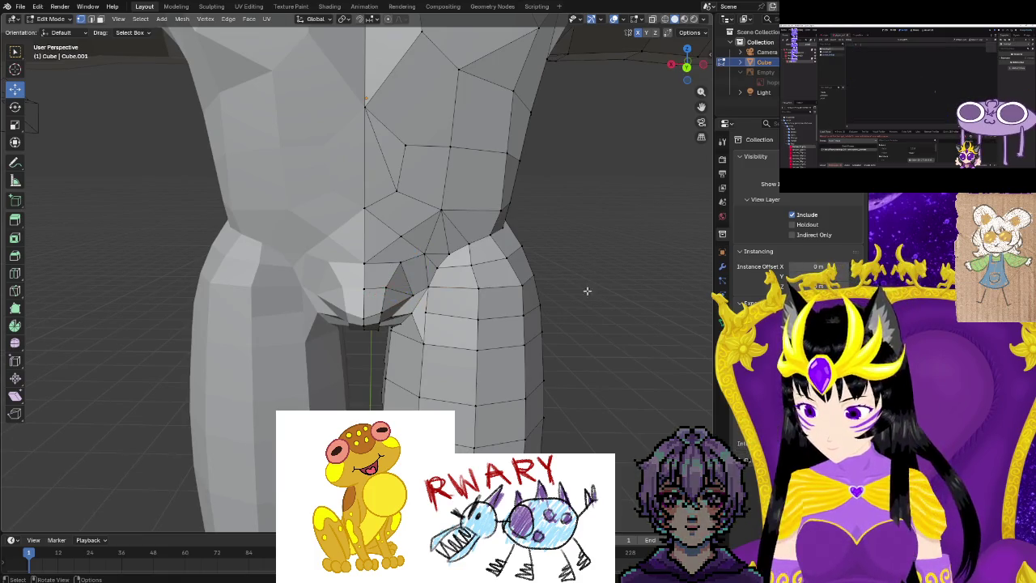
scroll(587, 293, "down", 2)
mouse_move(592, 296)
middle_mouse_down()
mouse_move(372, 349)
mouse_move(414, 387)
mouse_move(475, 405)
mouse_move(459, 394)
mouse_move(257, 370)
mouse_move(449, 379)
mouse_move(468, 399)
mouse_move(318, 394)
mouse_move(544, 373)
mouse_move(468, 370)
mouse_move(462, 393)
mouse_move(380, 397)
mouse_move(425, 393)
mouse_move(399, 370)
mouse_move(421, 376)
mouse_move(425, 341)
middle_mouse_up()
scroll(371, 350, "down", 1)
Exit to Object Mode and orbit and zoom around the whole T-posed frog, rear to front.
key("Tab")
scroll(424, 341, "up", 3)
scroll(425, 343, "down", 2)
mouse_move(457, 374)
middle_mouse_down()
mouse_move(445, 391)
mouse_move(442, 375)
middle_mouse_up()
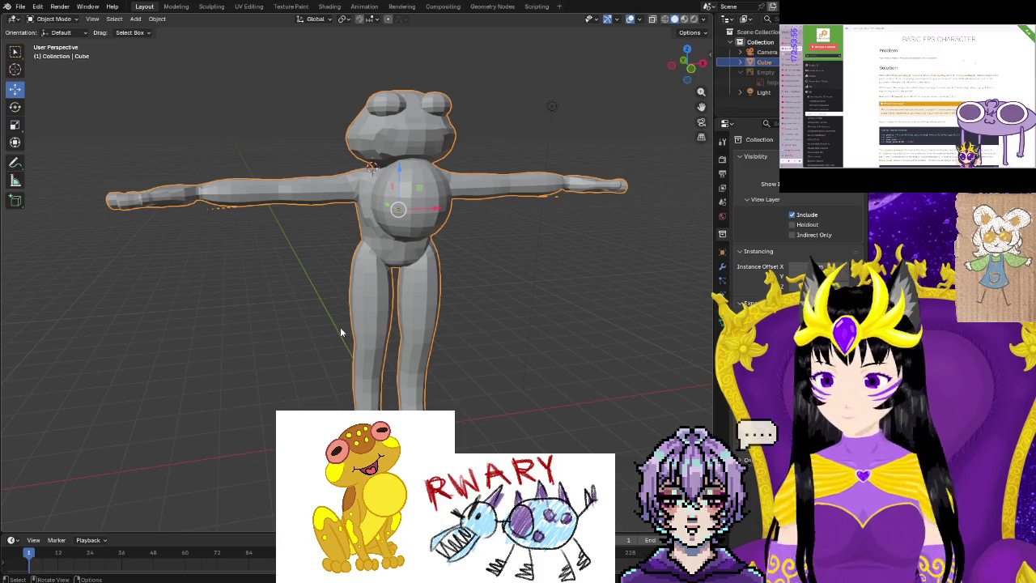
mouse_move(259, 321)
middle_mouse_down()
mouse_move(489, 330)
mouse_move(390, 361)
mouse_move(531, 392)
mouse_move(543, 405)
mouse_move(603, 379)
mouse_move(413, 372)
mouse_move(439, 391)
mouse_move(422, 385)
mouse_move(467, 372)
mouse_move(547, 389)
mouse_move(598, 331)
mouse_move(426, 411)
mouse_move(323, 405)
middle_mouse_up()
scroll(390, 361, "up", 3)
middle_click_drag(329, 217, 306, 211)
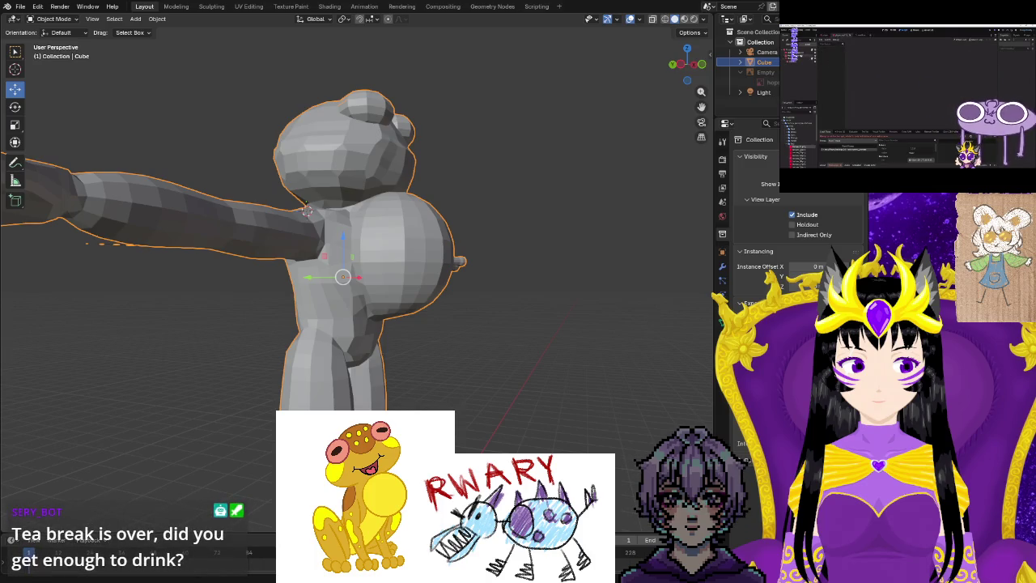
left_click(444, 365)
Orbit around the whole frog model to view its torso from another angle.
mouse_move(444, 365)
middle_mouse_down()
mouse_move(488, 433)
mouse_move(402, 385)
mouse_move(273, 273)
middle_mouse_up()
mouse_move(162, 200)
middle_mouse_down()
mouse_move(553, 339)
mouse_move(342, 343)
mouse_move(290, 327)
mouse_move(352, 340)
mouse_move(542, 328)
mouse_move(338, 358)
mouse_move(465, 359)
mouse_move(398, 358)
mouse_move(441, 369)
middle_mouse_up()
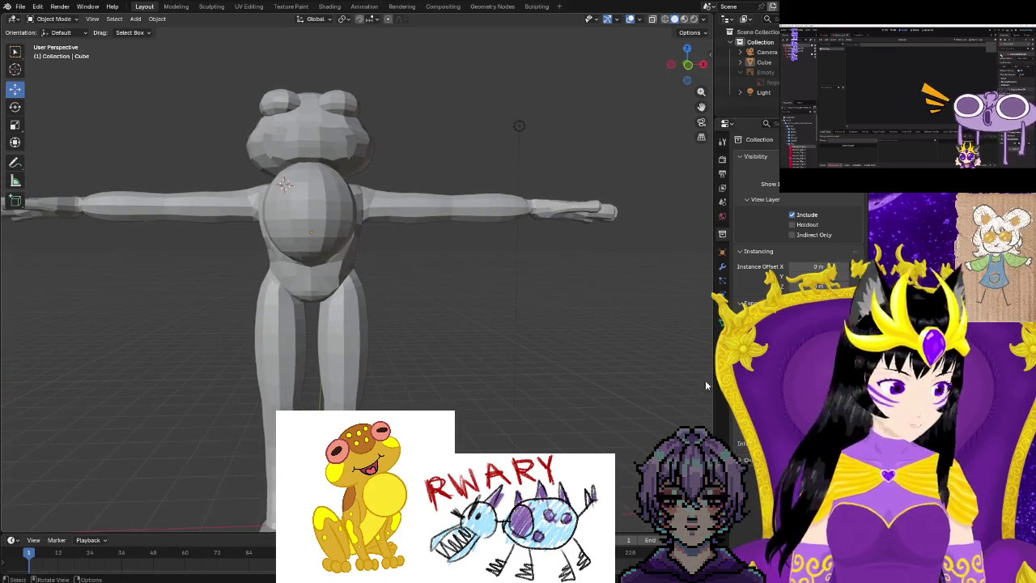
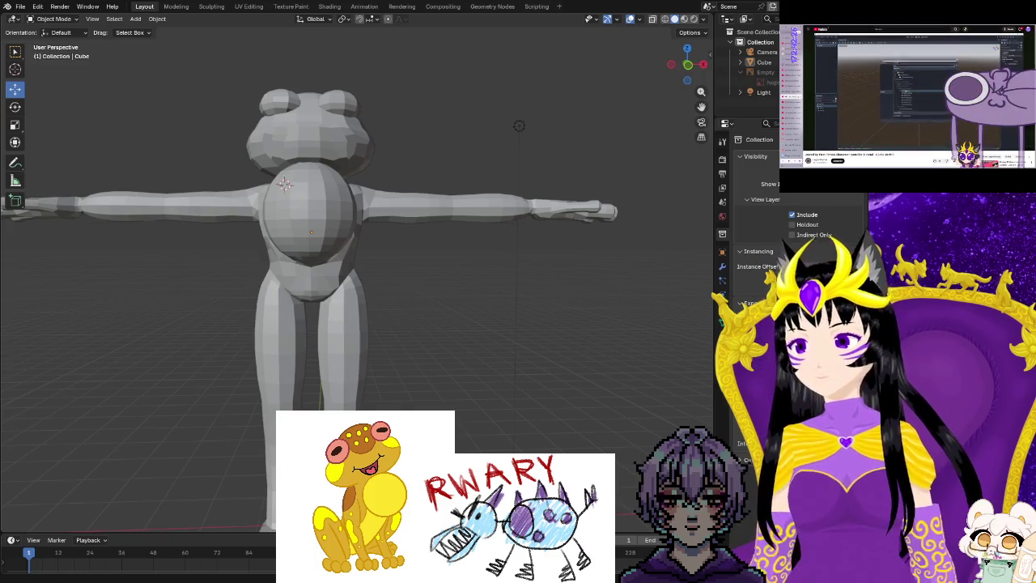
Orbit and zoom around the frog model to inspect its torso, legs and overall shape.
scroll(404, 315, "down", 4)
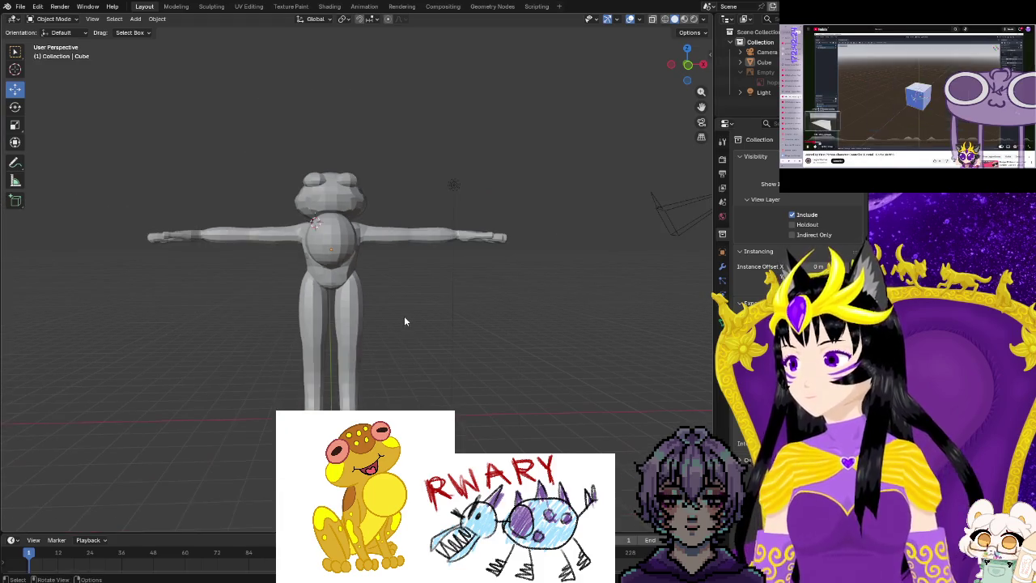
mouse_move(392, 320)
middle_mouse_down()
mouse_move(499, 400)
mouse_move(233, 402)
mouse_move(474, 388)
mouse_move(302, 389)
middle_mouse_up()
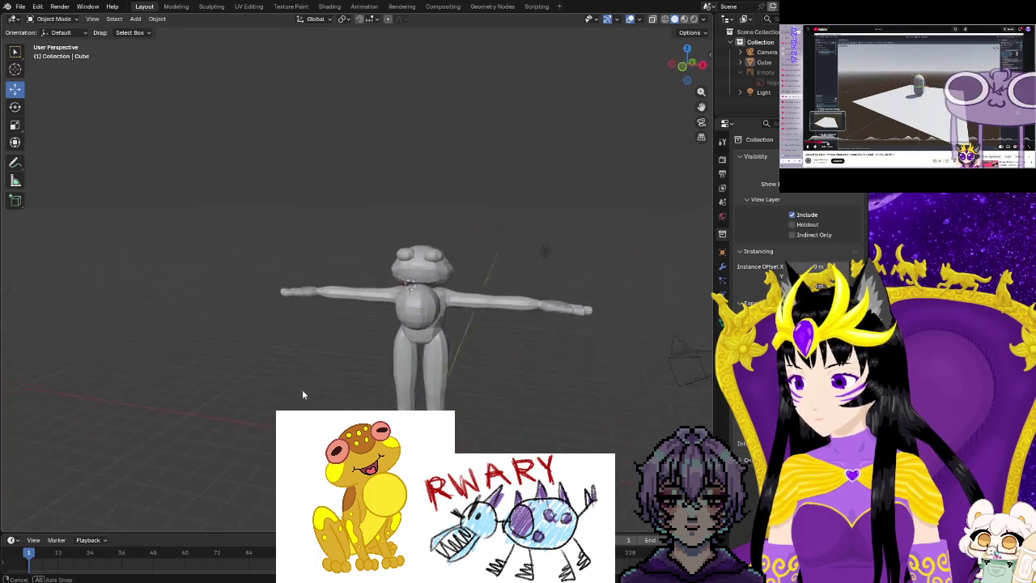
scroll(482, 423, "up", 5)
mouse_move(483, 424)
middle_mouse_down()
mouse_move(500, 344)
mouse_move(455, 375)
mouse_move(506, 343)
mouse_move(435, 342)
mouse_move(381, 388)
mouse_move(308, 411)
mouse_move(460, 112)
mouse_move(464, 308)
mouse_move(474, 365)
mouse_move(505, 417)
middle_mouse_up()
mouse_move(521, 407)
middle_mouse_down()
mouse_move(521, 396)
mouse_move(426, 404)
mouse_move(480, 114)
mouse_move(469, 116)
mouse_move(481, 46)
mouse_move(424, 115)
mouse_move(555, 196)
mouse_move(344, 203)
mouse_move(316, 159)
mouse_move(443, 246)
mouse_move(429, 231)
mouse_move(509, 364)
mouse_move(429, 362)
mouse_move(469, 353)
middle_mouse_up()
scroll(430, 232, "down", 5)
scroll(461, 363, "down", 3)
scroll(467, 361, "up", 4)
Orbit past the frog's arm and tilt into a close-up of the eye socket.
mouse_move(408, 386)
middle_mouse_down()
mouse_move(548, 446)
mouse_move(569, 393)
mouse_move(490, 435)
mouse_move(295, 328)
mouse_move(310, 377)
mouse_move(210, 324)
mouse_move(370, 378)
mouse_move(235, 325)
mouse_move(196, 332)
mouse_move(327, 378)
mouse_move(241, 342)
mouse_move(291, 299)
mouse_move(425, 336)
mouse_move(379, 377)
mouse_move(371, 332)
mouse_move(382, 358)
middle_mouse_up()
scroll(327, 378, "up", 3)
scroll(344, 399, "up", 4)
scroll(344, 399, "down", 3)
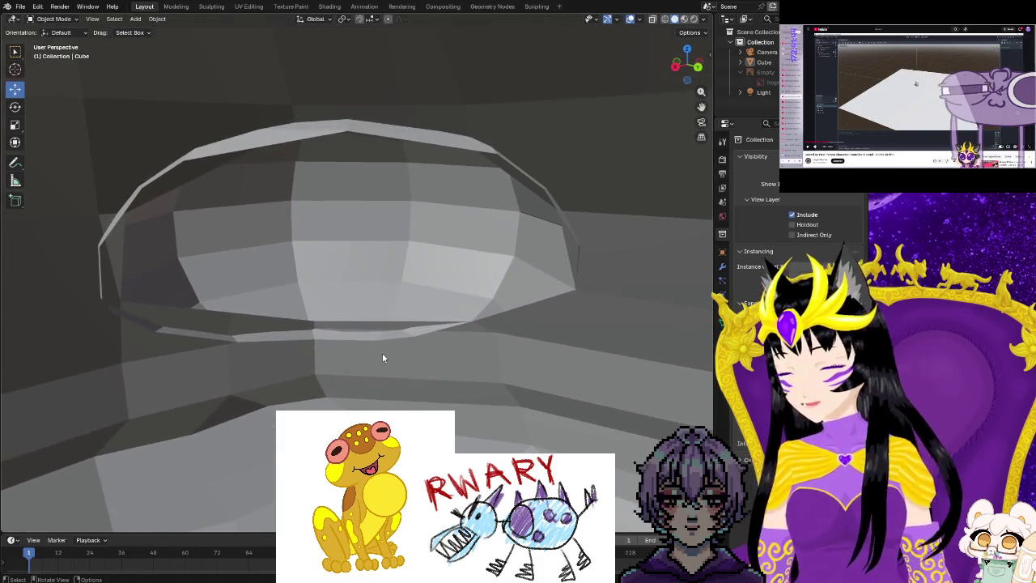
mouse_move(431, 362)
middle_mouse_down()
mouse_move(432, 372)
mouse_move(382, 340)
mouse_move(418, 394)
mouse_move(426, 384)
mouse_move(319, 339)
mouse_move(301, 355)
middle_mouse_up()
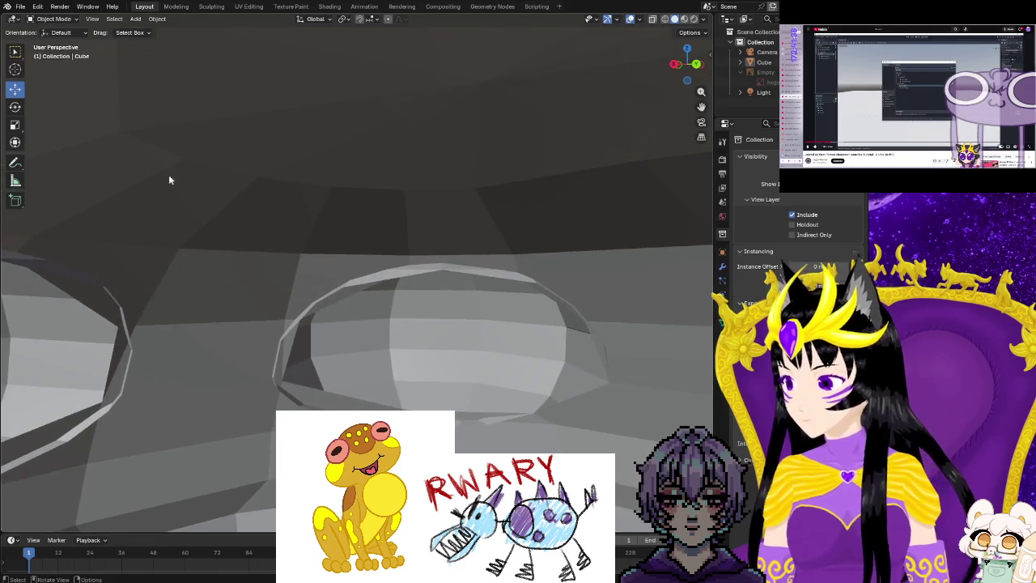
Enter Edit Mode and zoom and orbit around the eye socket.
key("Tab")
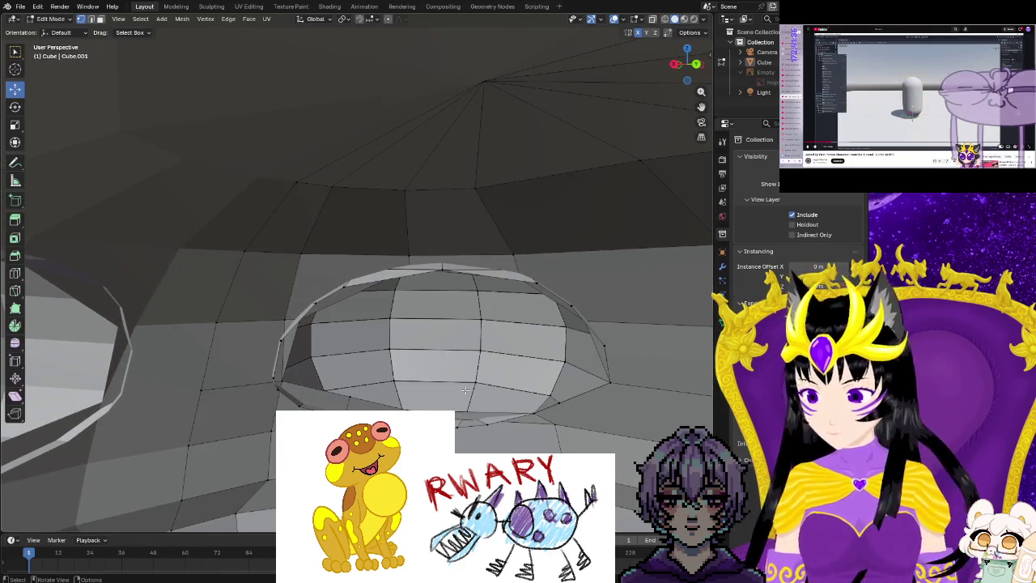
scroll(466, 390, "up", 1)
scroll(465, 389, "up", 2)
scroll(466, 384, "down", 2)
scroll(467, 380, "up", 1)
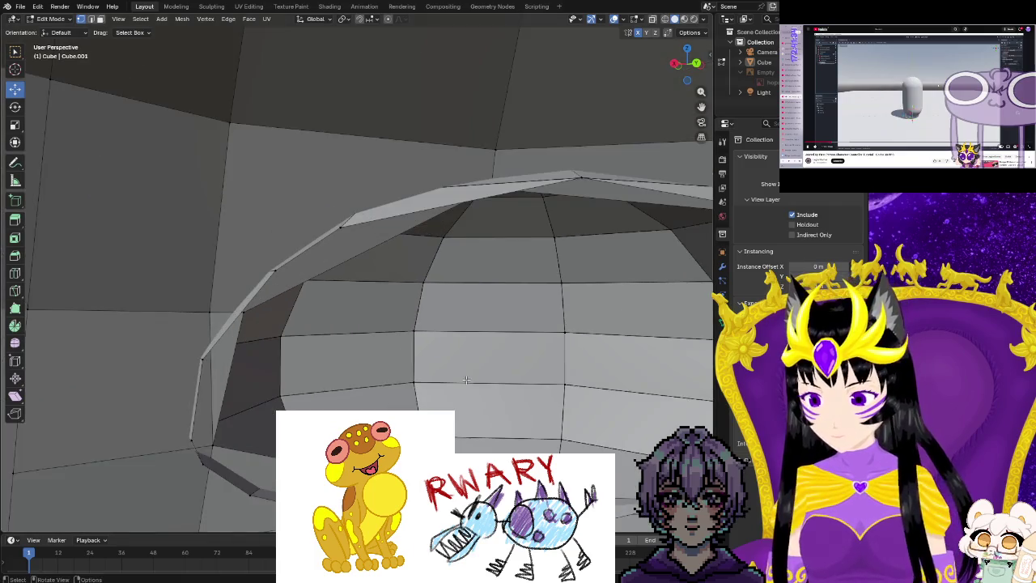
scroll(466, 380, "up", 3)
scroll(404, 364, "down", 2)
scroll(359, 354, "down", 1)
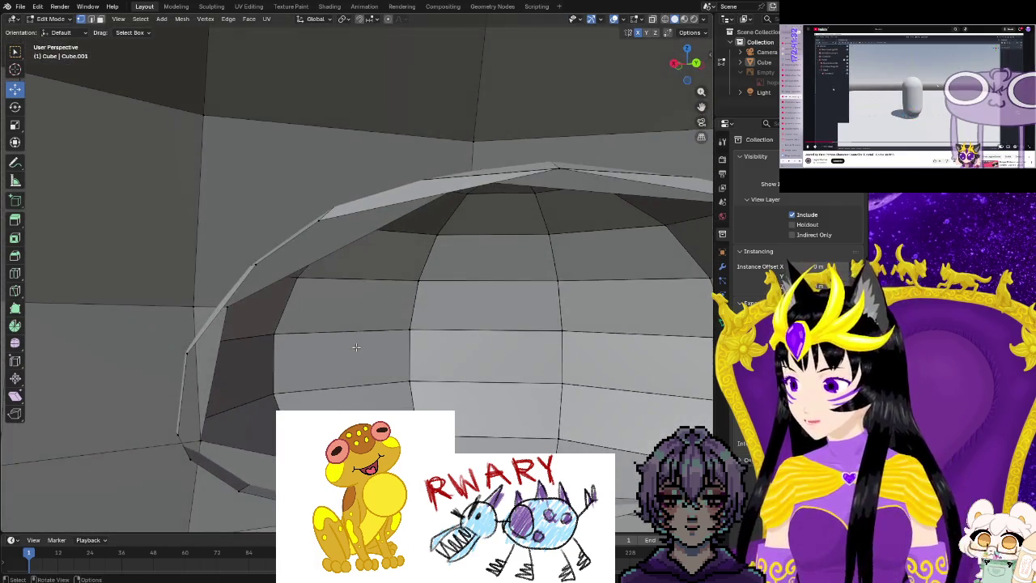
mouse_move(274, 276)
middle_mouse_down()
mouse_move(273, 243)
mouse_move(284, 253)
middle_mouse_up()
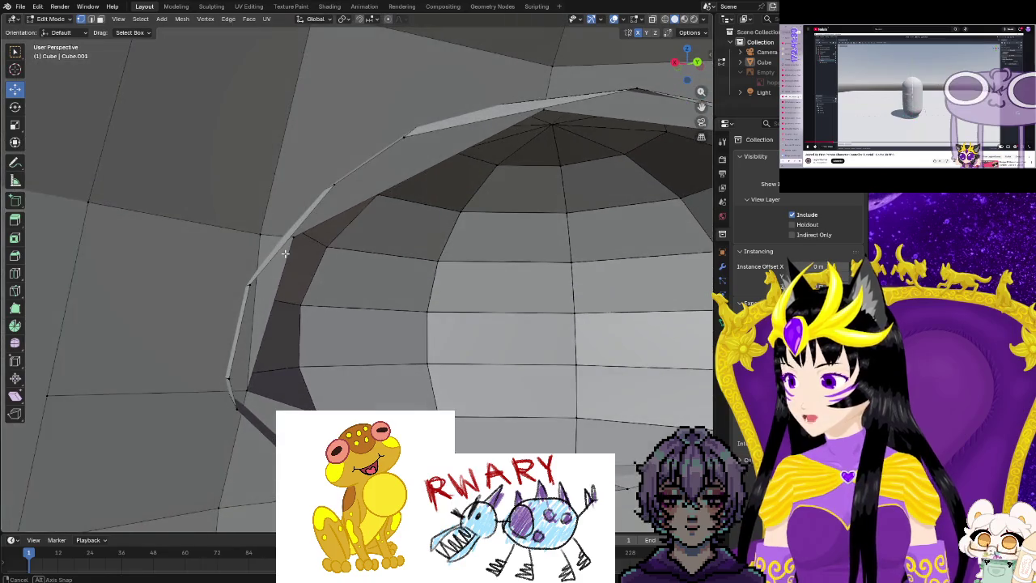
middle_click_drag(342, 232, 340, 233)
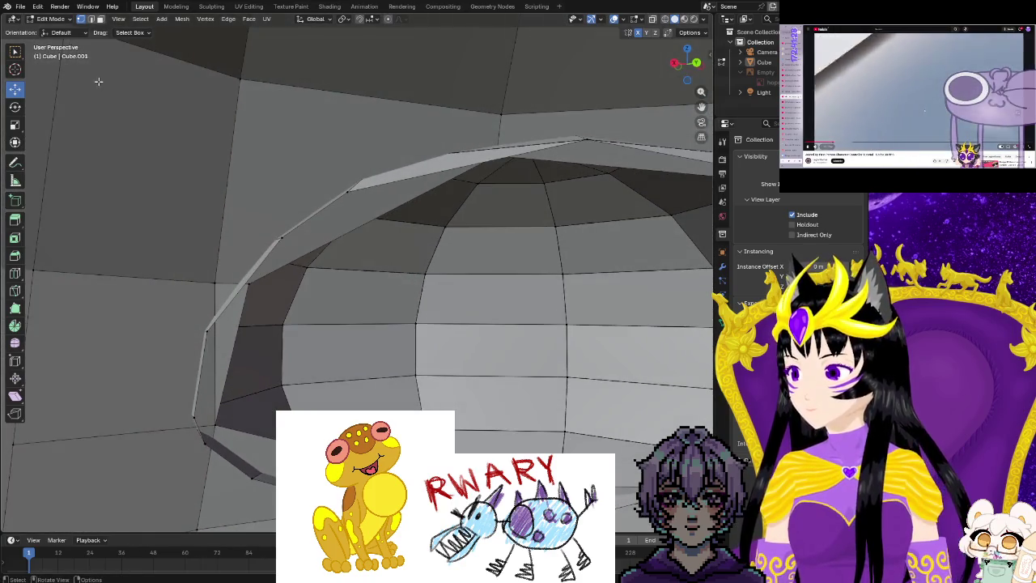
Try a loop cut across the dome, abandon a knife cut, and undo the loop.
left_click(14, 273)
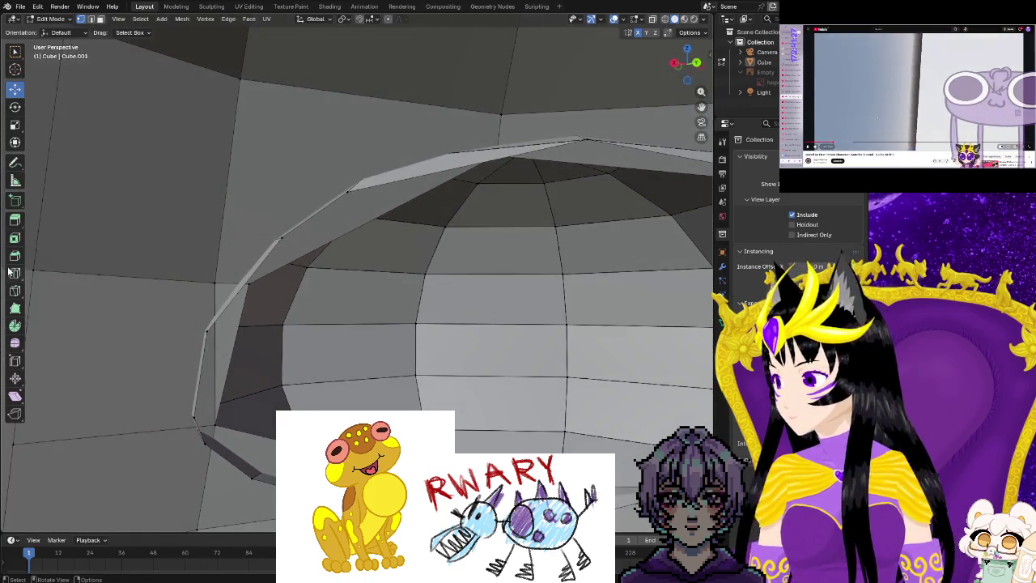
left_click(303, 256)
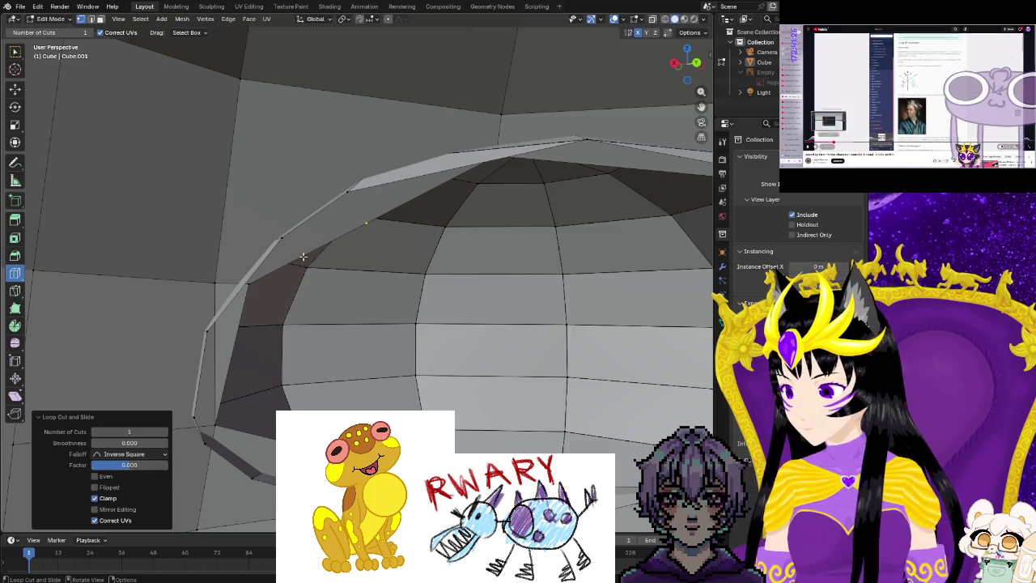
left_click(14, 293)
left_click(366, 220)
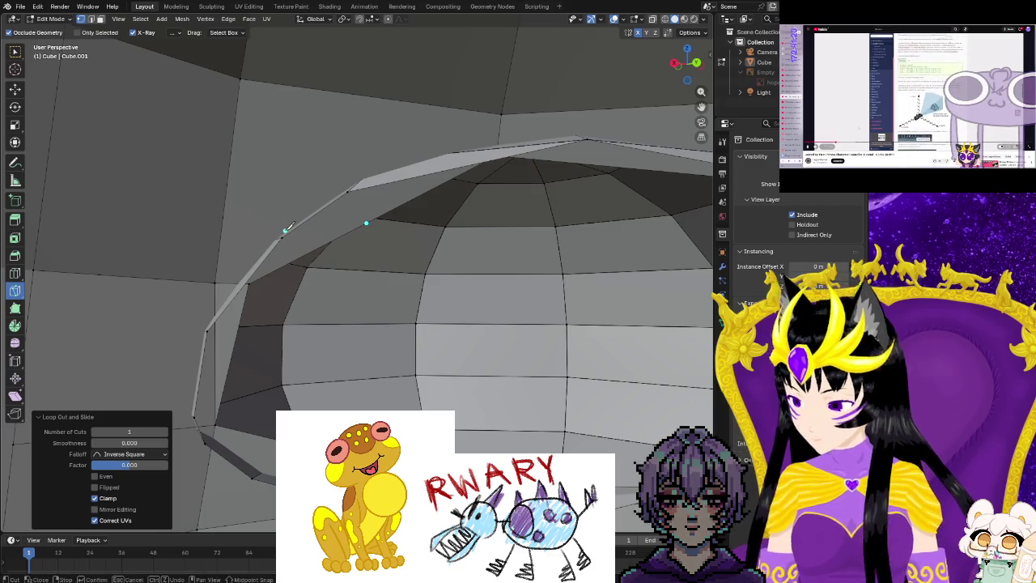
key("Return")
key("ctrl+z")
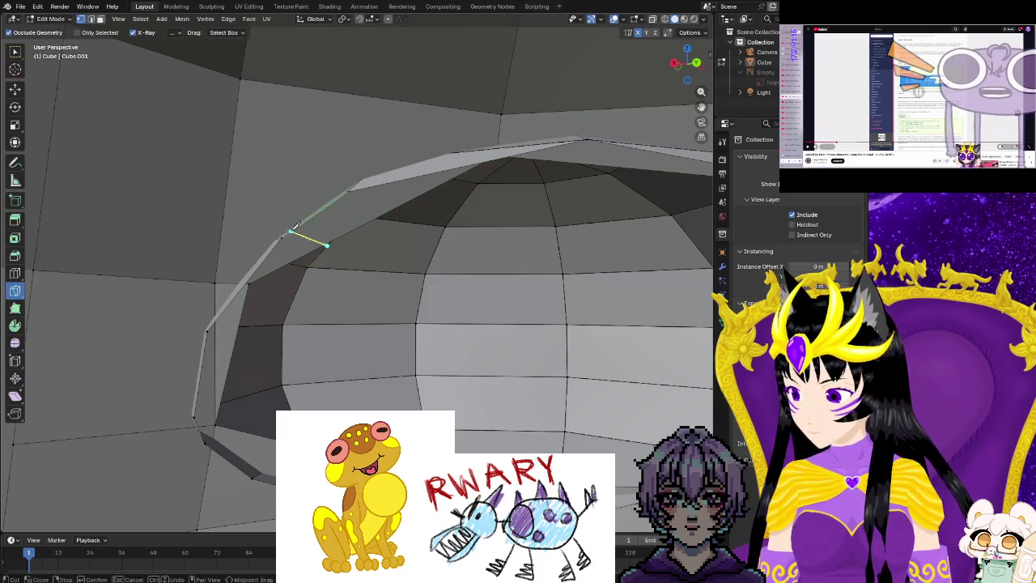
Knife-cut from a socket rim vertex to points on the surrounding head surface.
middle_click_drag(294, 225, 278, 249)
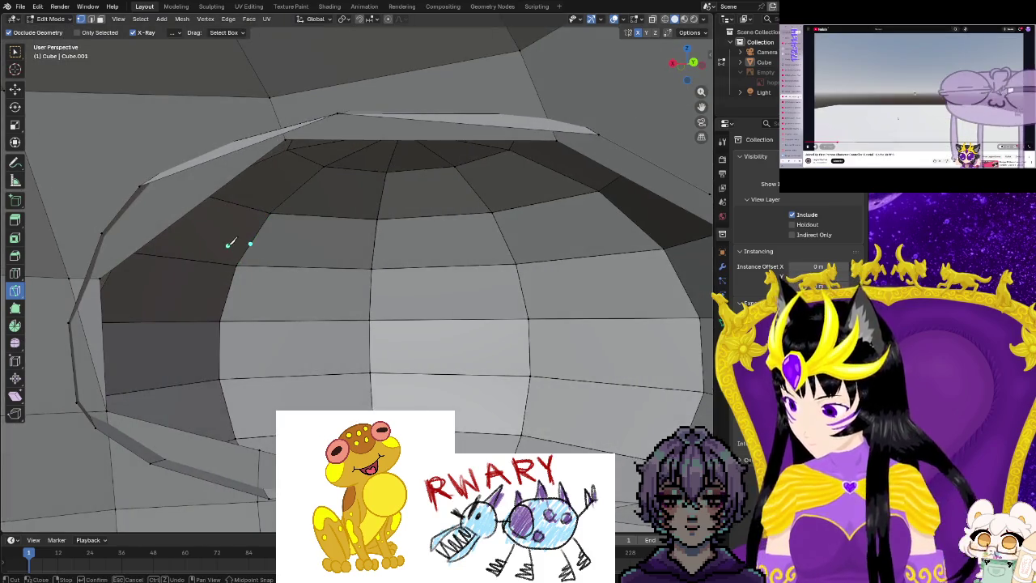
left_click(166, 227)
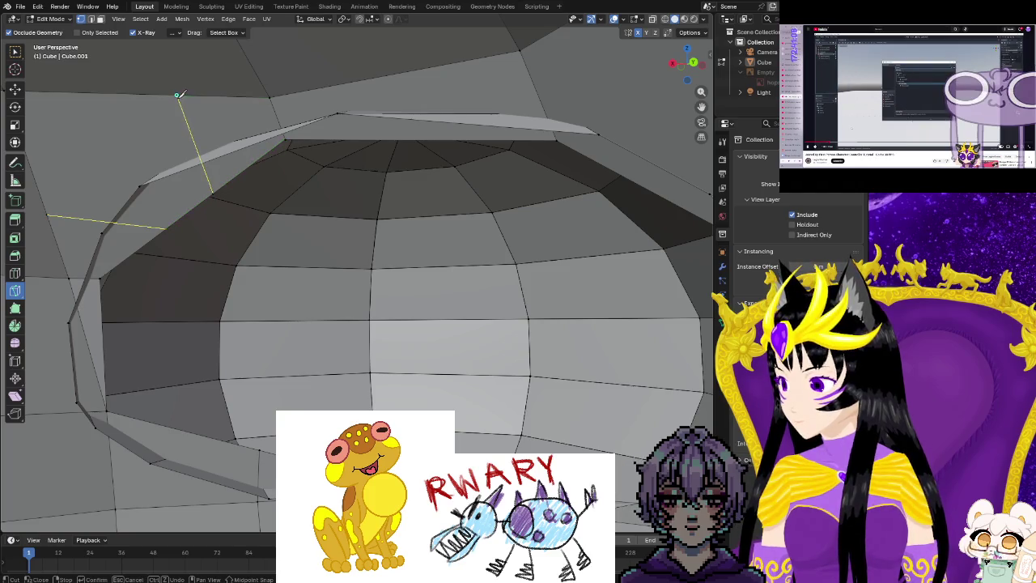
mouse_move(316, 158)
middle_mouse_down()
mouse_move(317, 171)
mouse_move(423, 181)
middle_mouse_up()
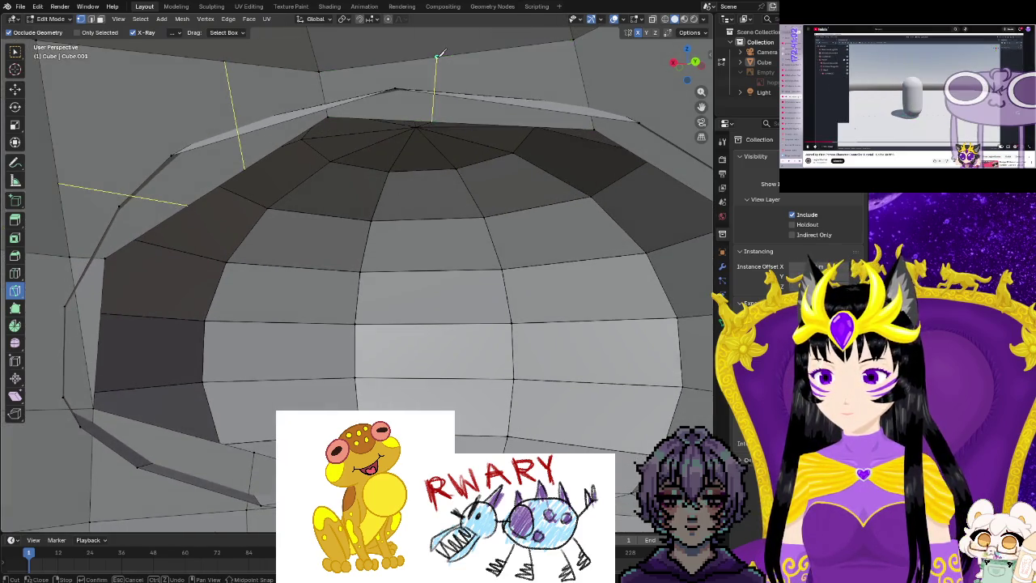
mouse_move(526, 139)
middle_mouse_down()
mouse_move(491, 148)
mouse_move(527, 203)
mouse_move(518, 208)
mouse_move(525, 238)
mouse_move(555, 262)
mouse_move(527, 262)
mouse_move(451, 294)
middle_mouse_up()
left_click(543, 314)
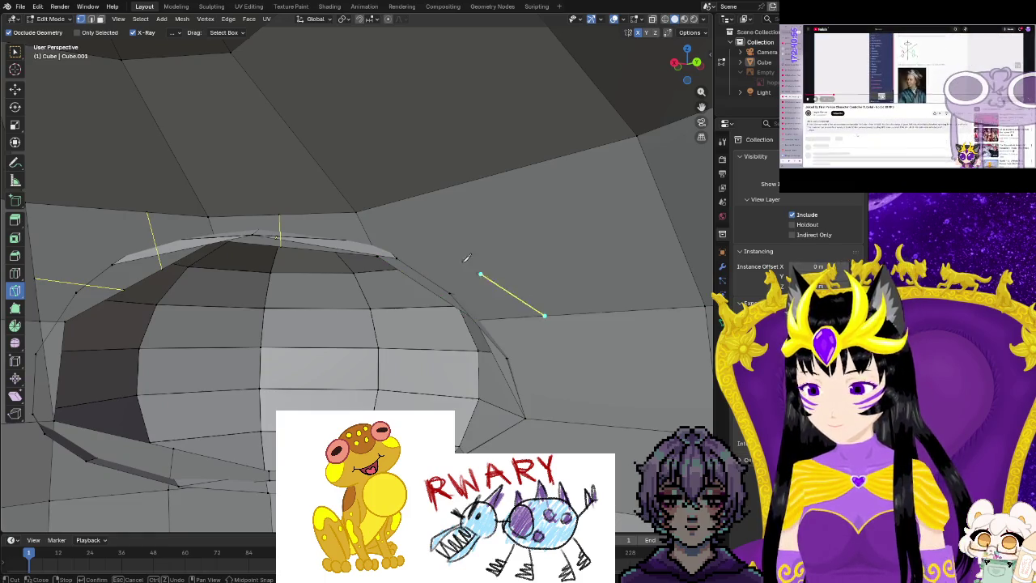
left_click(356, 213)
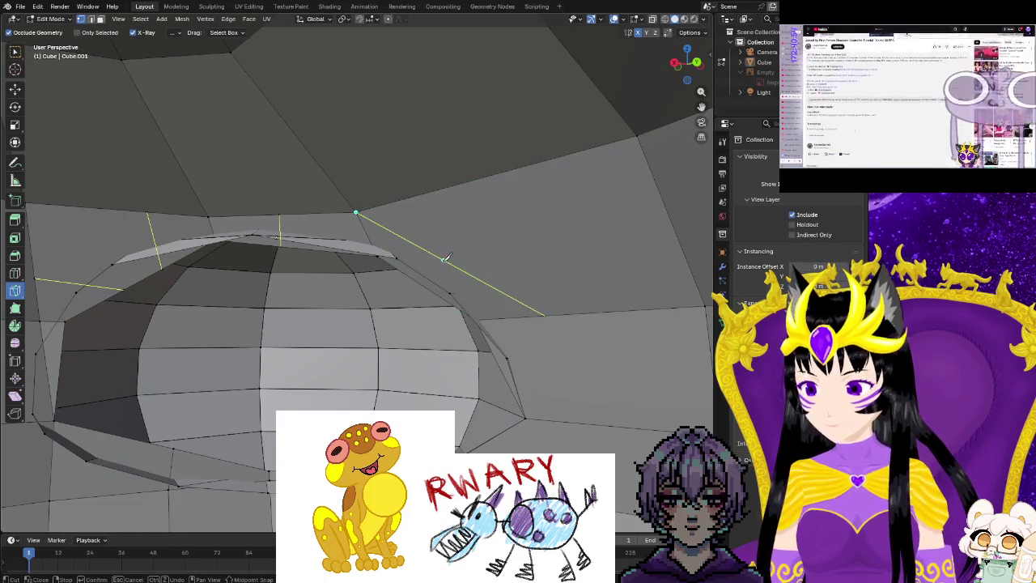
middle_click_drag(509, 341, 510, 330)
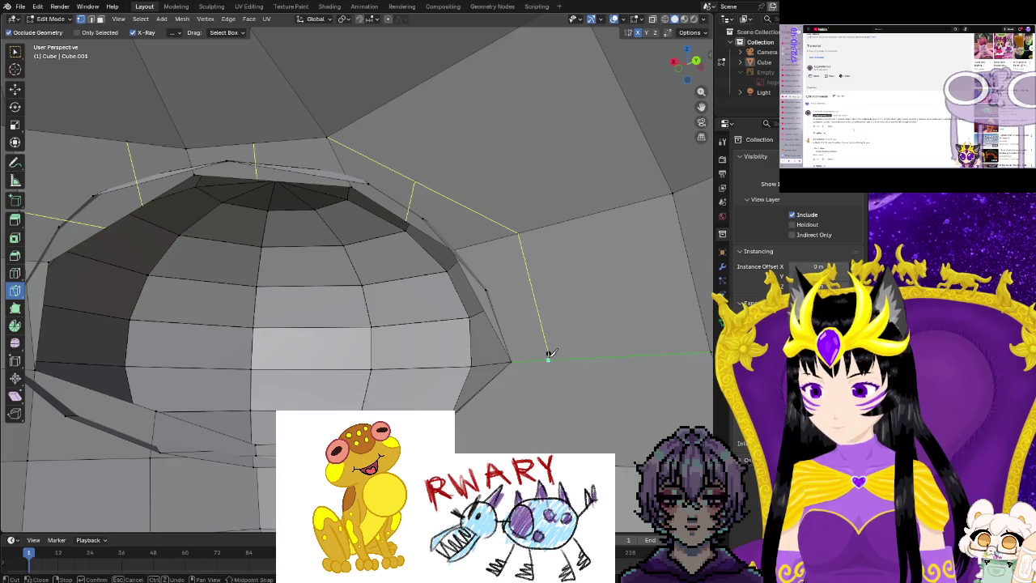
left_click(519, 233)
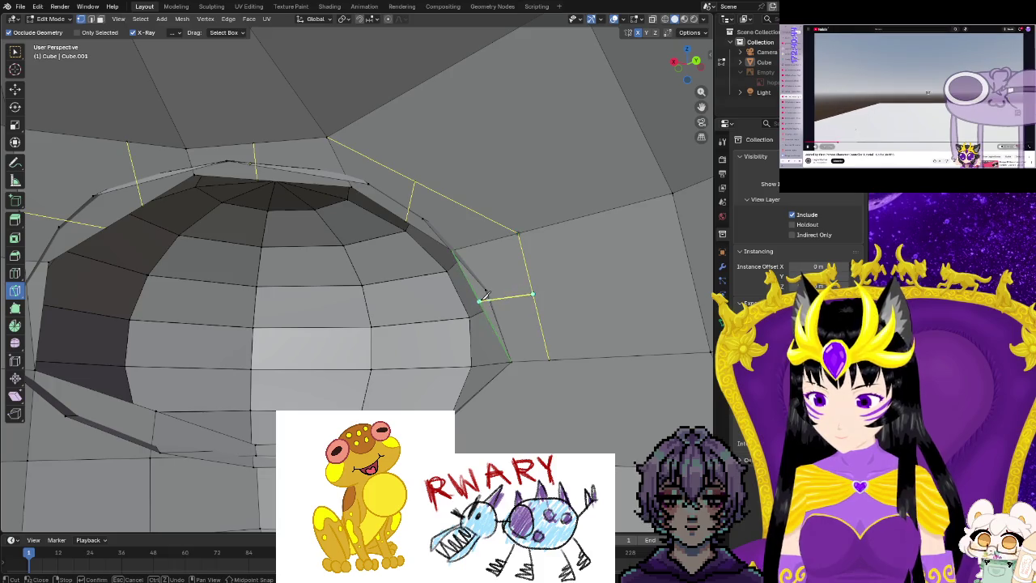
Review the socket from frontal and upper angles and confirm the knife cuts.
mouse_move(518, 317)
middle_mouse_down()
mouse_move(496, 370)
mouse_move(427, 389)
middle_mouse_up()
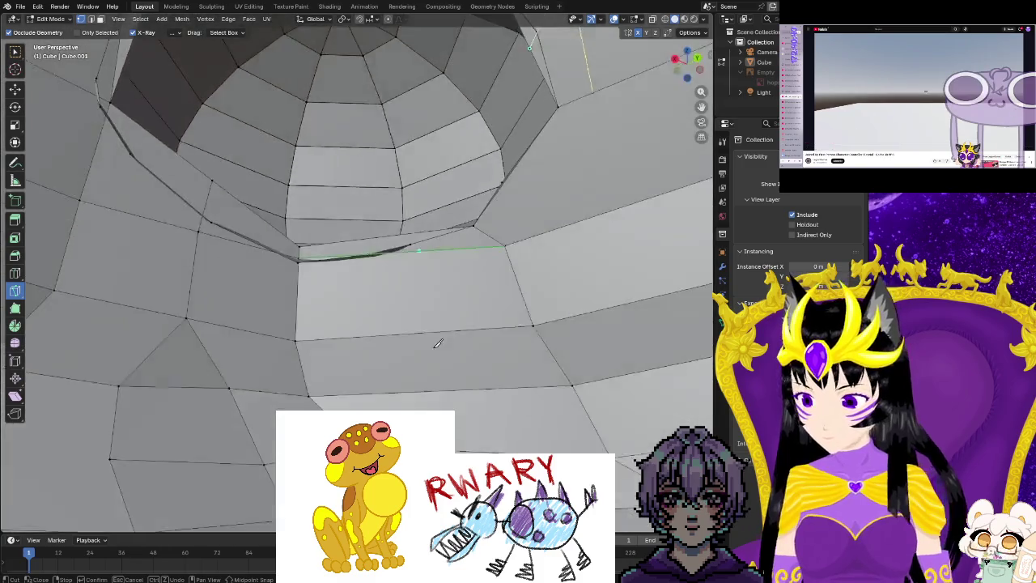
scroll(426, 389, "up", 3)
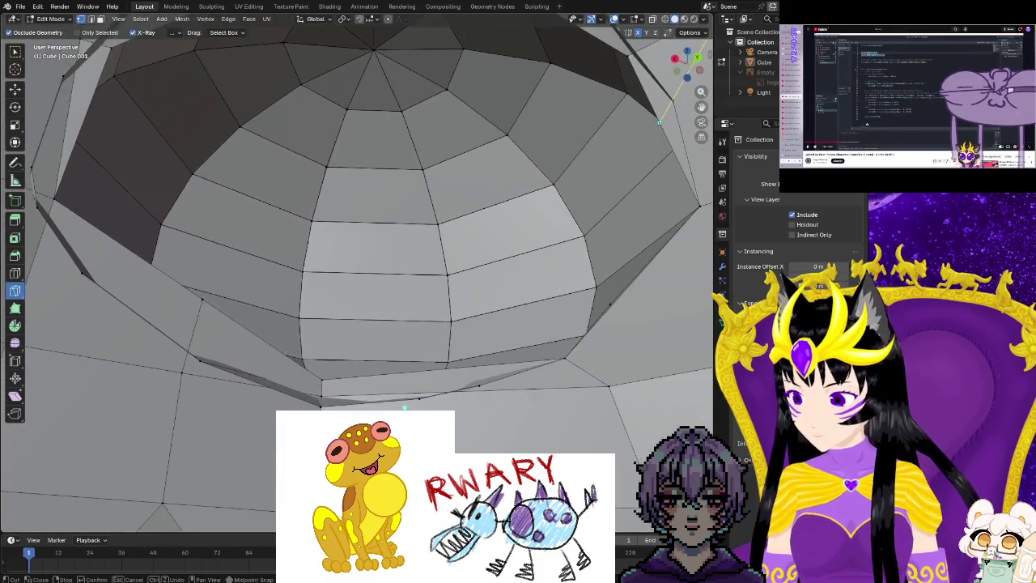
scroll(467, 416, "up", 2)
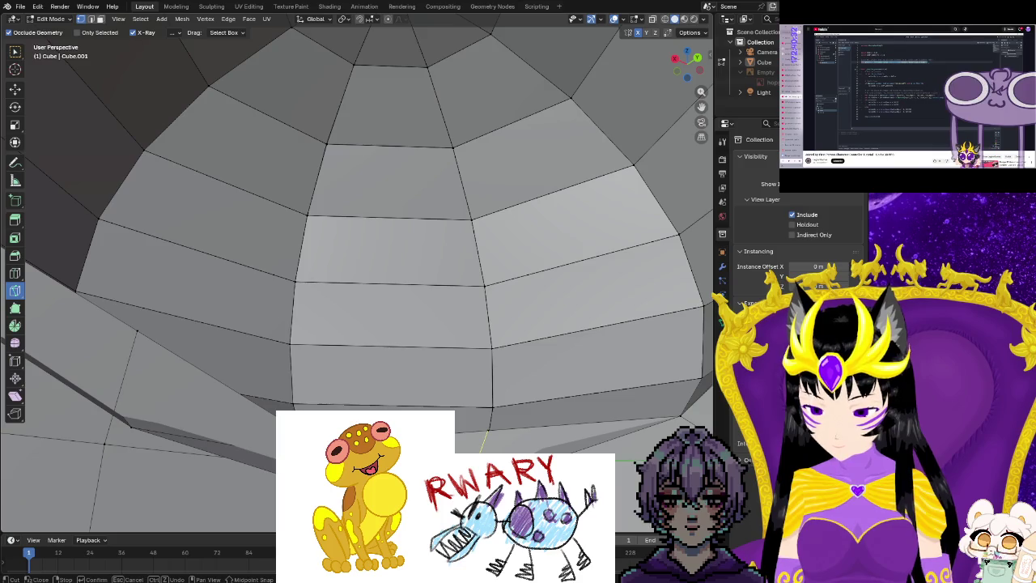
scroll(513, 432, "down", 3)
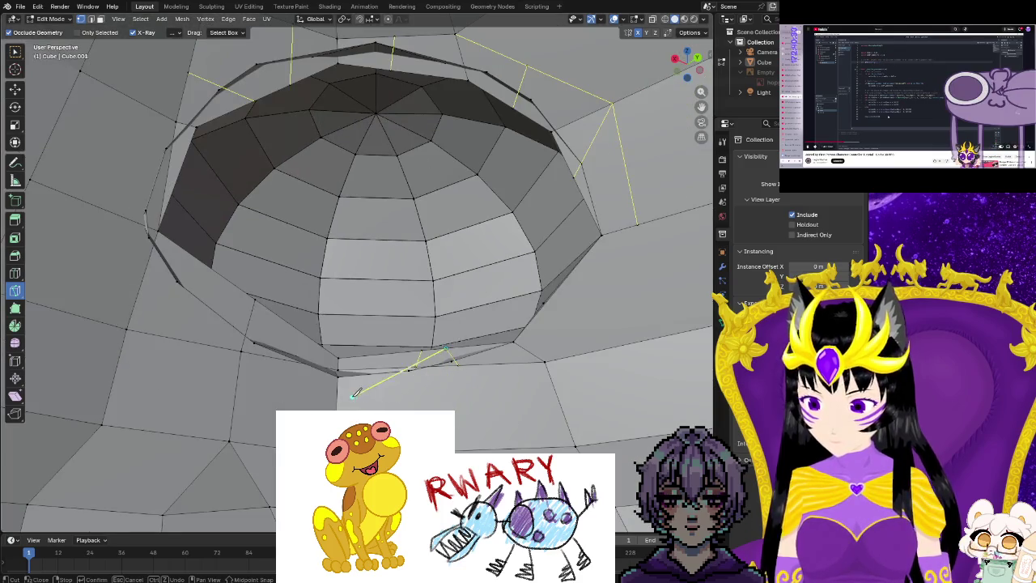
mouse_move(291, 360)
middle_mouse_down()
mouse_move(541, 437)
mouse_move(518, 462)
middle_mouse_up()
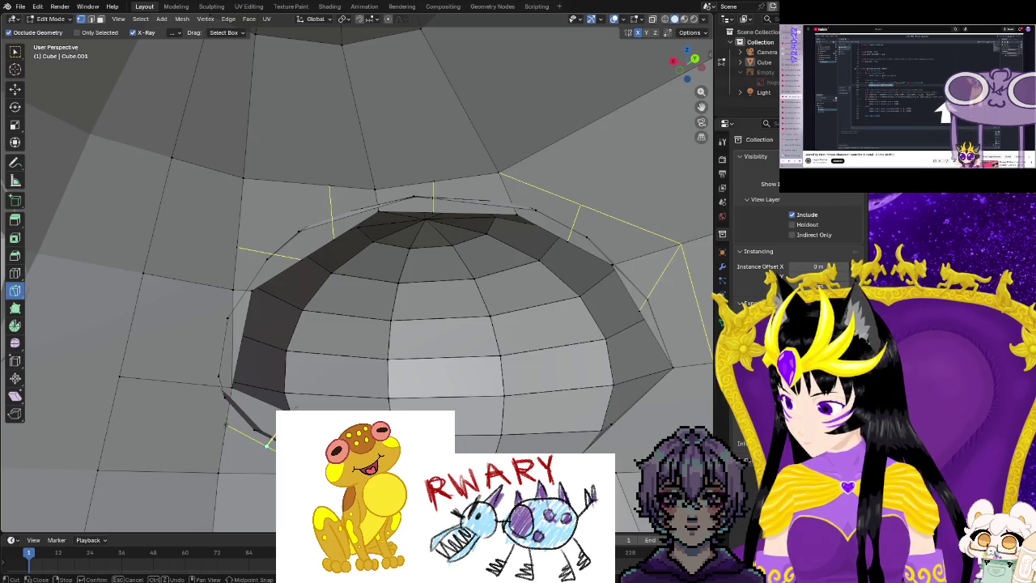
mouse_move(267, 392)
middle_mouse_down()
mouse_move(259, 411)
mouse_move(263, 403)
middle_mouse_up()
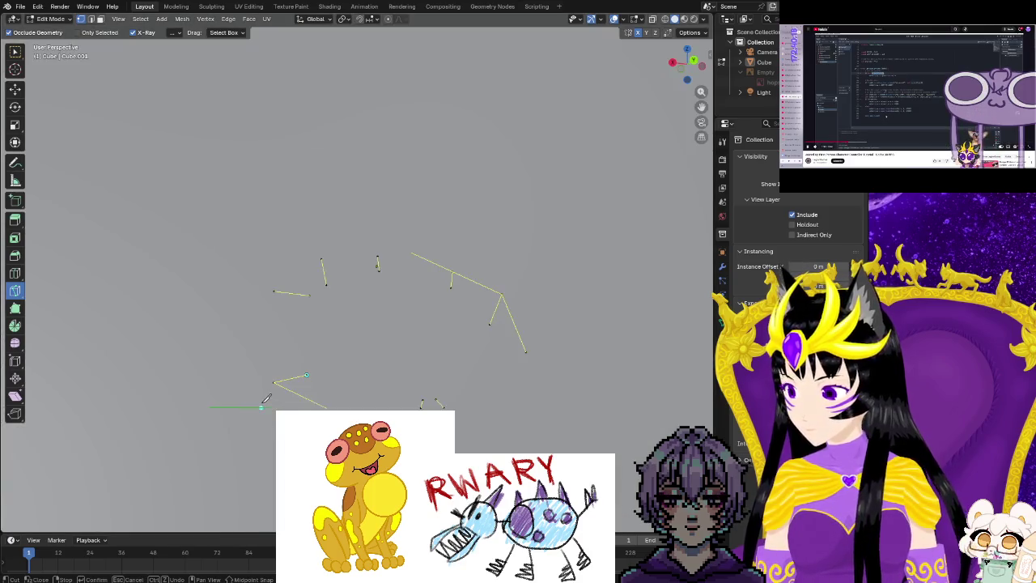
key("Return")
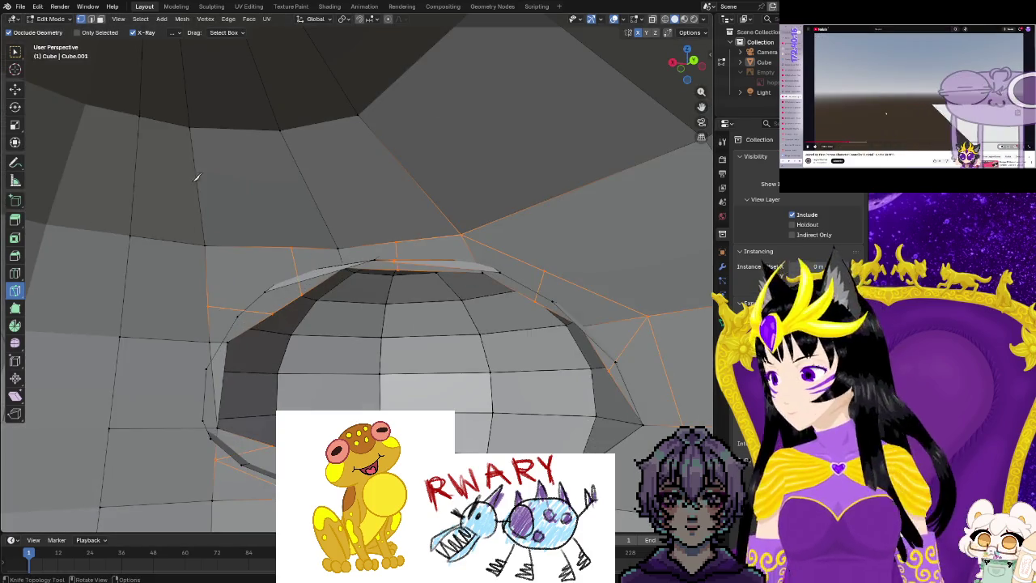
With the Move tool, reposition a vertex near the eye socket rim.
left_click(13, 91)
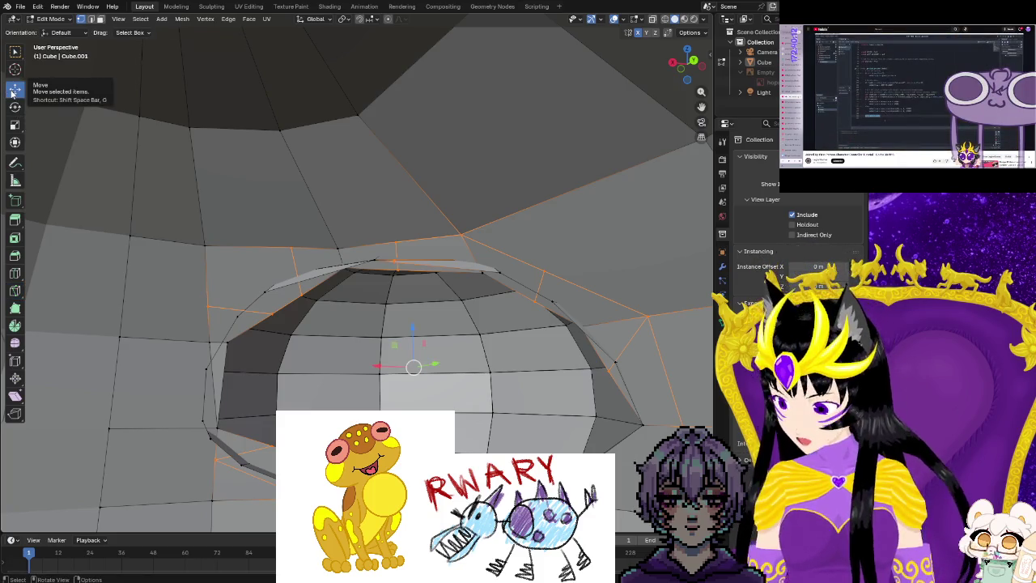
scroll(103, 223, "up", 3)
middle_click_drag(251, 292, 341, 325)
middle_click_drag(411, 406, 463, 349)
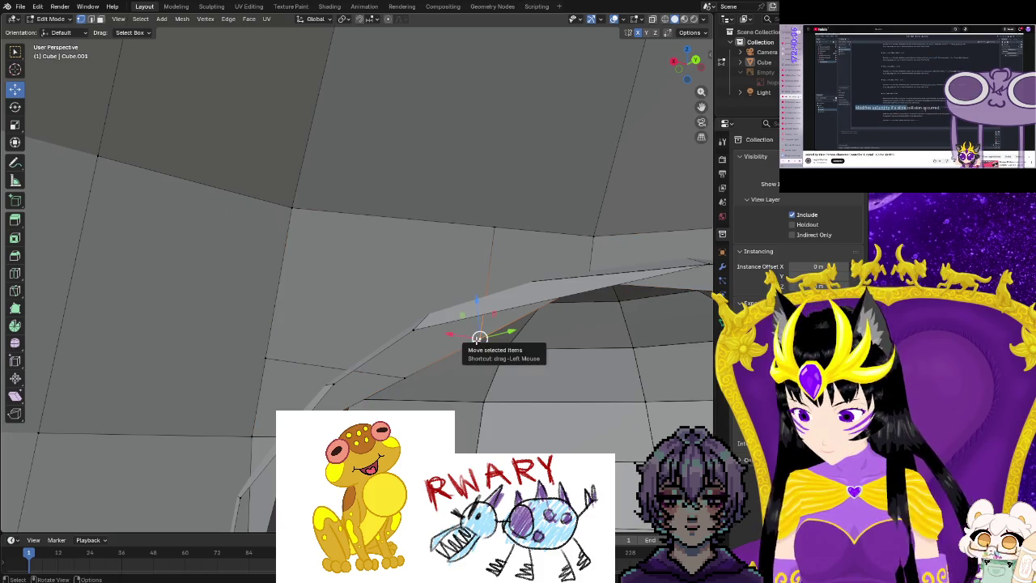
mouse_move(479, 339)
left_mouse_down()
mouse_move(418, 335)
mouse_move(340, 384)
left_mouse_up()
mouse_move(340, 384)
middle_mouse_down()
mouse_move(401, 379)
mouse_move(226, 251)
middle_mouse_up()
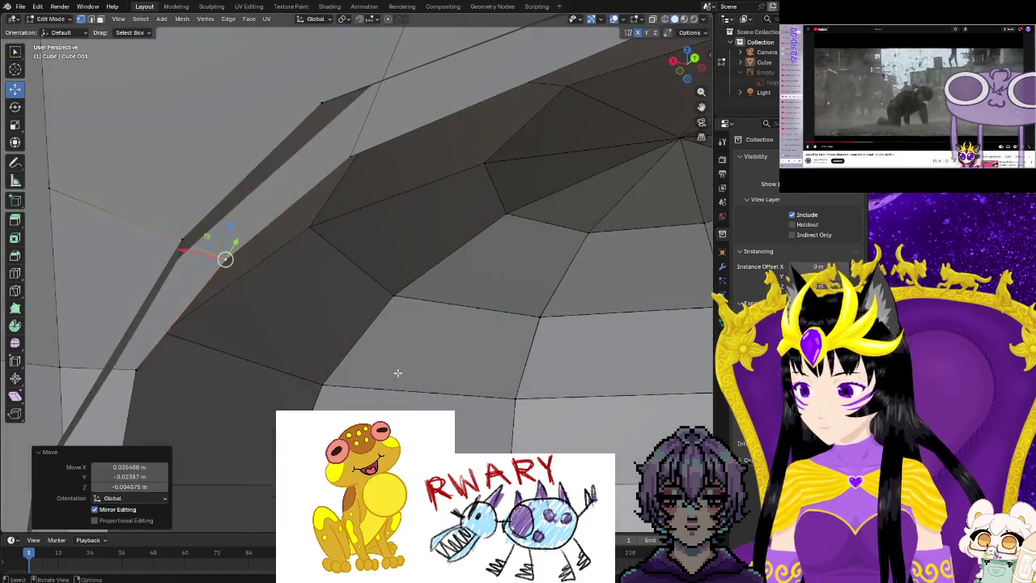
middle_click_drag(381, 283, 338, 161)
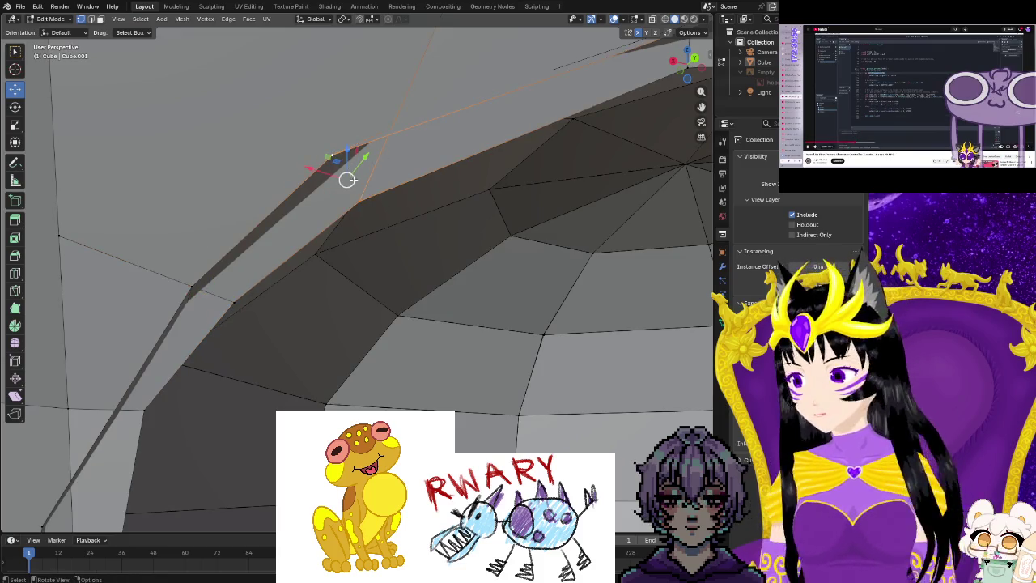
Merge the selected vertices at center, then merge a neighbouring vertex pair at center.
key("m")
left_click(367, 188)
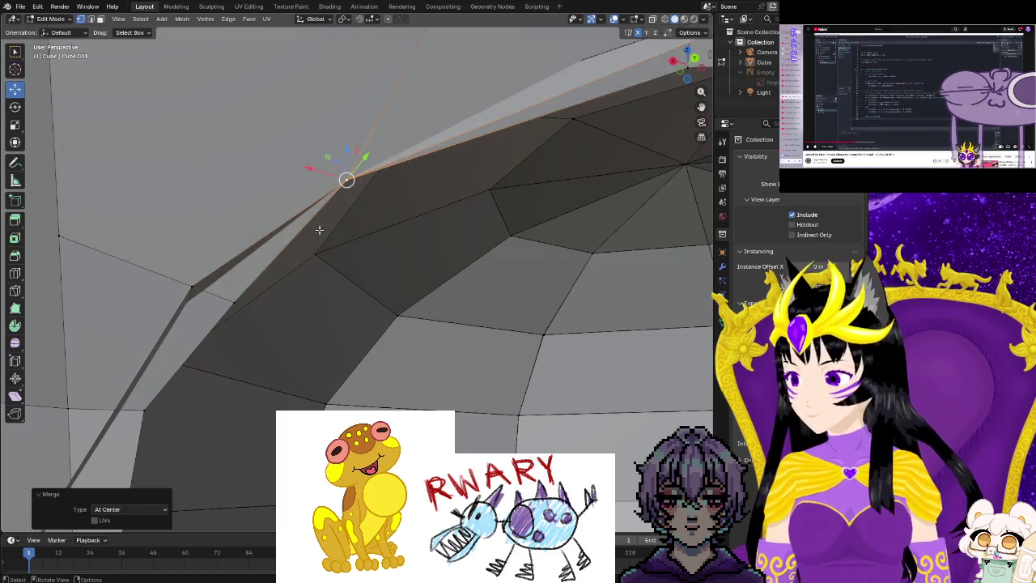
left_click(232, 303, "shift")
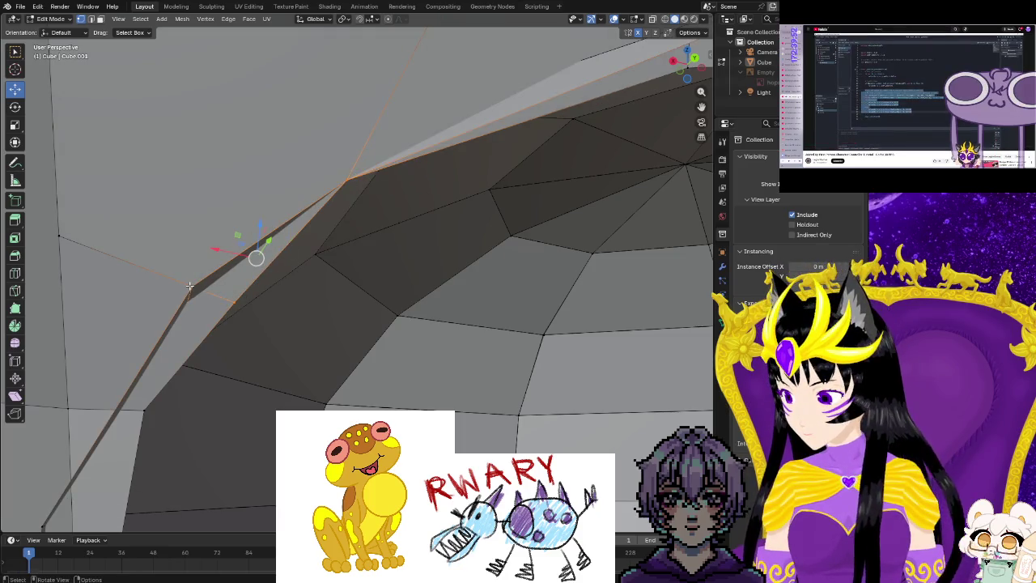
key("m")
left_click(196, 288)
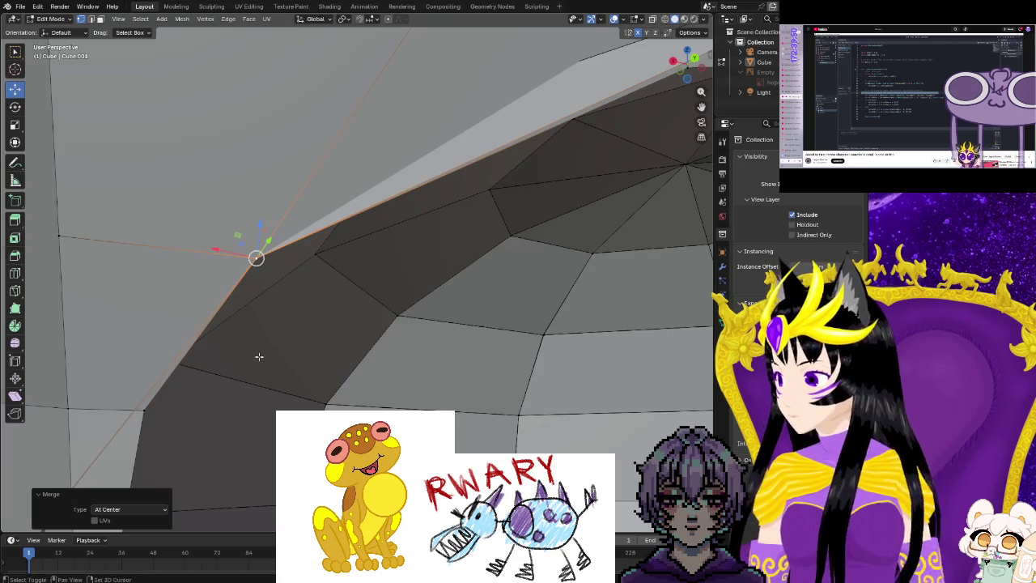
middle_click_drag(259, 356, 303, 317)
Pull the vertex below the seam up onto the upper one and merge them at center.
left_click(224, 360)
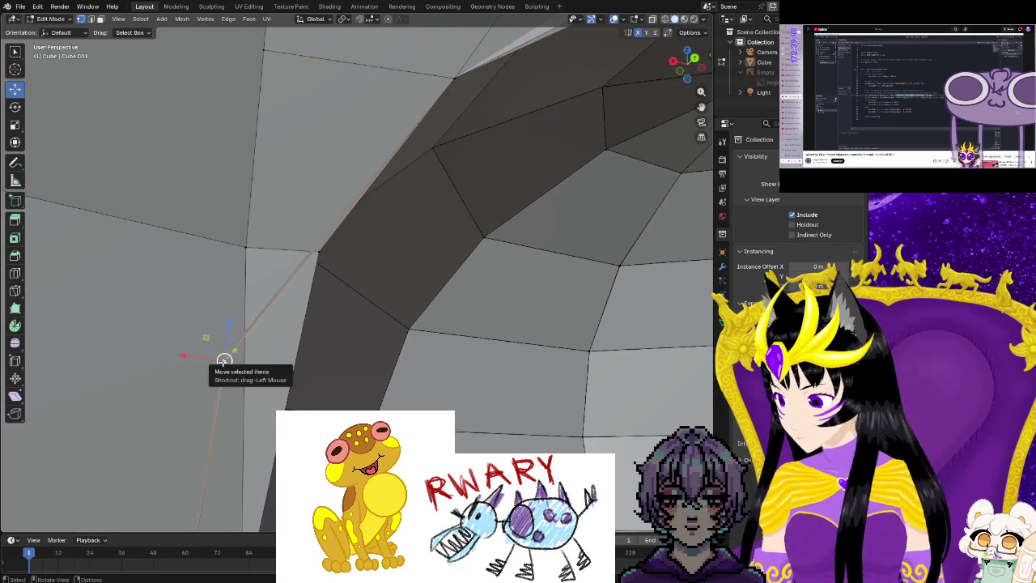
mouse_move(224, 360)
middle_mouse_down()
mouse_move(208, 364)
mouse_move(242, 367)
middle_mouse_up()
left_click_drag(227, 378, 234, 307)
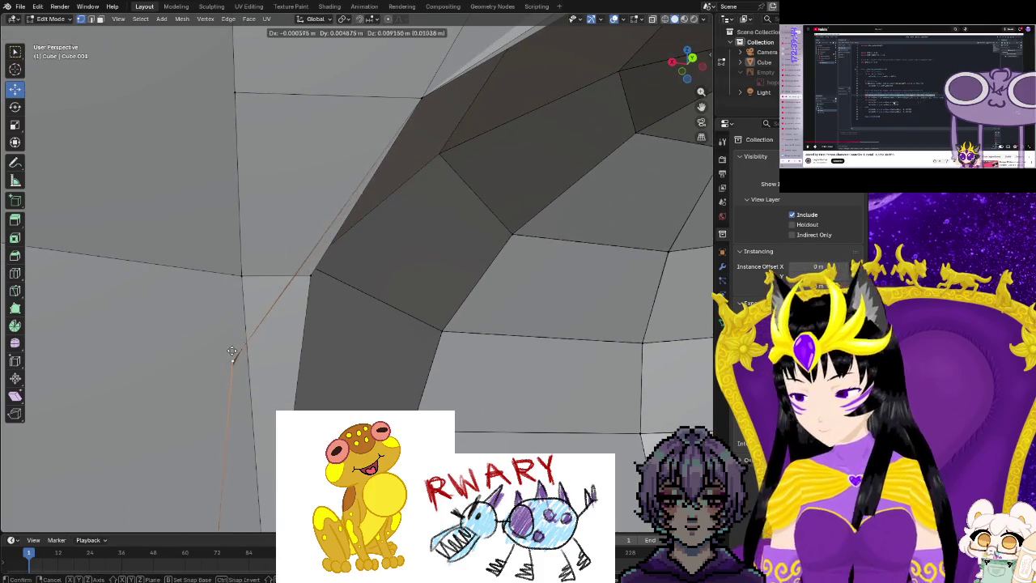
mouse_move(235, 307)
middle_mouse_down()
mouse_move(238, 316)
mouse_move(268, 300)
mouse_move(220, 312)
mouse_move(139, 366)
mouse_move(252, 419)
mouse_move(180, 351)
mouse_move(303, 346)
mouse_move(350, 381)
mouse_move(255, 378)
mouse_move(407, 353)
middle_mouse_up()
right_click(426, 322, "shift")
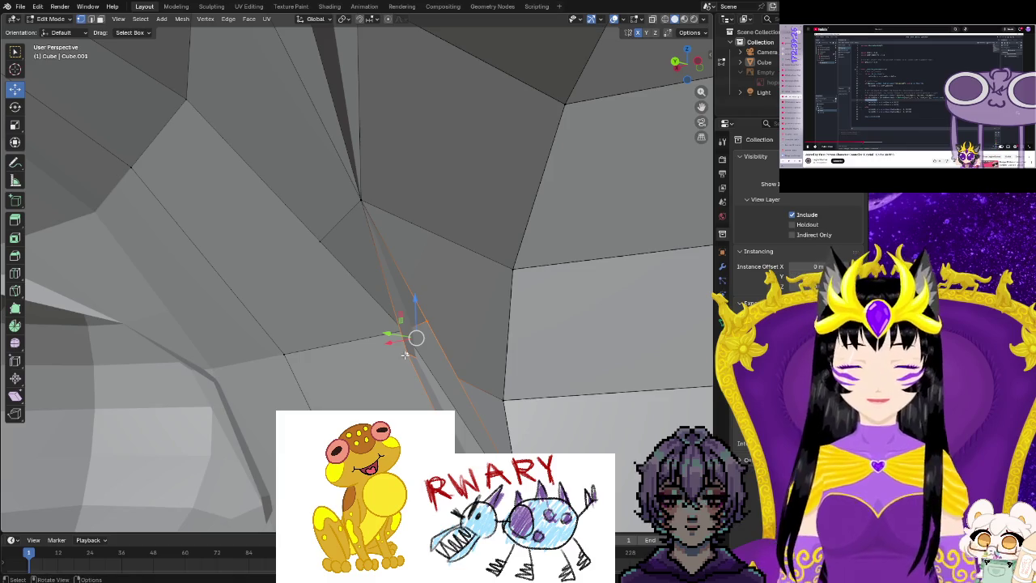
key("m")
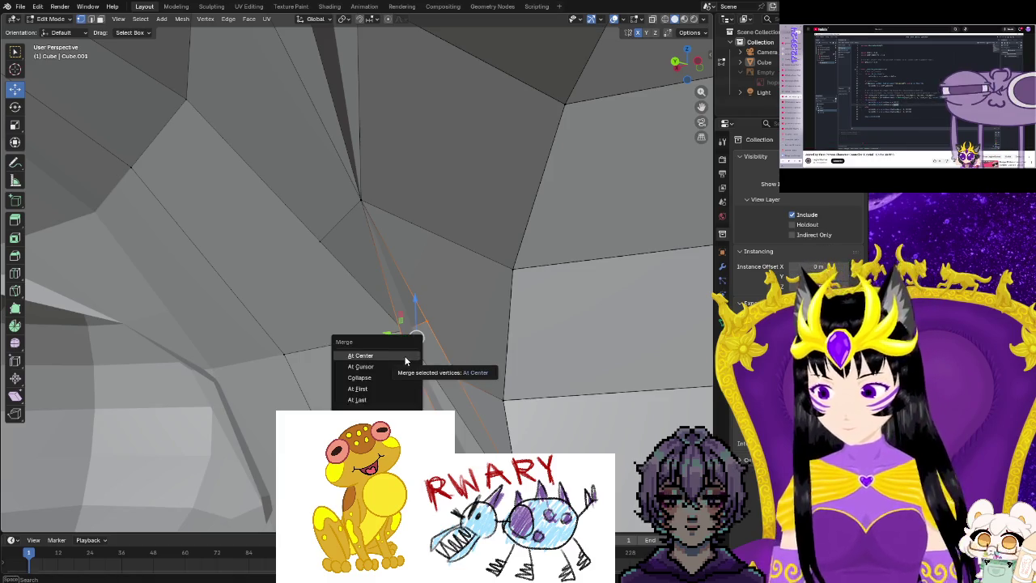
left_click(404, 355)
Merge the vertex pairs at the next two shoulder gaps at center.
mouse_move(404, 356)
middle_mouse_down()
mouse_move(497, 413)
mouse_move(390, 357)
middle_mouse_up()
left_click(333, 317, "shift")
key("m")
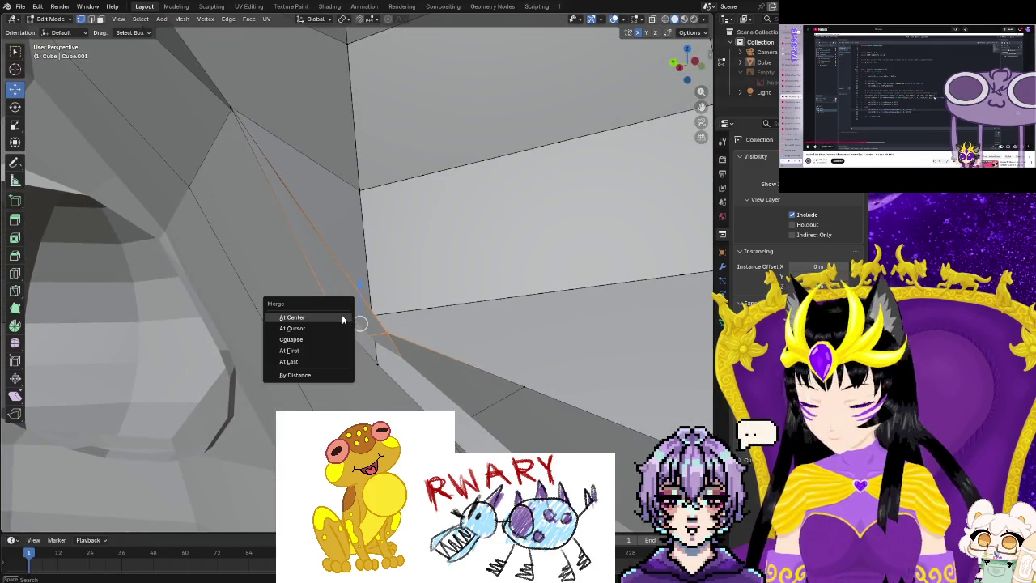
left_click(340, 317)
mouse_move(380, 340)
middle_mouse_down()
mouse_move(414, 358)
mouse_move(340, 249)
middle_mouse_up()
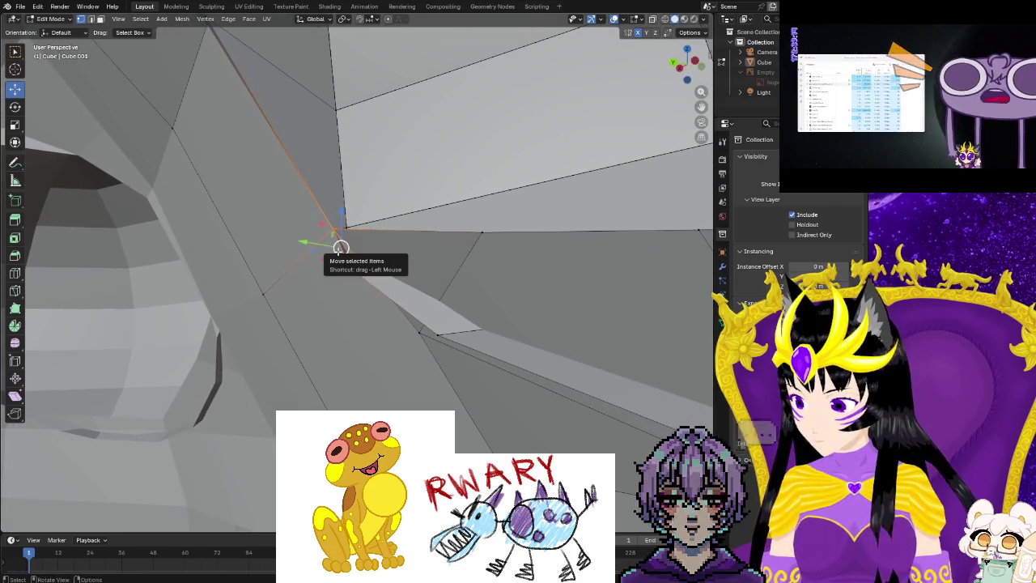
key("m")
left_click(340, 251)
Merge the remaining split vertex pair on the right at center.
middle_click_drag(340, 252, 596, 275)
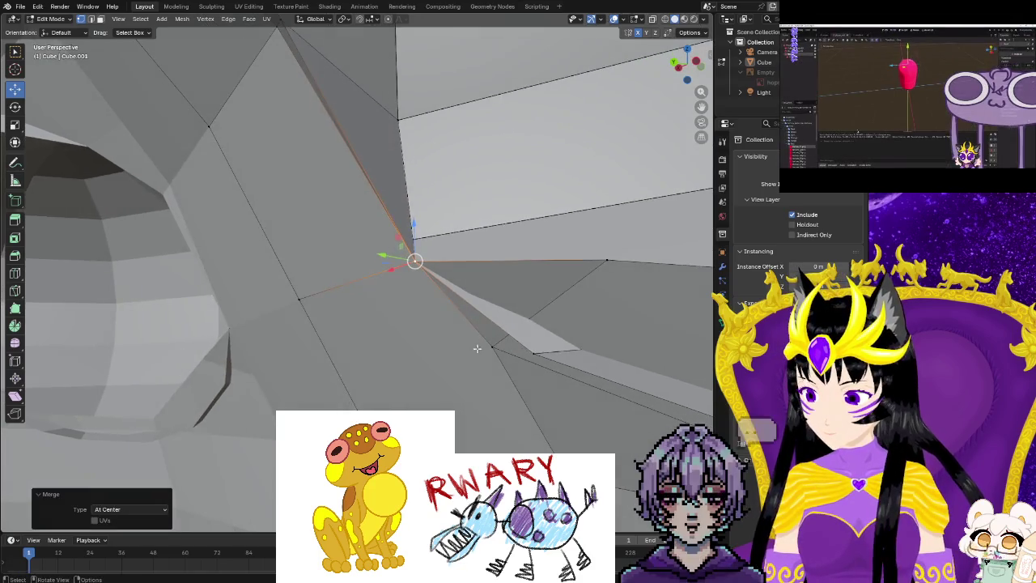
left_click(605, 261, "shift")
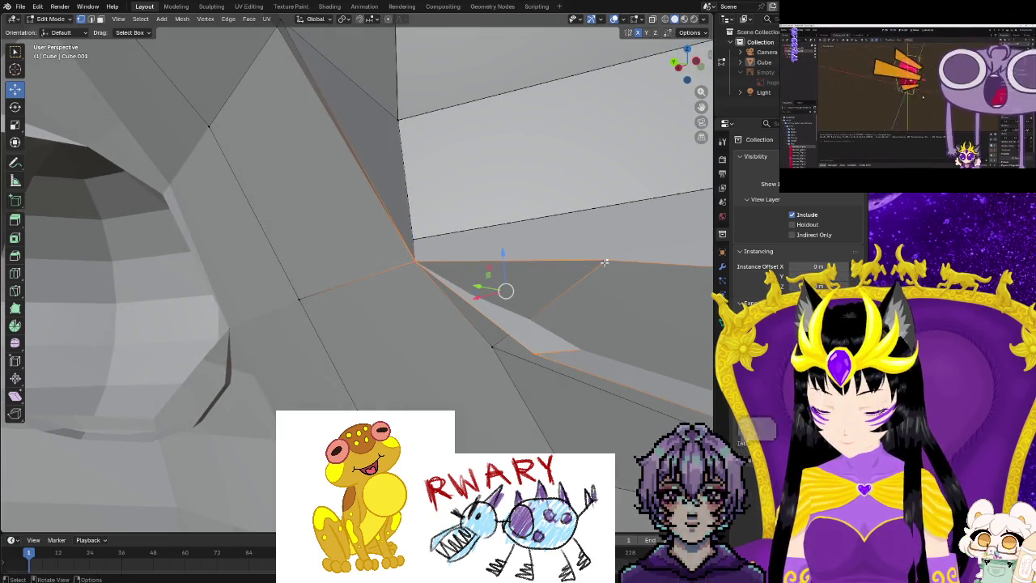
key("m")
left_click(598, 262)
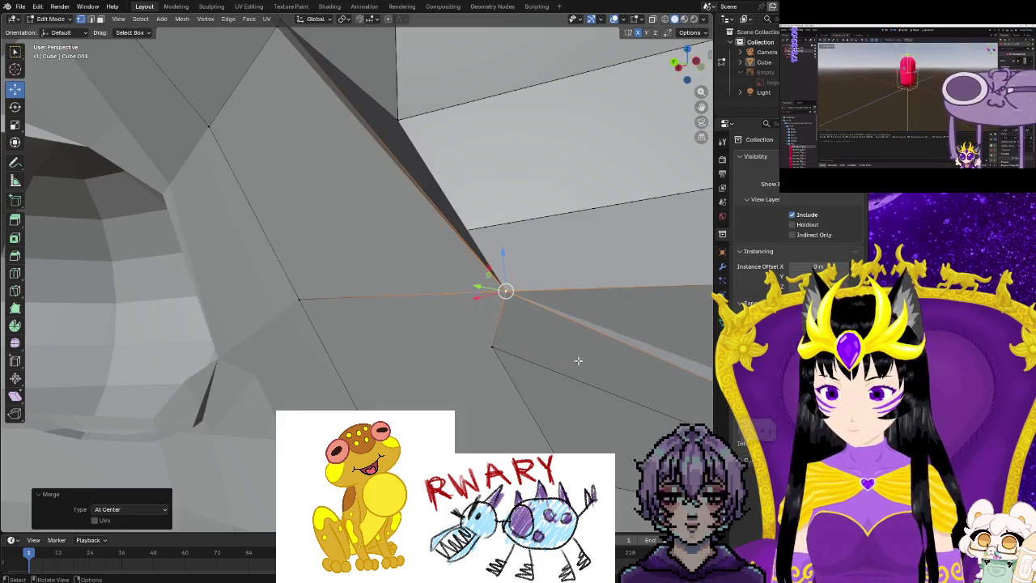
middle_click_drag(598, 261, 649, 388)
Zoom out toward the eye area and grab a misplaced vertex into a new position.
scroll(648, 387, "down", 2)
scroll(624, 385, "down", 2)
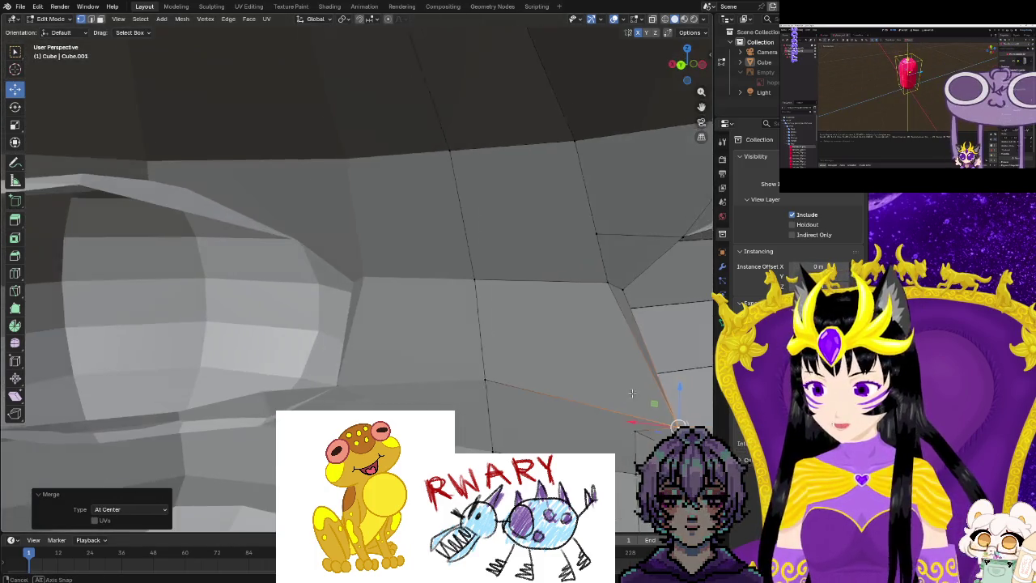
scroll(566, 389, "down", 3)
scroll(414, 399, "down", 3)
mouse_move(414, 399)
middle_mouse_down()
mouse_move(161, 338)
mouse_move(173, 341)
middle_mouse_up()
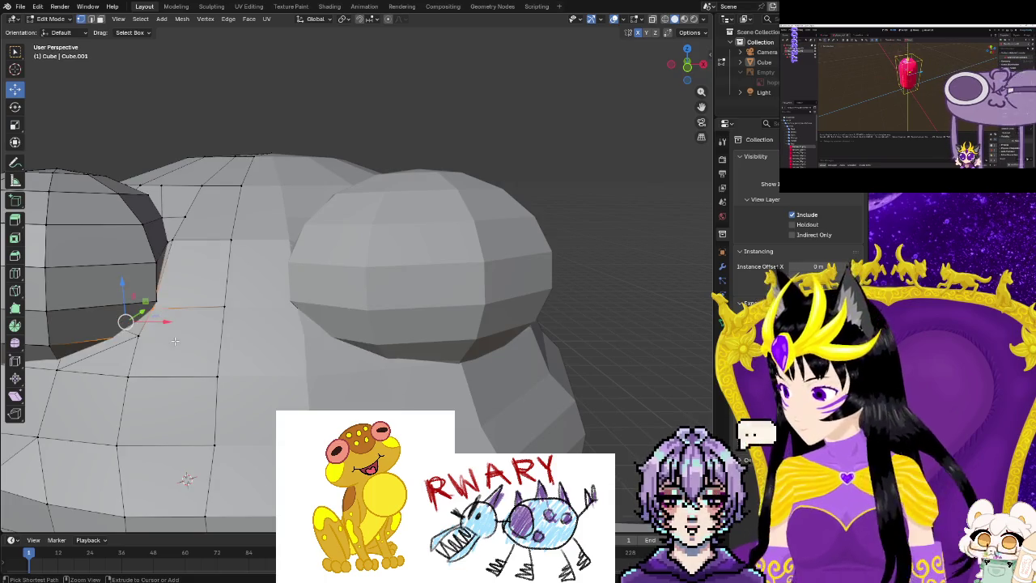
mouse_move(174, 341)
middle_mouse_down()
mouse_move(169, 351)
mouse_move(123, 334)
mouse_move(386, 313)
mouse_move(348, 324)
mouse_move(360, 319)
middle_mouse_up()
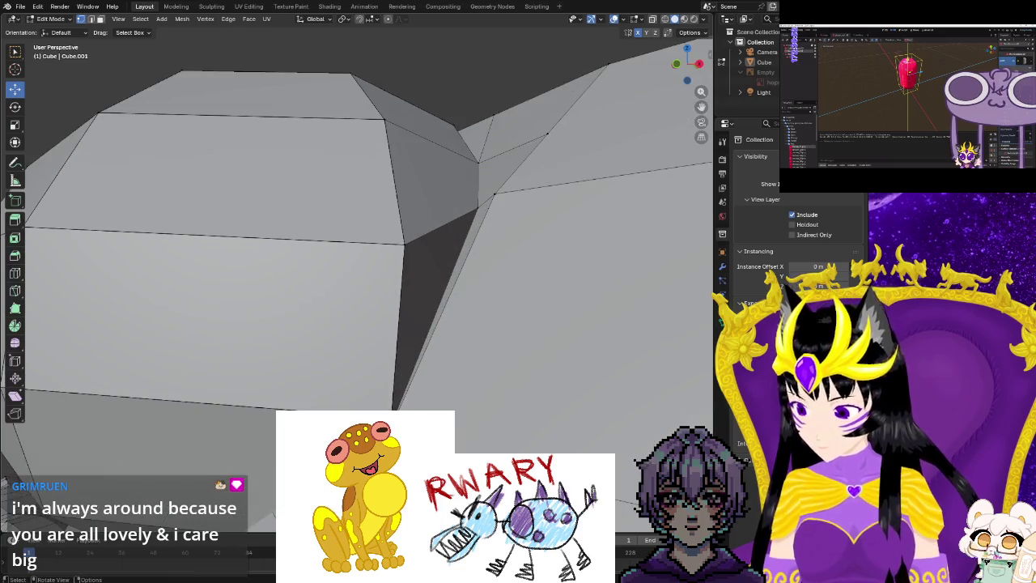
key("g")
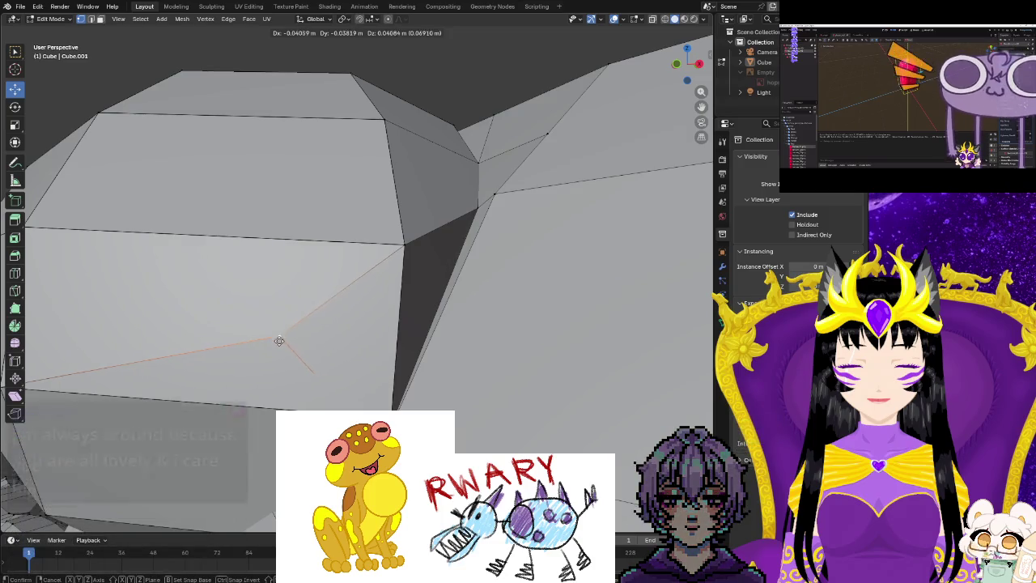
left_click(283, 340)
middle_click_drag(324, 340, 242, 366)
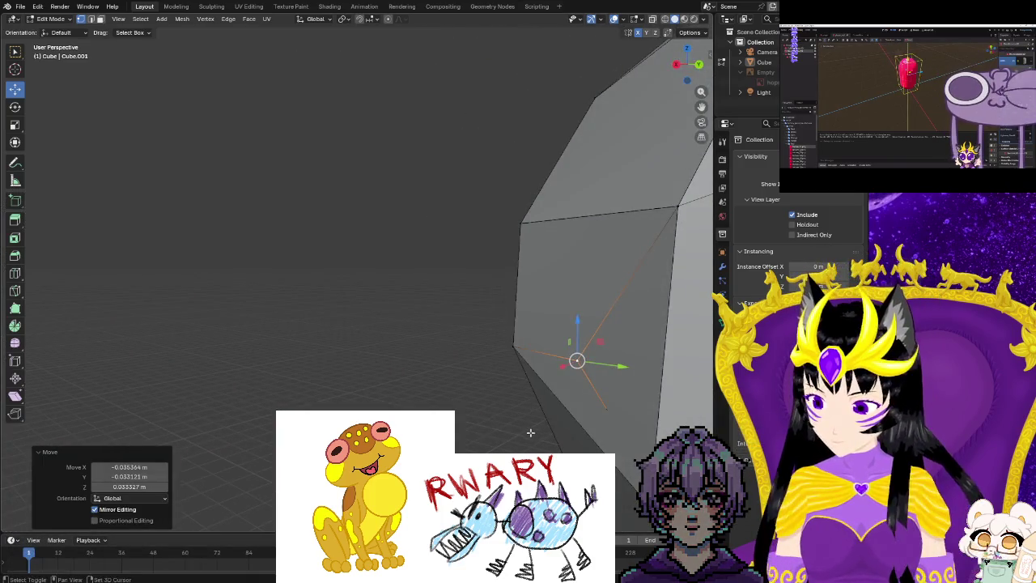
Dissolve the spike vertex to flatten the surrounding faces.
middle_click_drag(530, 432, 469, 421)
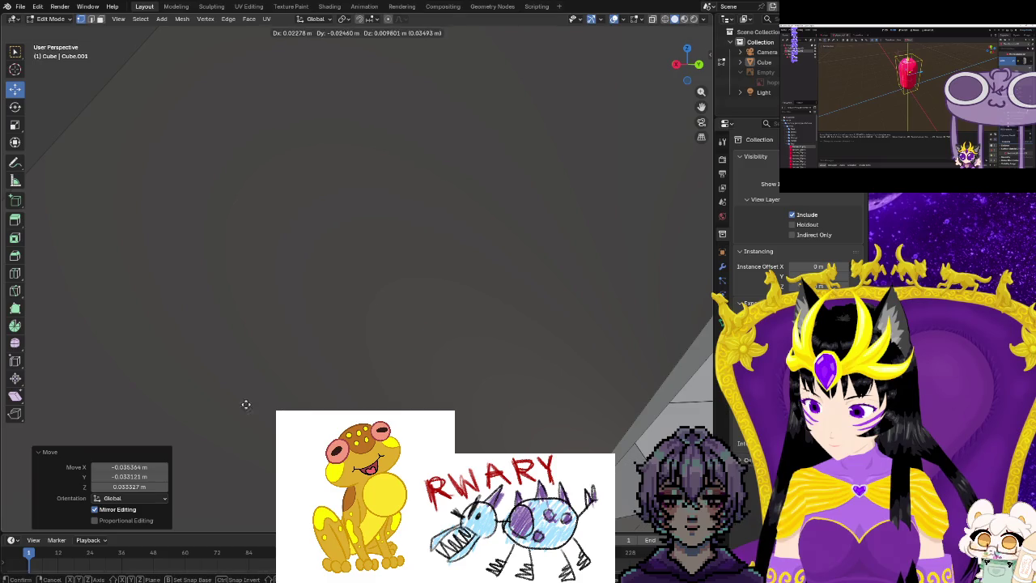
middle_click_drag(226, 399, 269, 407)
middle_click_drag(249, 373, 254, 347)
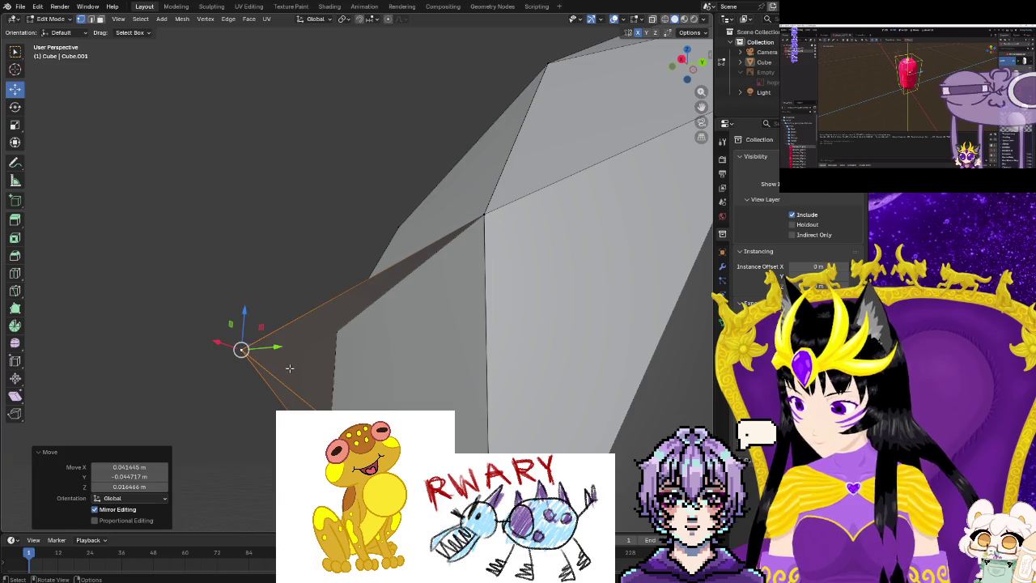
right_click(289, 367)
left_click(276, 447)
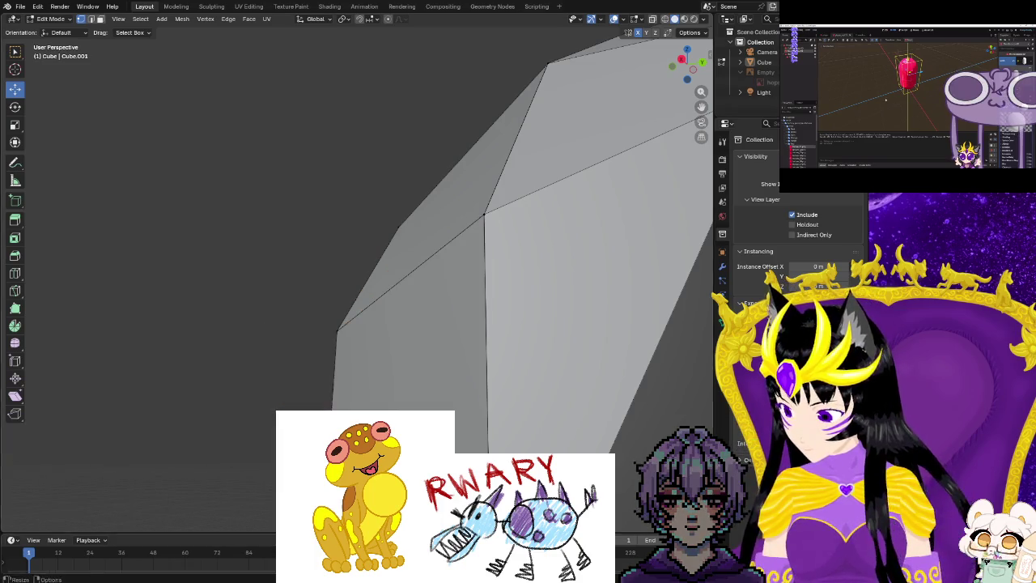
middle_click_drag(273, 447, 279, 485)
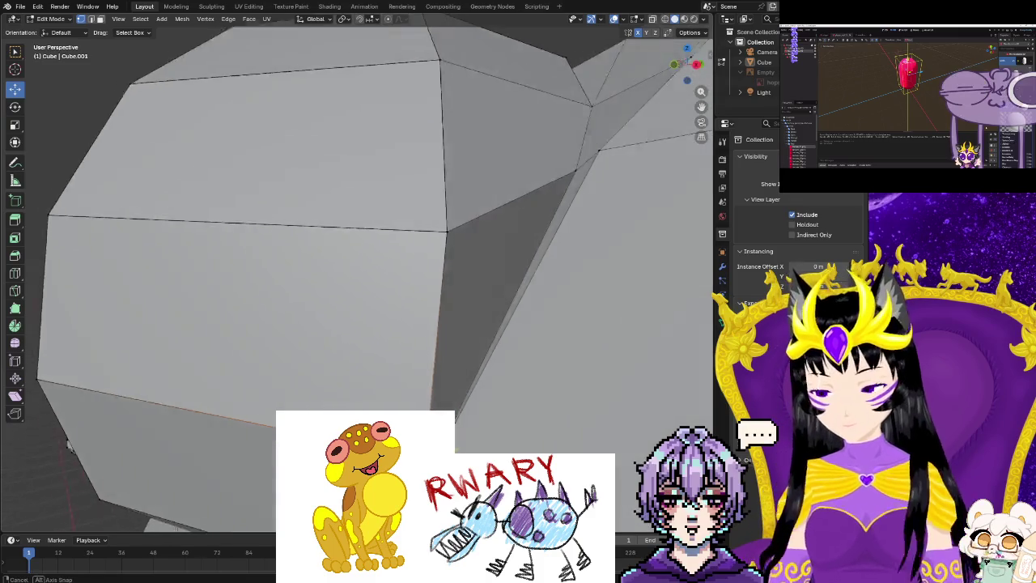
middle_click_drag(279, 485, 427, 410)
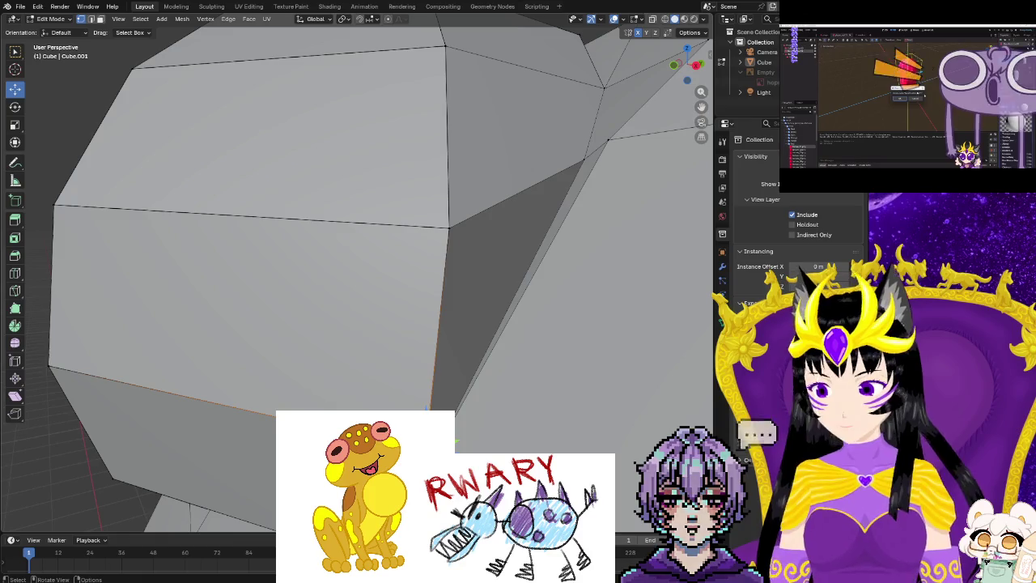
Box-select and move the shoulder corner vertex, then toggle X-ray to reach hidden vertices.
key("b")
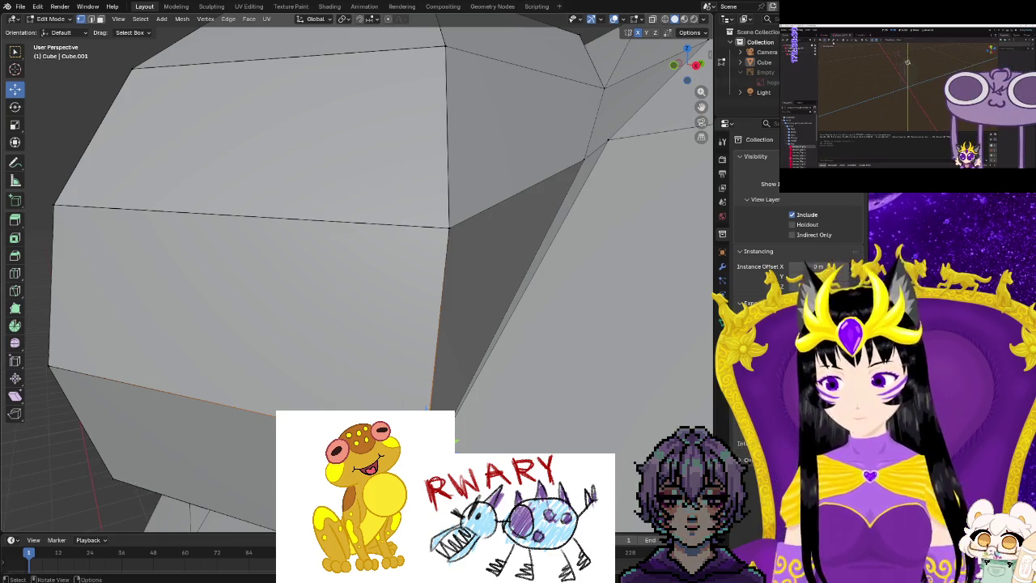
key("g")
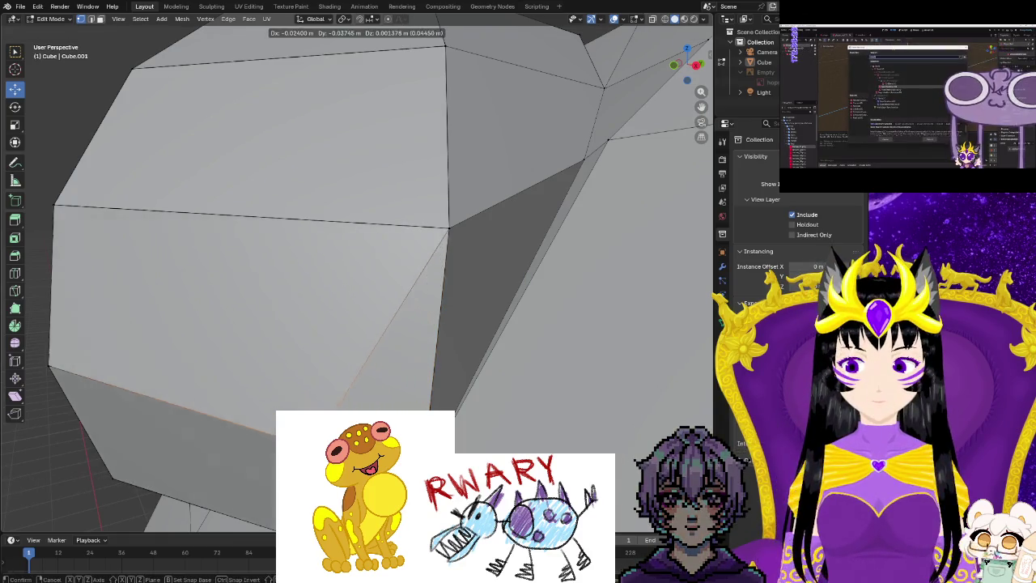
left_click(231, 434)
mouse_move(231, 434)
middle_mouse_down()
mouse_move(247, 441)
mouse_move(251, 427)
middle_mouse_up()
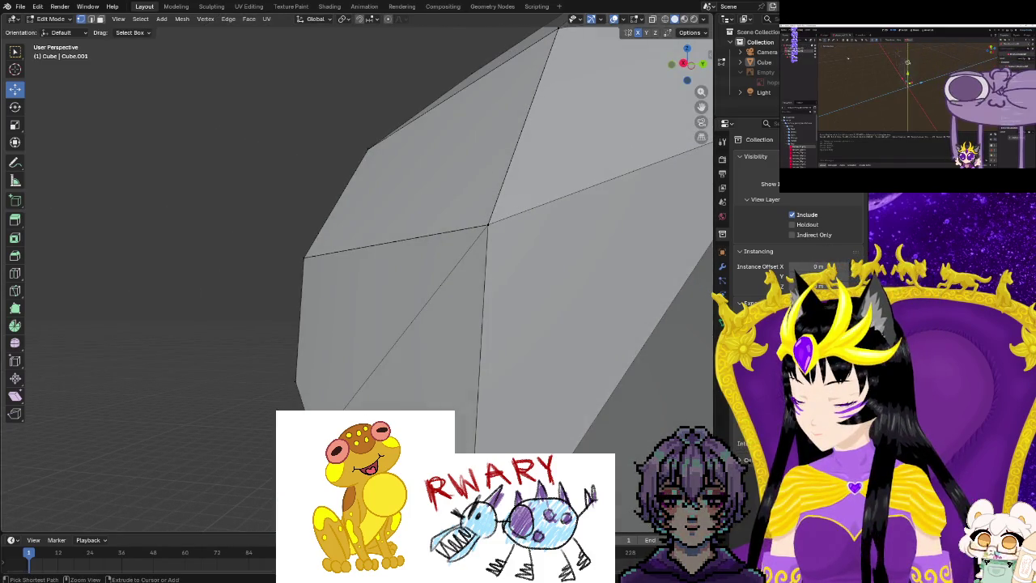
middle_click_drag(251, 427, 301, 387)
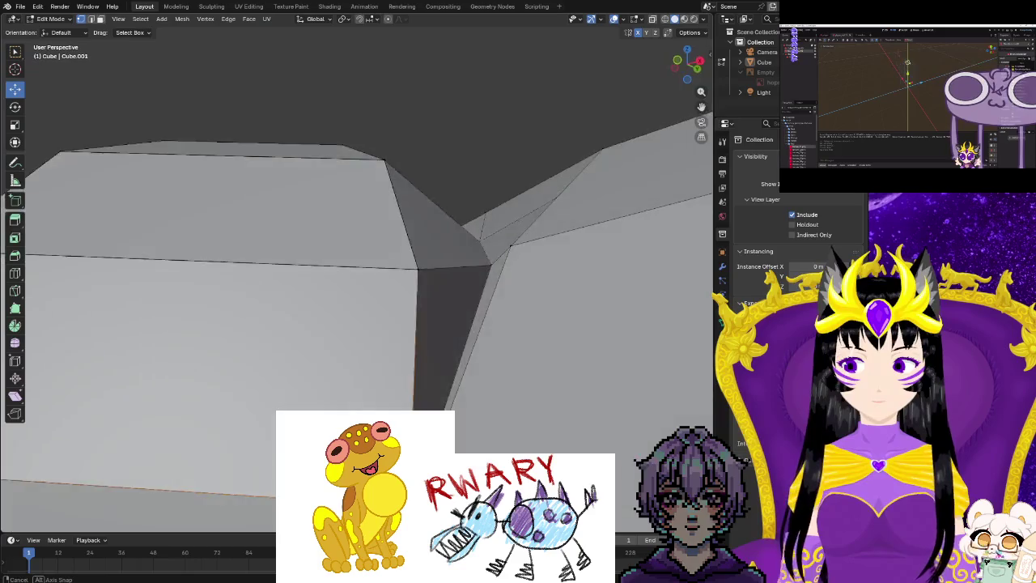
middle_click_drag(301, 386, 340, 356)
scroll(449, 406, "up", 2)
scroll(449, 406, "up", 2)
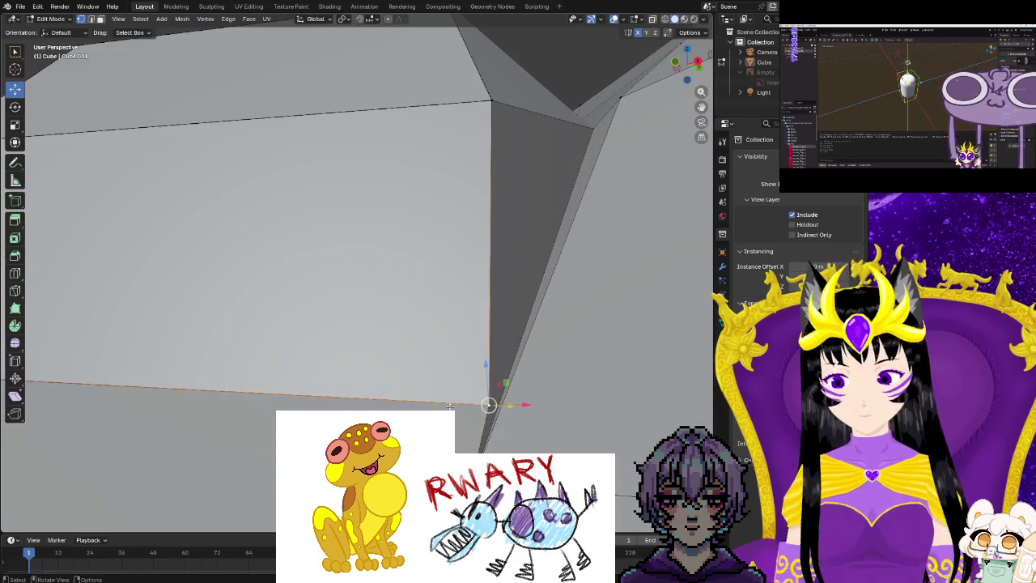
key("alt+z")
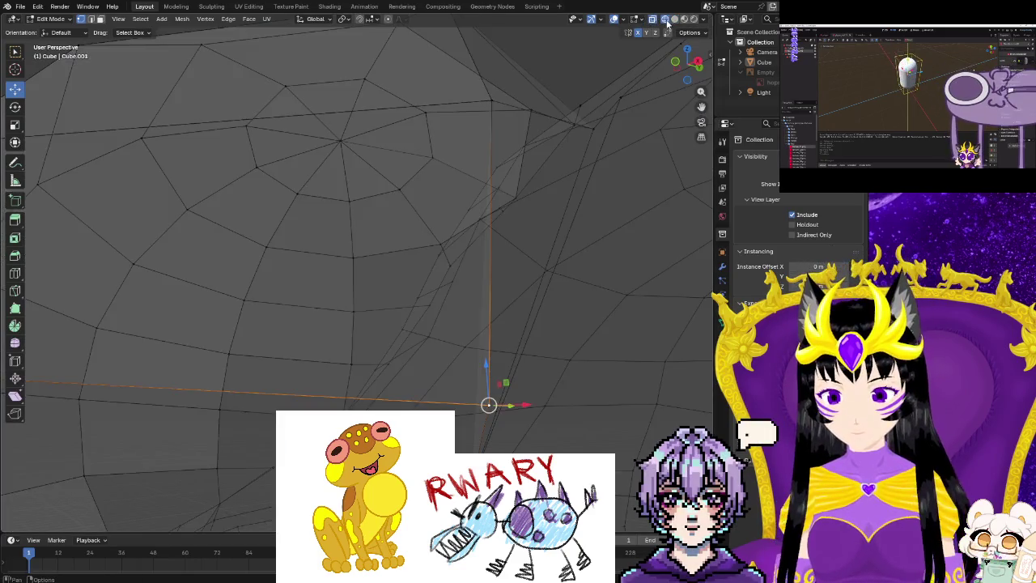
middle_click_drag(535, 404, 567, 388)
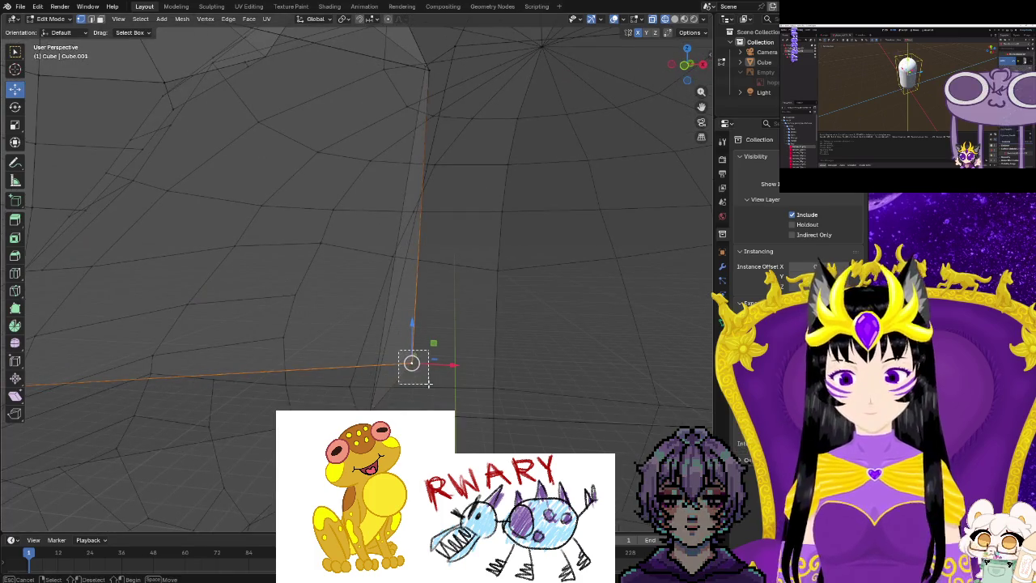
left_click_drag(429, 384, 414, 361)
right_click(413, 362)
mouse_move(362, 322)
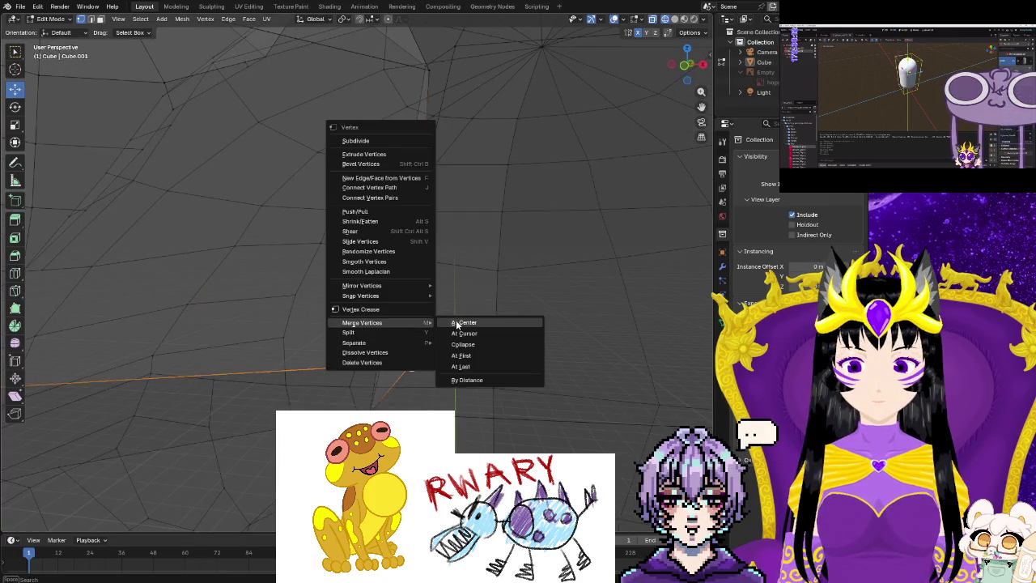
left_click(456, 324)
scroll(411, 362, "up", 5)
mouse_move(374, 331)
middle_mouse_down("shift")
mouse_move(417, 386)
mouse_move(468, 371)
mouse_move(446, 352)
middle_mouse_up("shift")
left_click(675, 20)
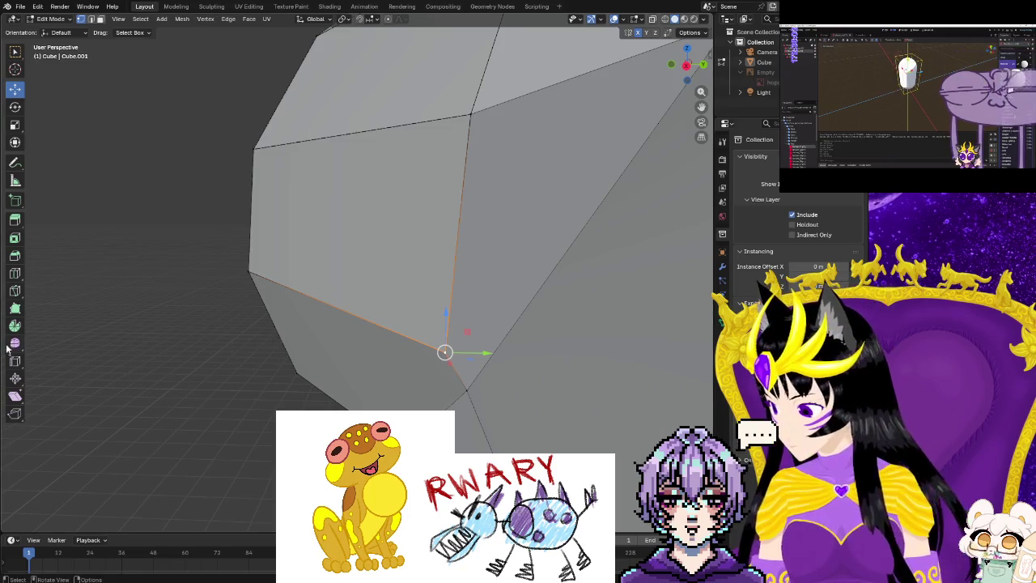
left_click(21, 296)
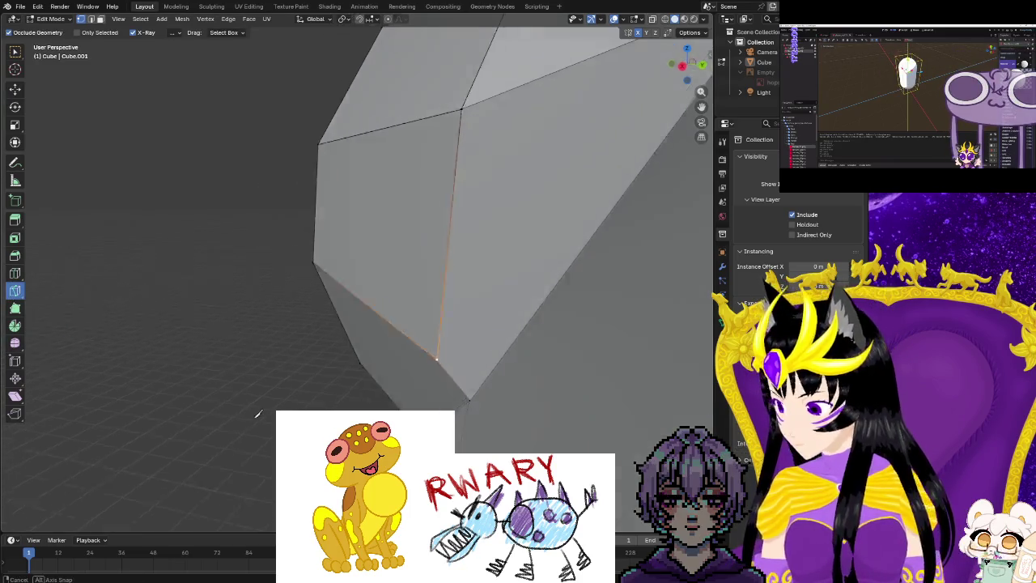
middle_click_drag(323, 364, 373, 409)
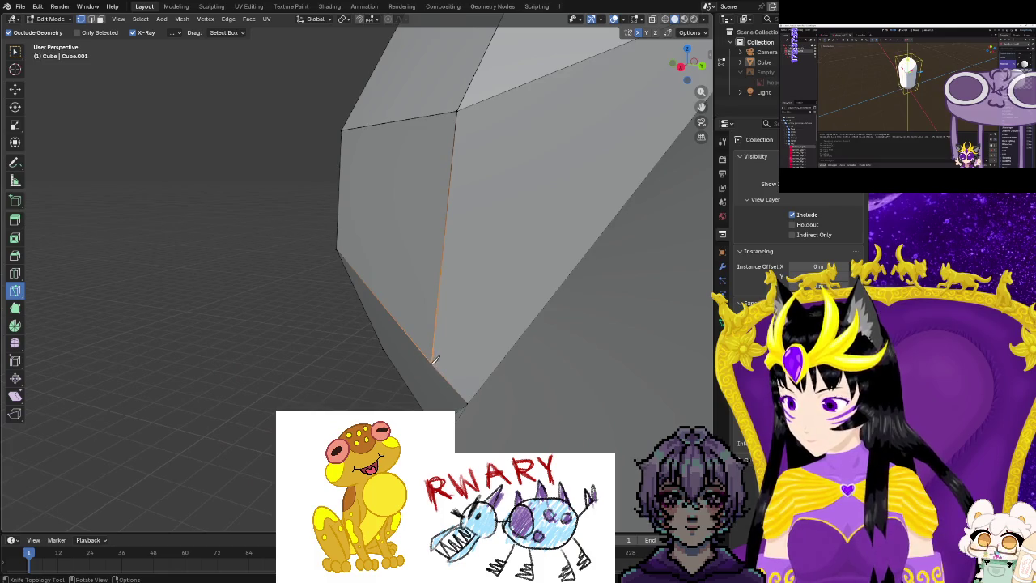
middle_click_drag(569, 397, 499, 394)
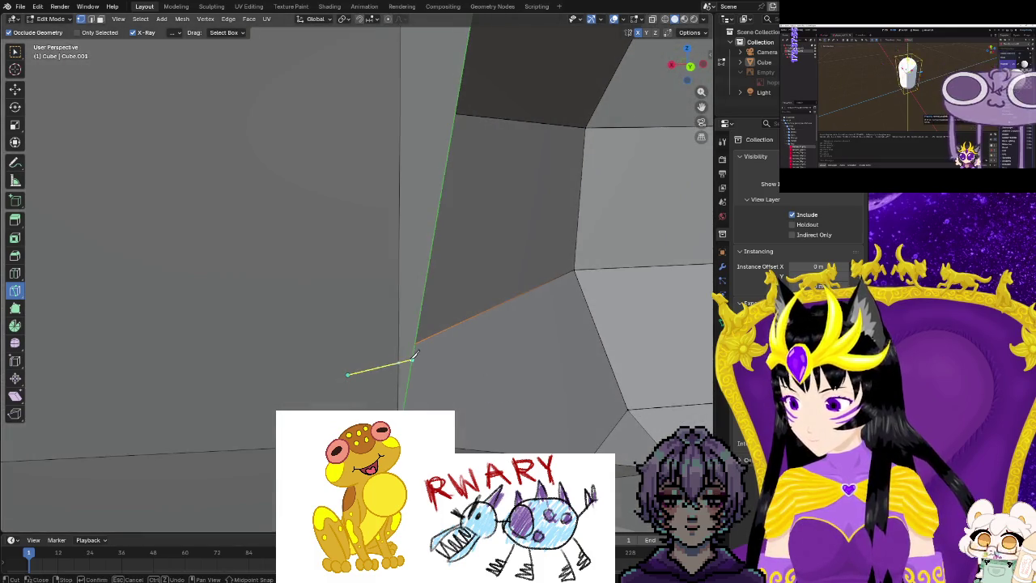
middle_click_drag(426, 367, 363, 378)
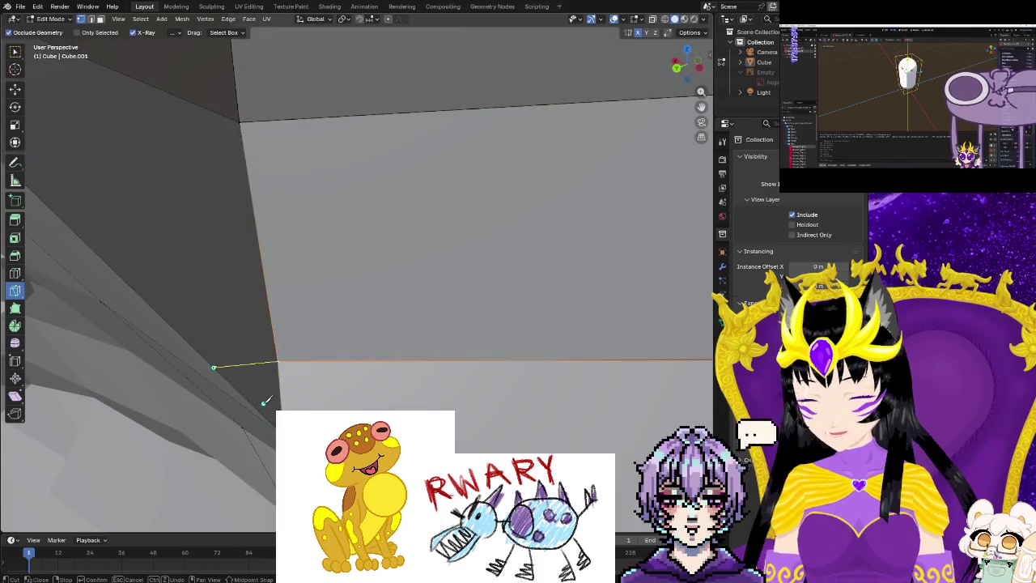
mouse_move(219, 400)
middle_mouse_down()
mouse_move(371, 407)
mouse_move(427, 359)
middle_mouse_up()
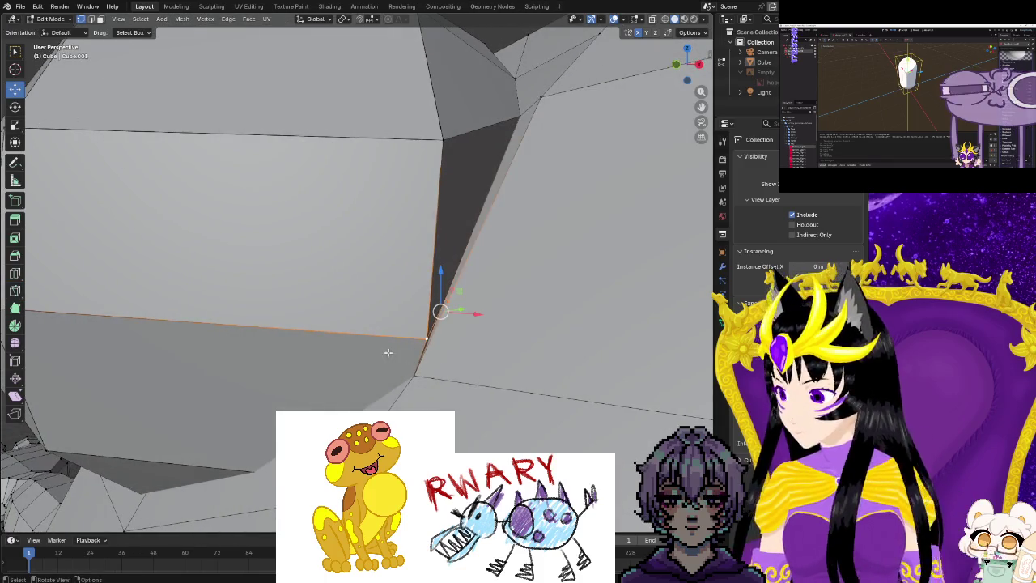
Move the selected vertex to close the gap, then inspect the shoulder from another angle.
mouse_move(426, 335)
left_mouse_down()
mouse_move(366, 321)
mouse_move(417, 309)
left_mouse_up()
mouse_move(417, 309)
middle_mouse_down()
mouse_move(478, 367)
mouse_move(384, 369)
middle_mouse_up()
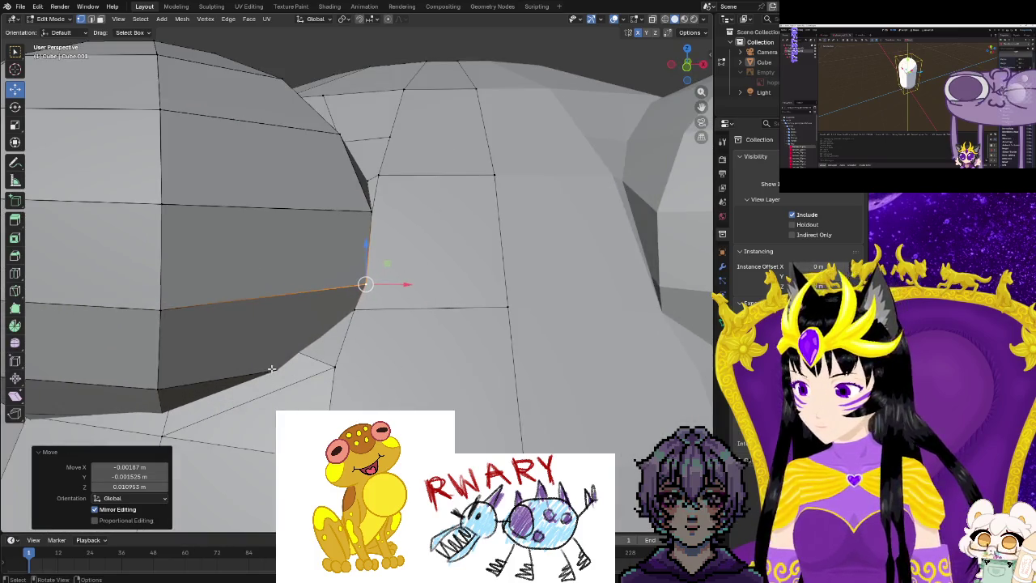
middle_click_drag(272, 368, 138, 335)
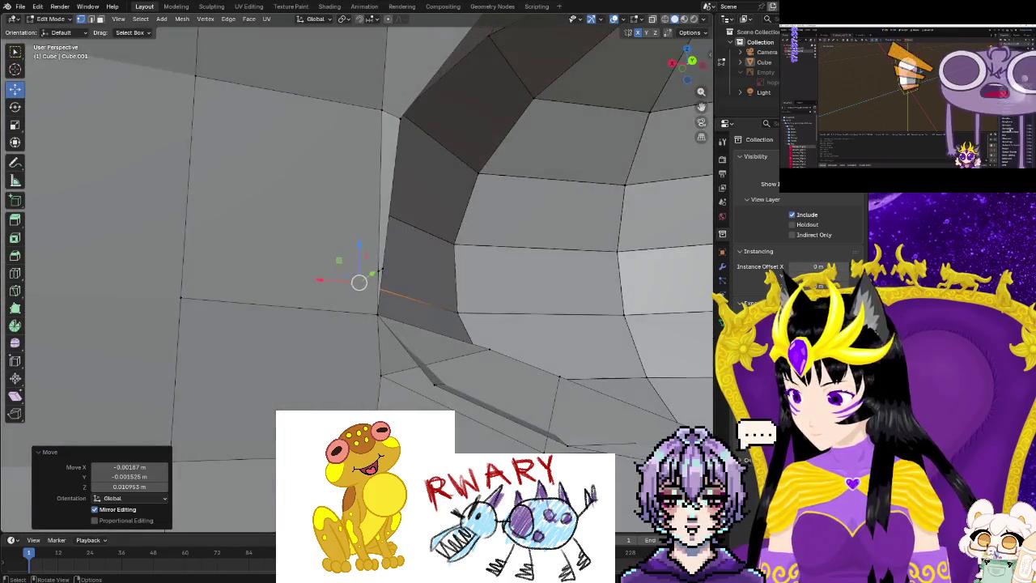
middle_click_drag(364, 323, 182, 372, "shift")
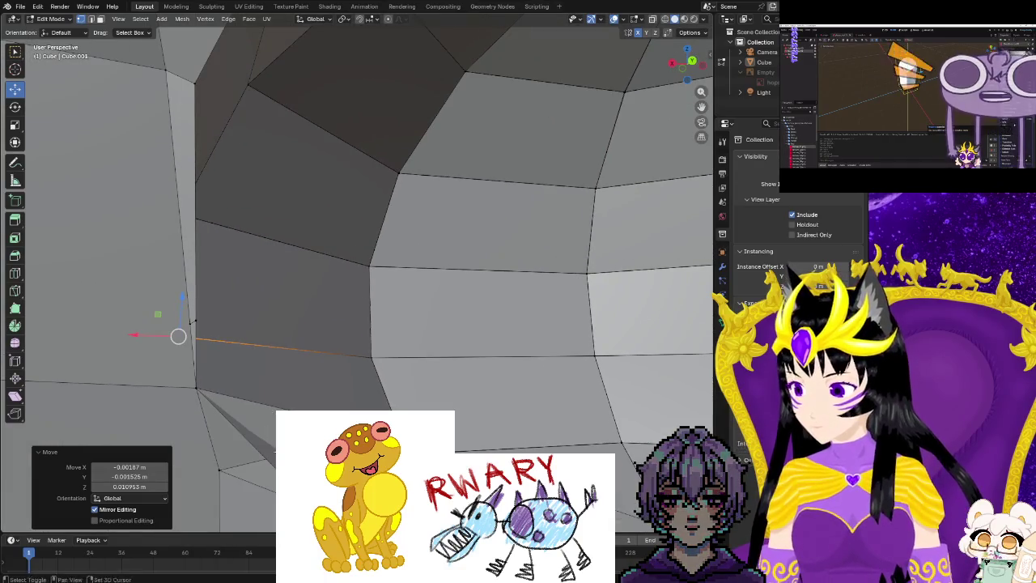
middle_click_drag(300, 443, 297, 362, "shift")
Move the gap's corner vertex onto its neighbour and merge them At Center.
left_click(371, 355)
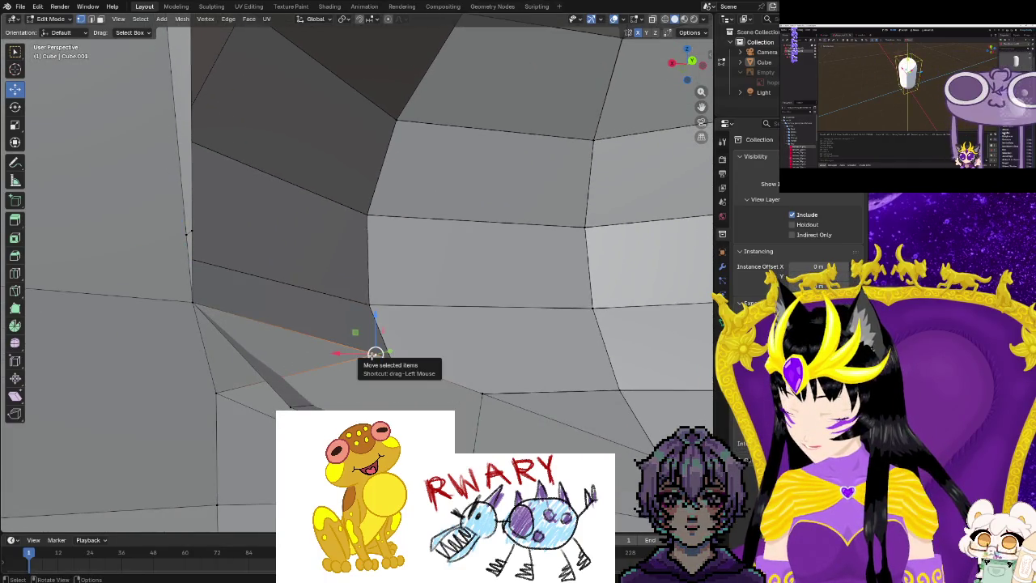
left_click_drag(375, 353, 301, 402)
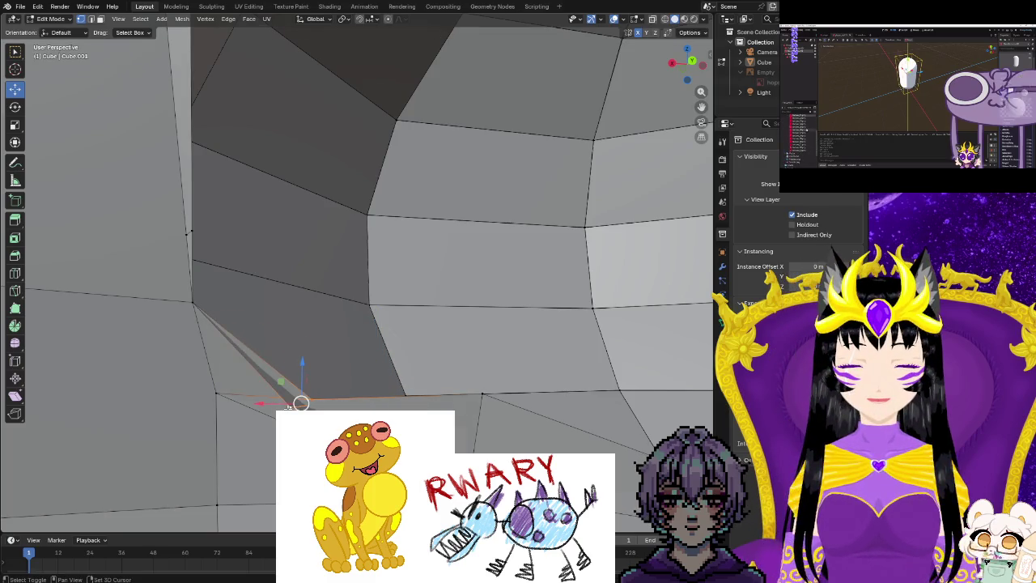
key("m")
left_click(301, 403)
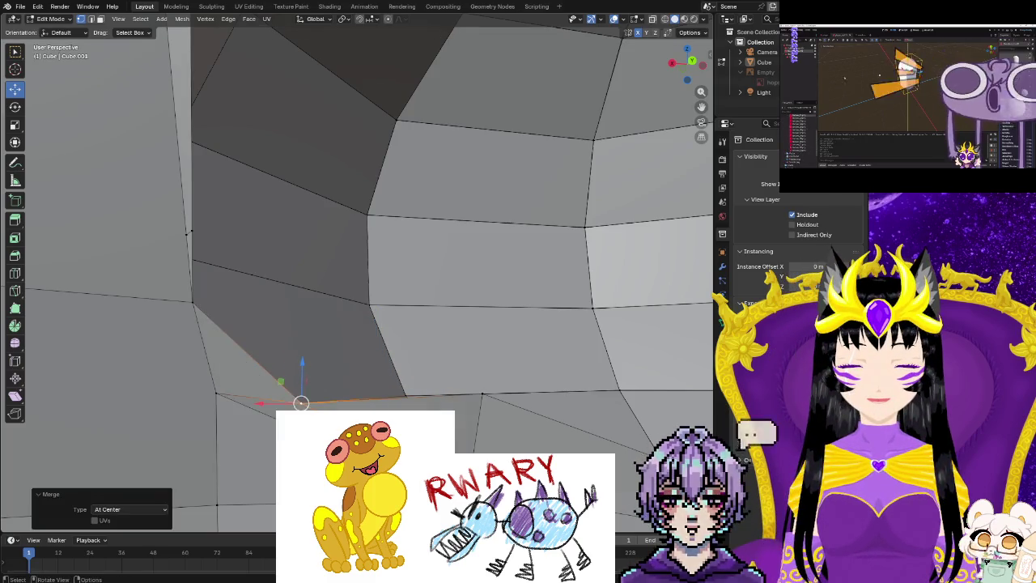
middle_click_drag(300, 403, 353, 351)
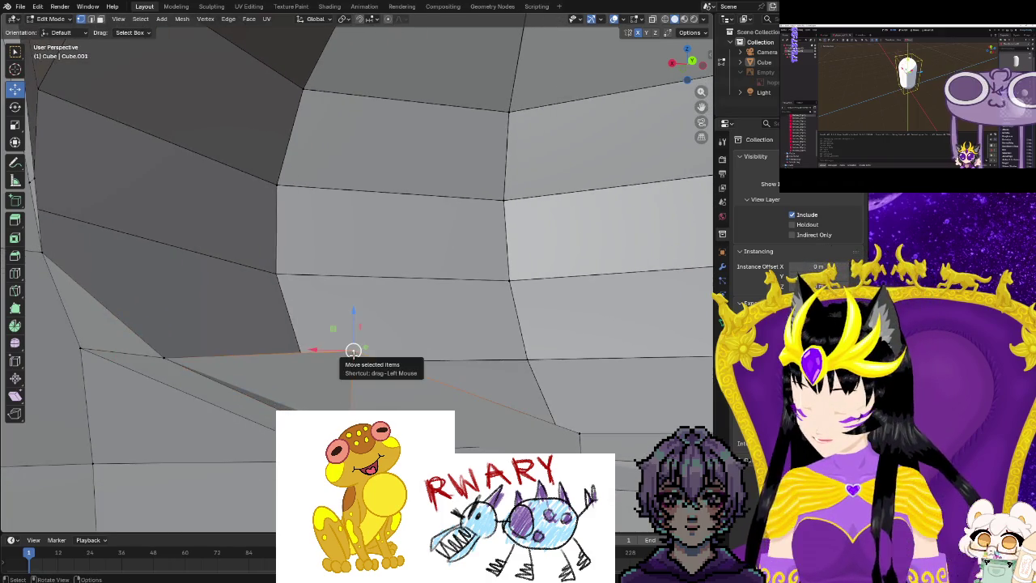
Drop the next vertex onto its neighbour and merge the pair At Center.
key("m")
key("Escape")
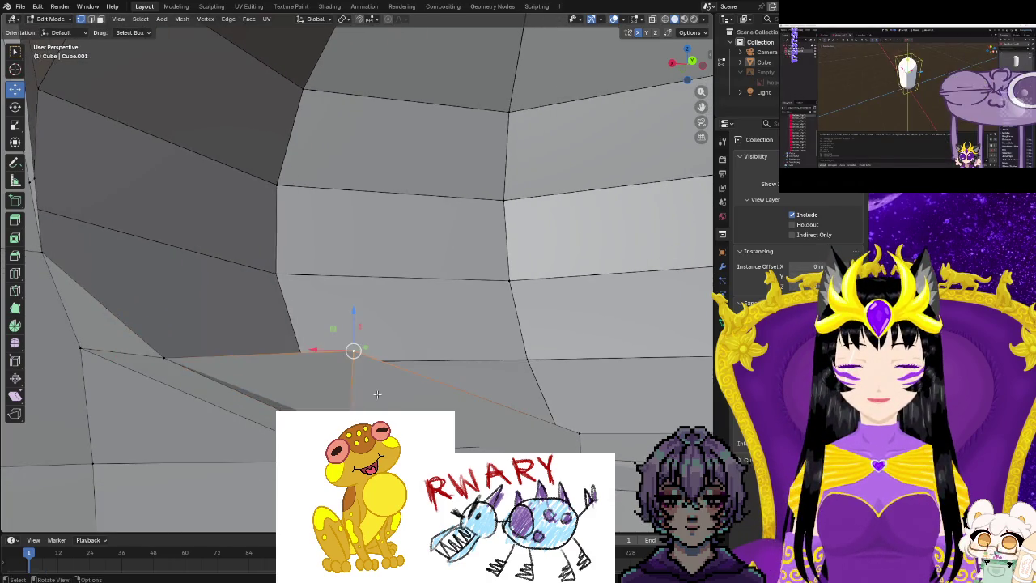
key("g")
left_click(378, 444)
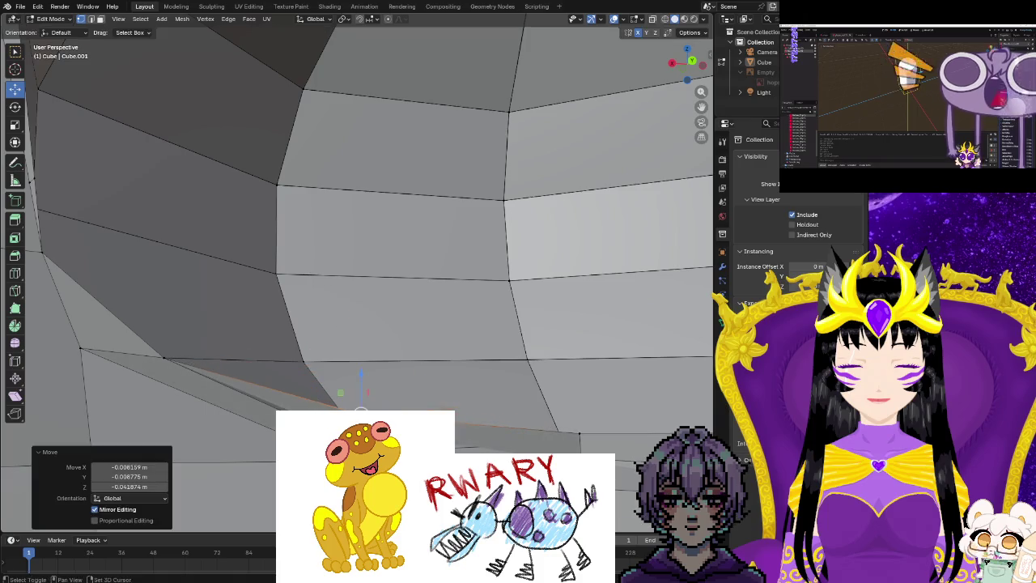
key("g")
key("m")
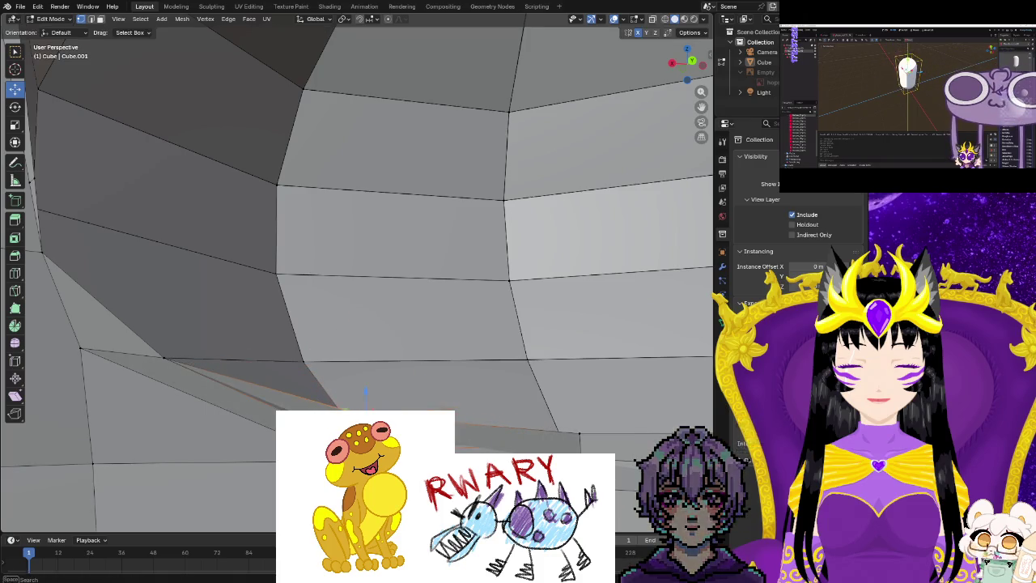
left_click(365, 392)
middle_click_drag(365, 391, 243, 388)
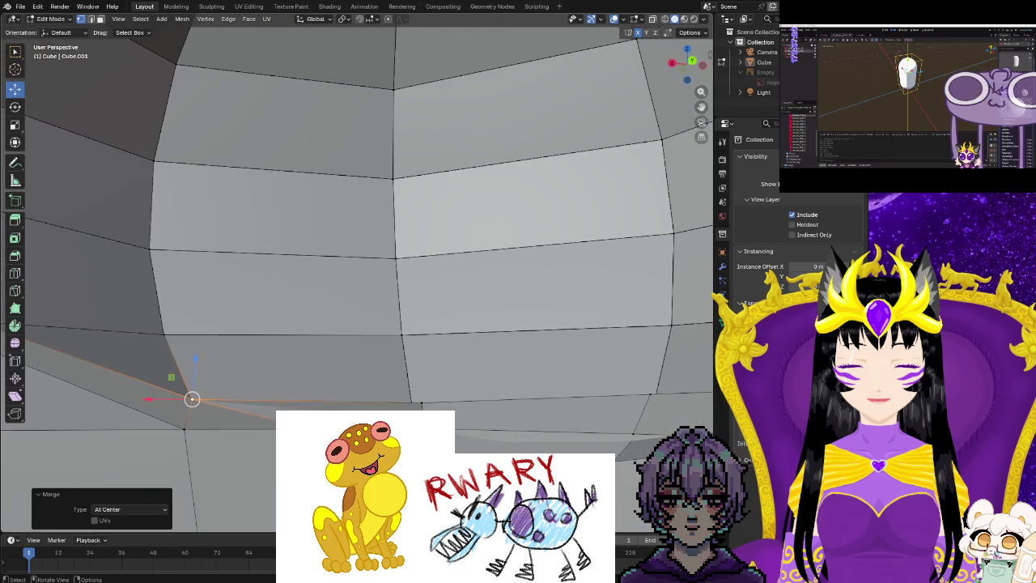
Merge another vertex pair At Center and reposition the resulting vertex.
middle_click_drag(421, 388, 426, 366)
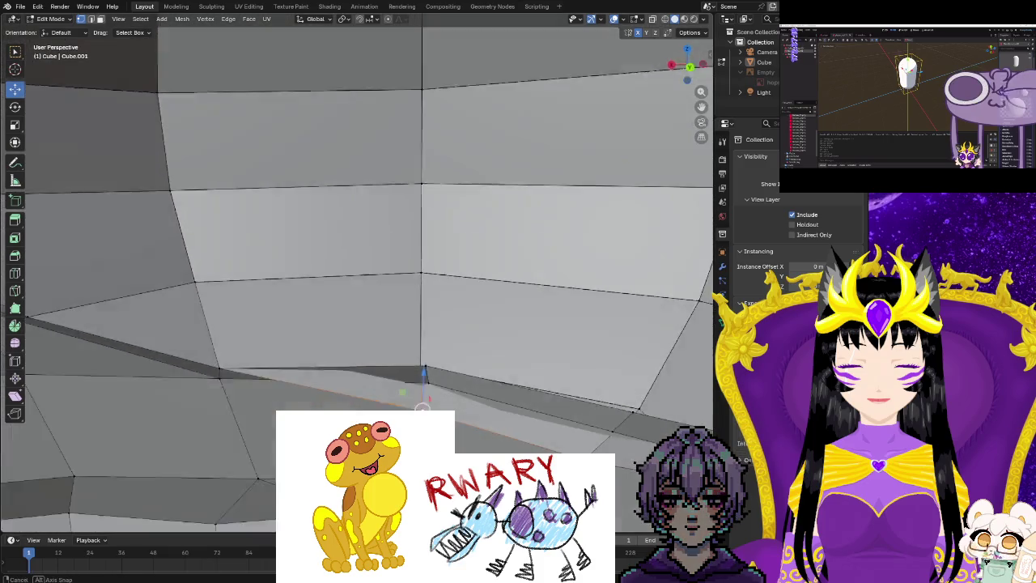
key("m")
left_click(426, 363)
middle_click_drag(432, 402, 243, 392)
key("g")
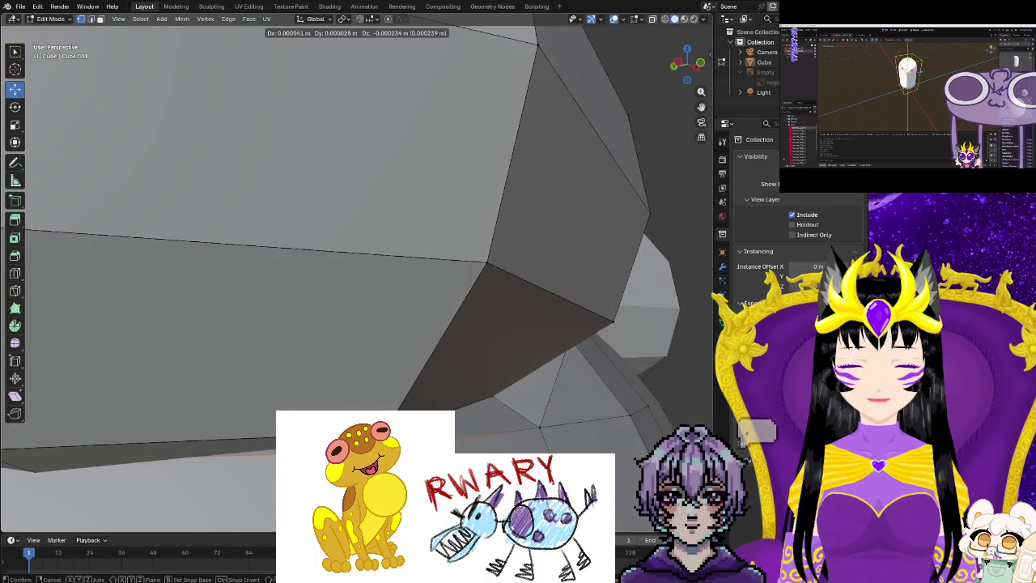
left_click(457, 441)
mouse_move(457, 441)
middle_mouse_down()
mouse_move(442, 398)
mouse_move(291, 390)
mouse_move(344, 407)
mouse_move(356, 398)
middle_mouse_up()
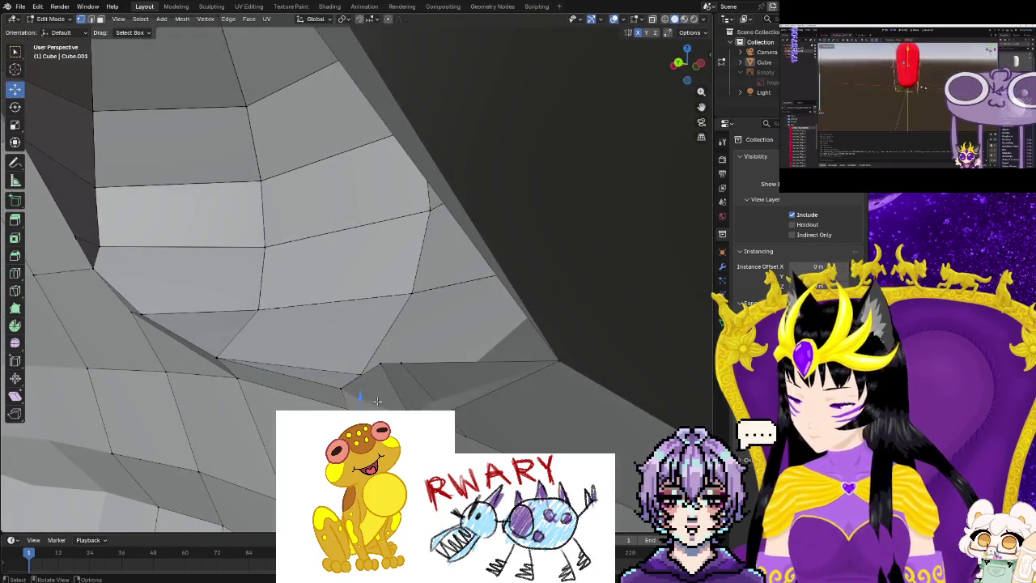
Merge two more vertex groups At Center through the right-click vertex menu.
right_click(373, 390)
mouse_move(332, 391)
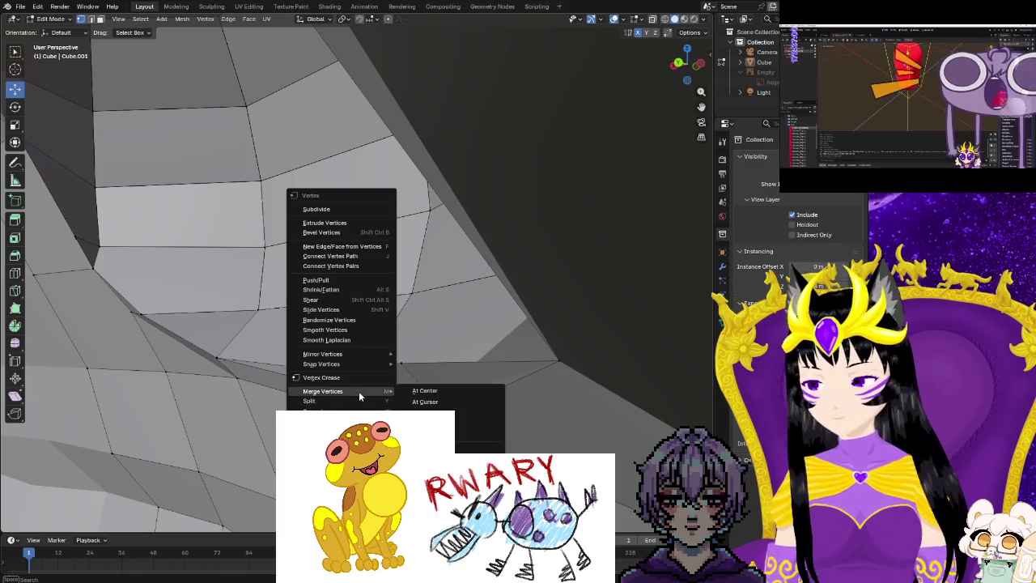
left_click(421, 392)
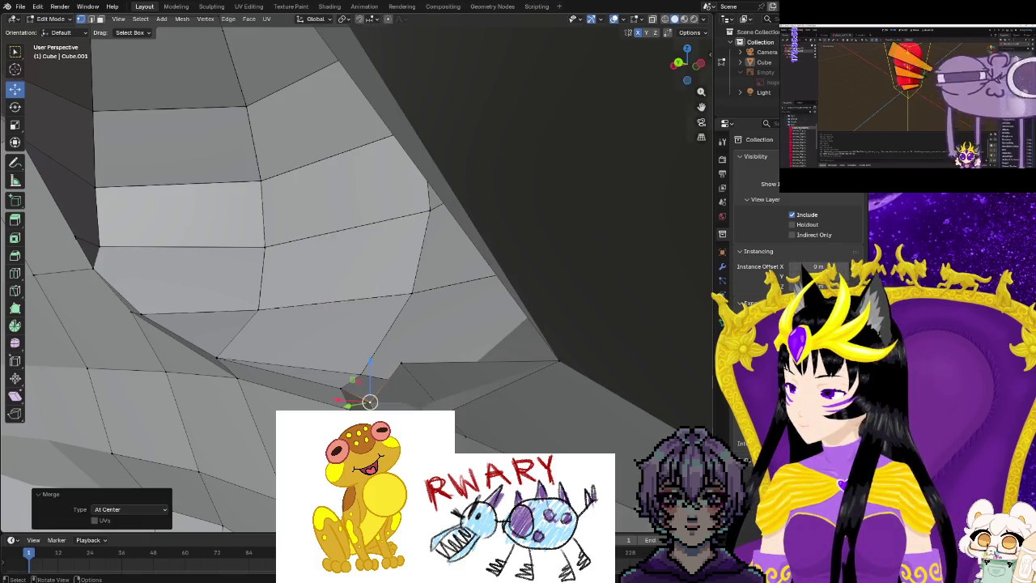
middle_click_drag(421, 396, 466, 422)
left_click(479, 411, "shift")
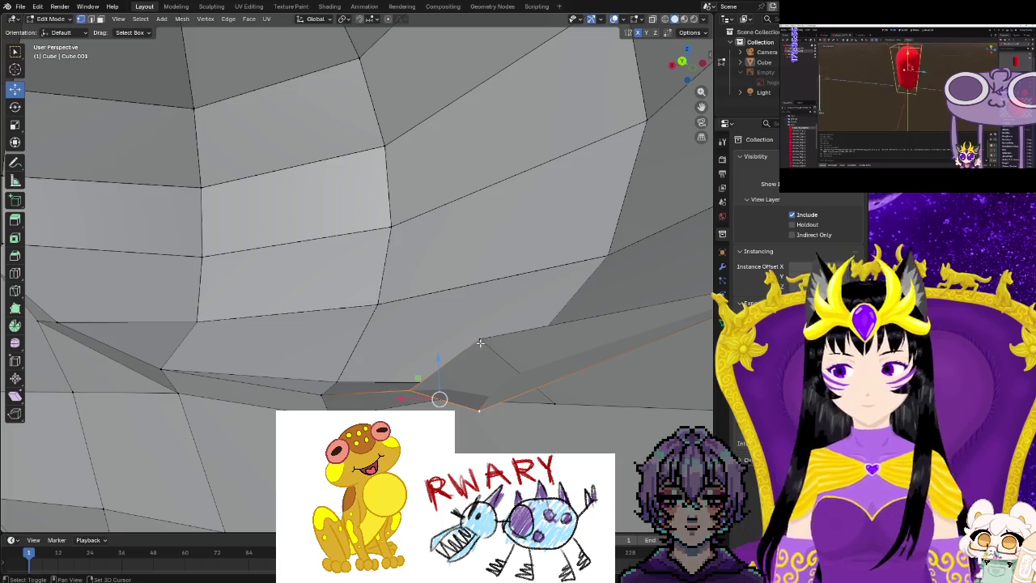
right_click(437, 399)
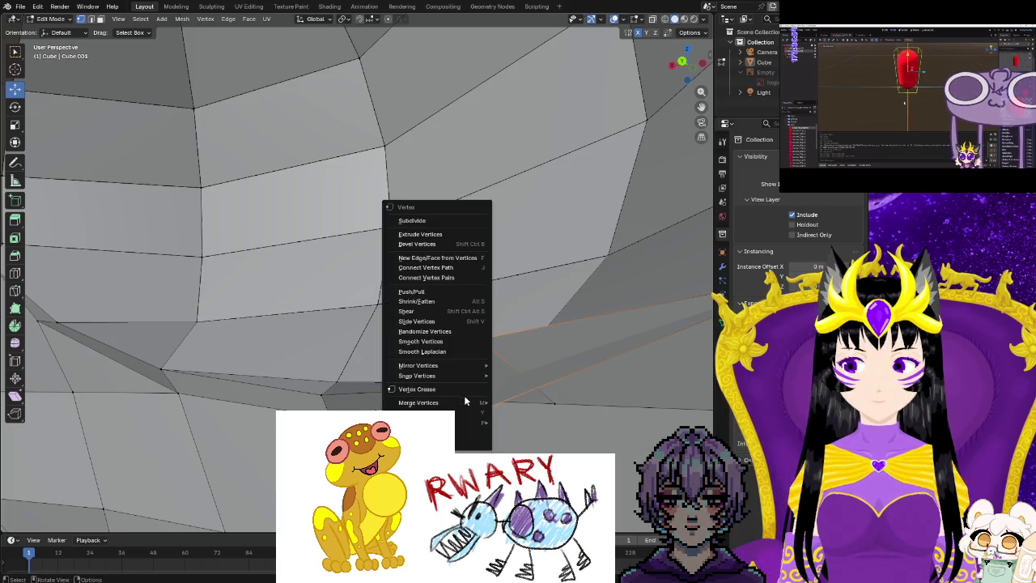
left_click(518, 419)
mouse_move(485, 442)
middle_mouse_down()
mouse_move(517, 421)
mouse_move(485, 405)
mouse_move(255, 416)
mouse_move(262, 472)
mouse_move(349, 380)
middle_mouse_up()
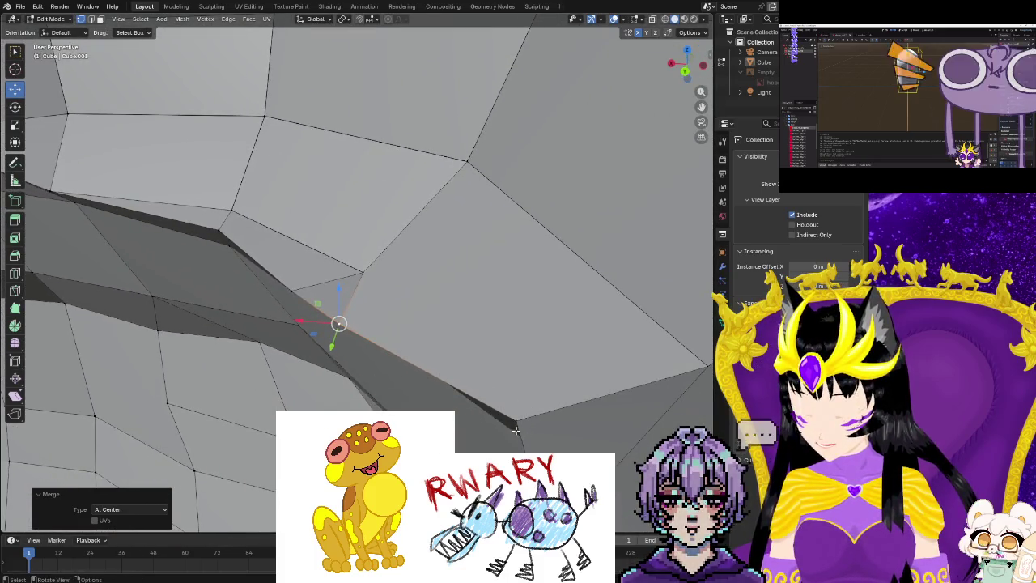
Move several seam vertices into place to tighten the crease under the head.
left_click(517, 422)
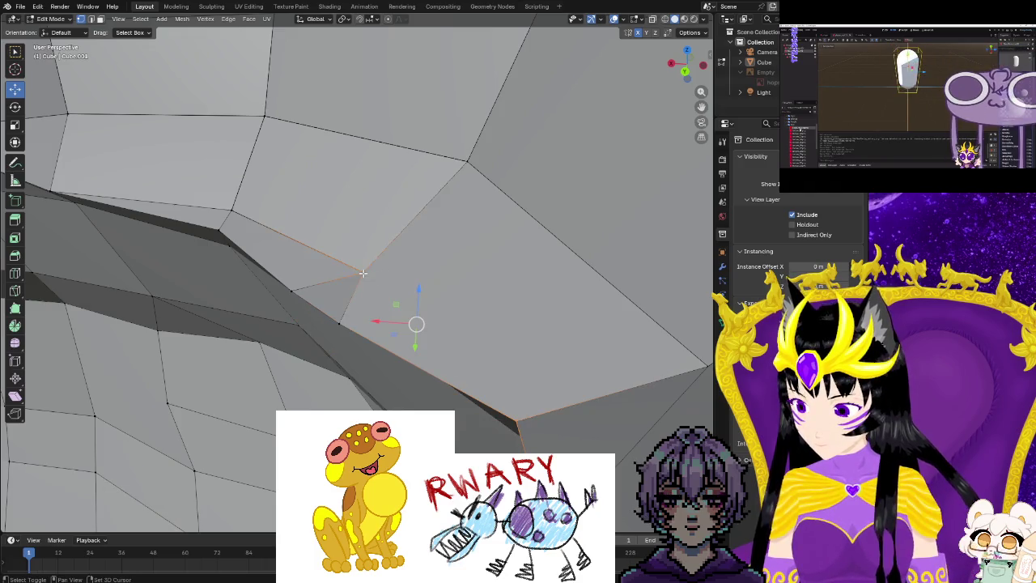
middle_click_drag(363, 274, 367, 270)
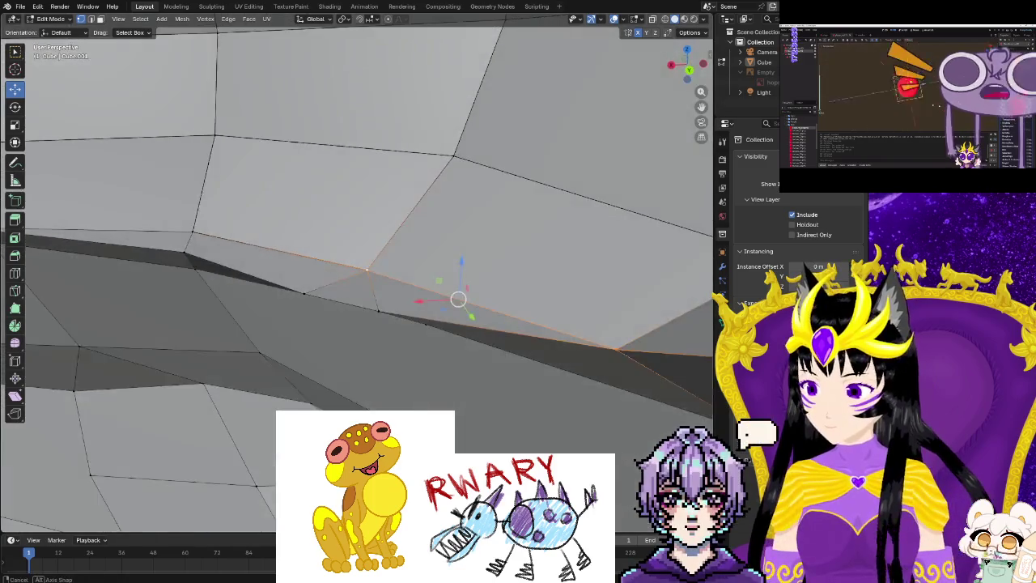
middle_click_drag(458, 300, 455, 300)
left_click(375, 309)
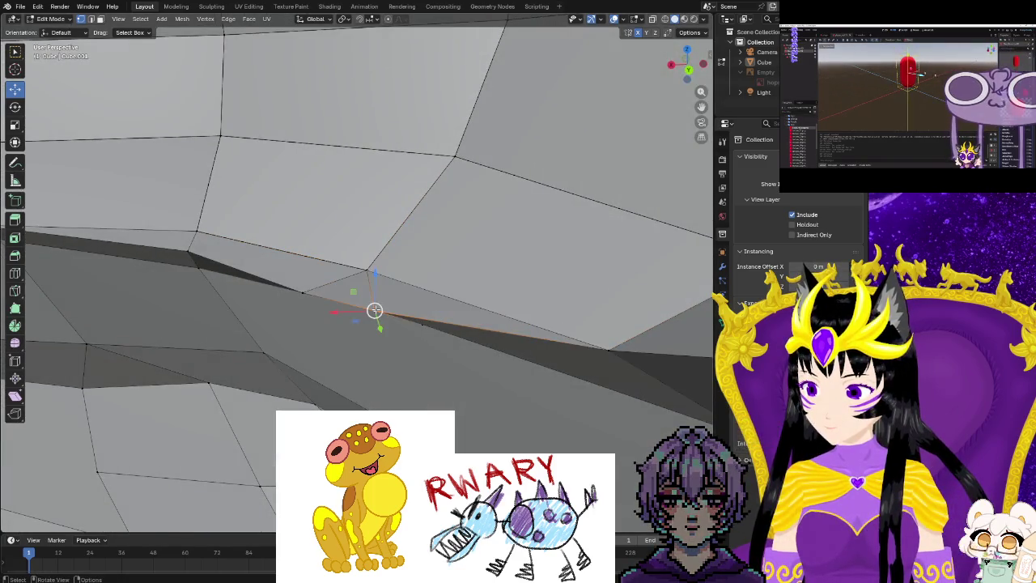
left_click_drag(375, 308, 381, 308)
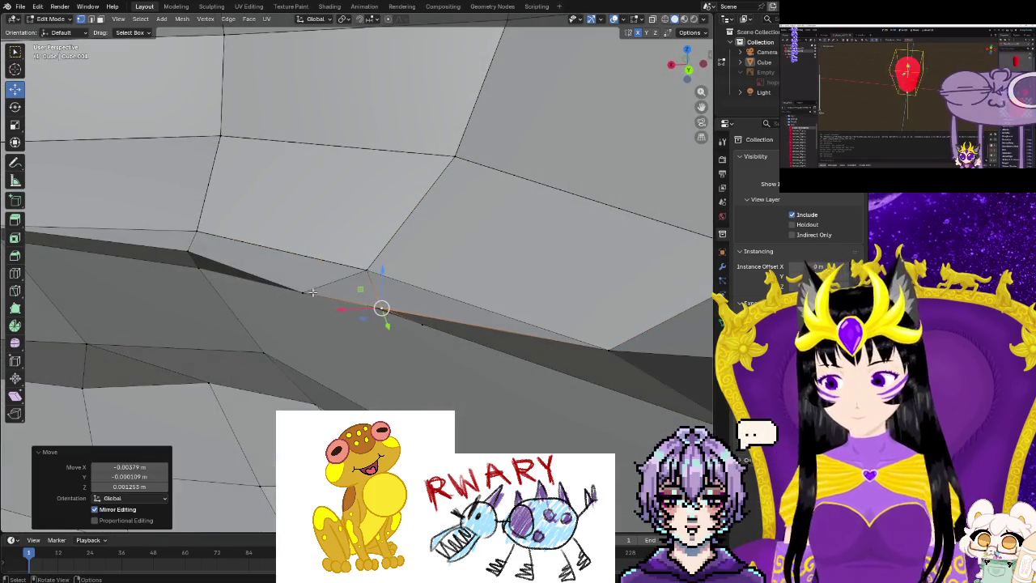
left_click_drag(300, 294, 296, 282)
middle_click_drag(296, 282, 362, 282)
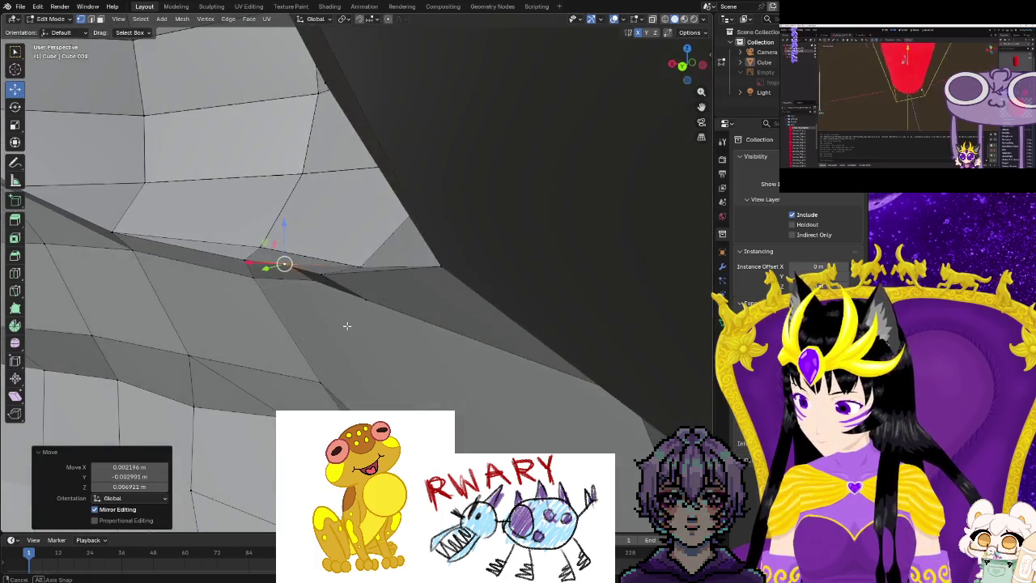
mouse_move(363, 281)
left_mouse_down()
mouse_move(315, 283)
mouse_move(315, 294)
left_mouse_up()
middle_click_drag(315, 293, 342, 263)
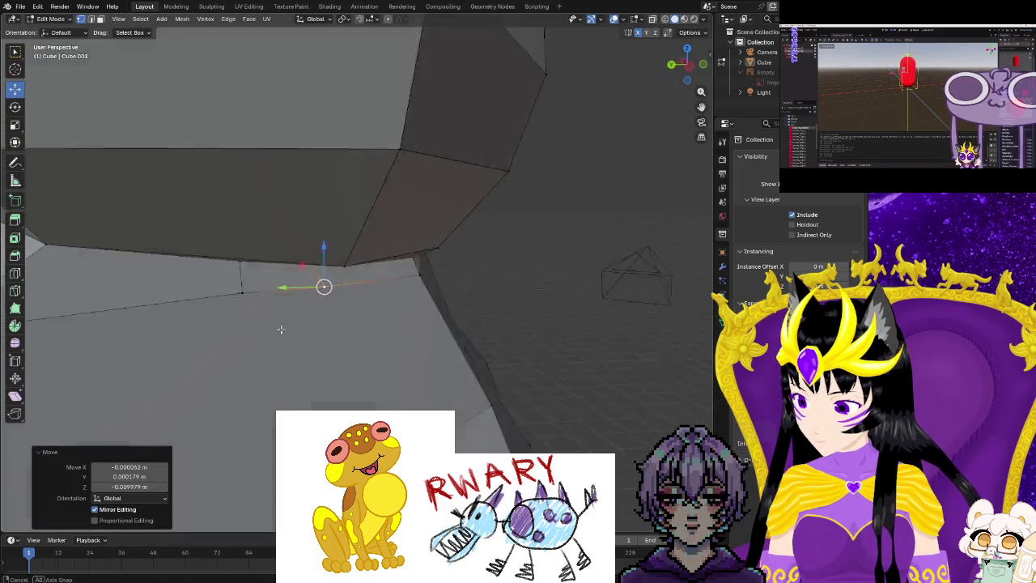
left_click_drag(342, 263, 309, 259)
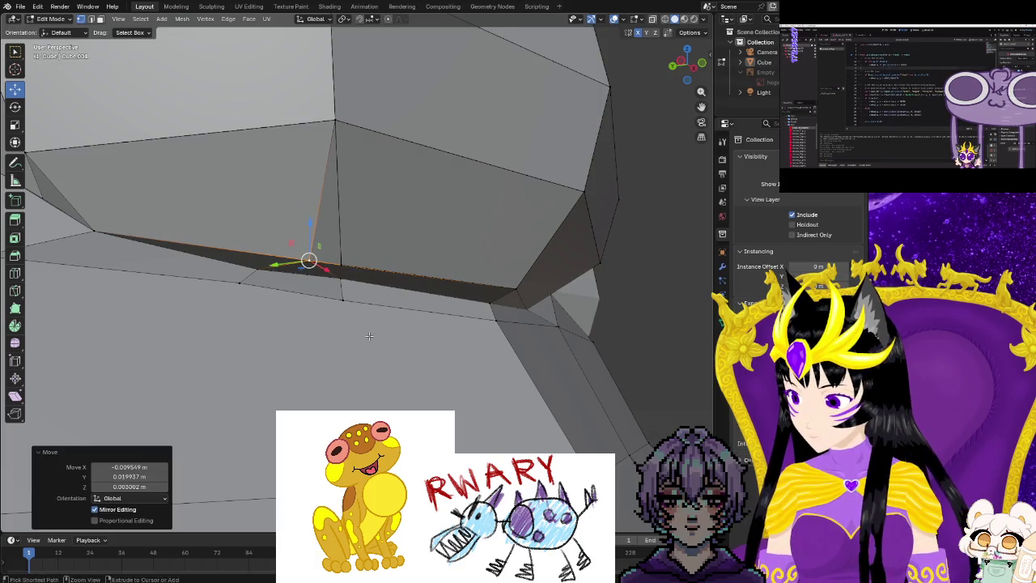
middle_click_drag(369, 335, 340, 360)
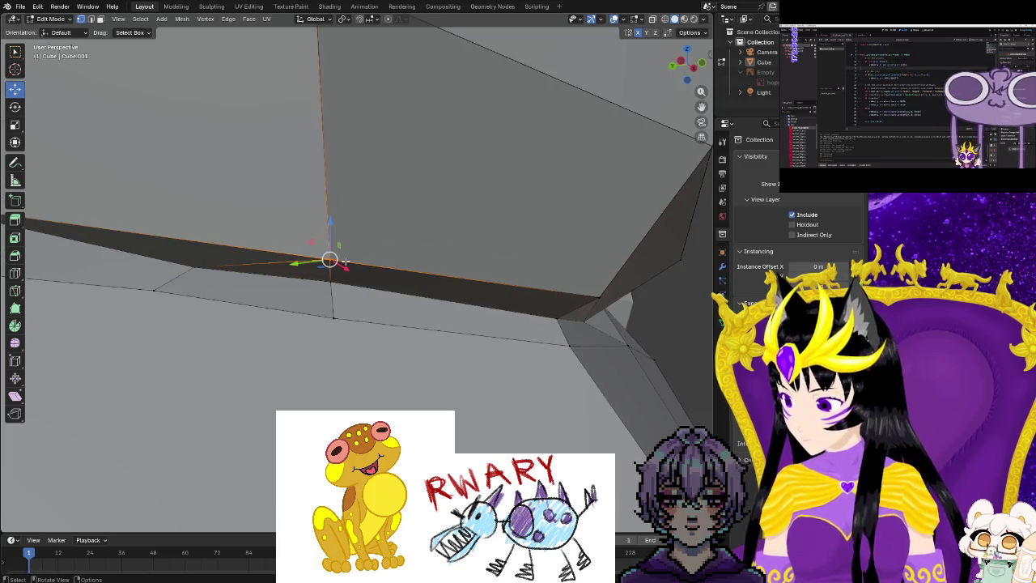
Merge the selected vertices At Center and shift the merged vertex down and left.
key("m")
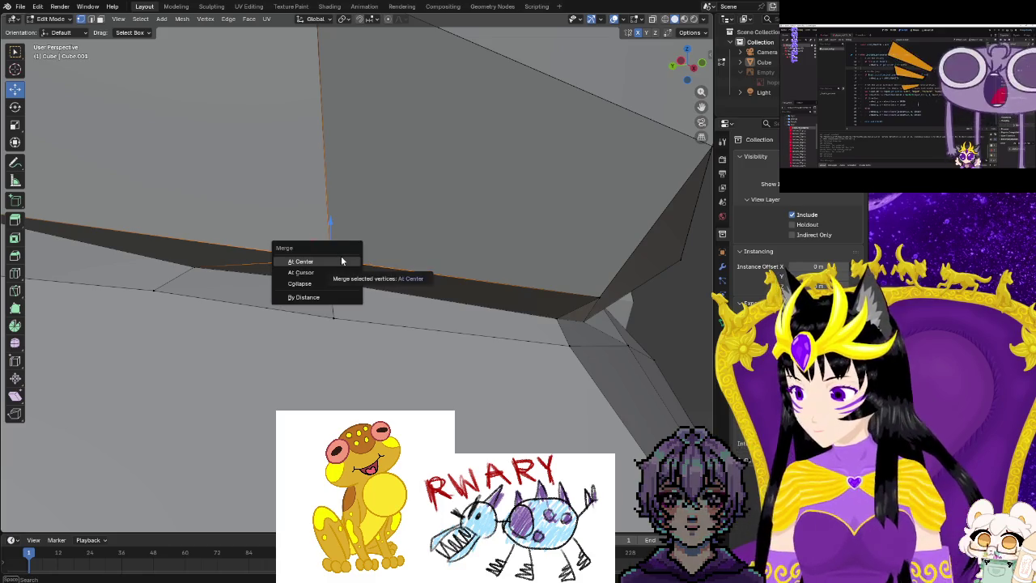
left_click(341, 256)
left_click(296, 221)
left_click(343, 267)
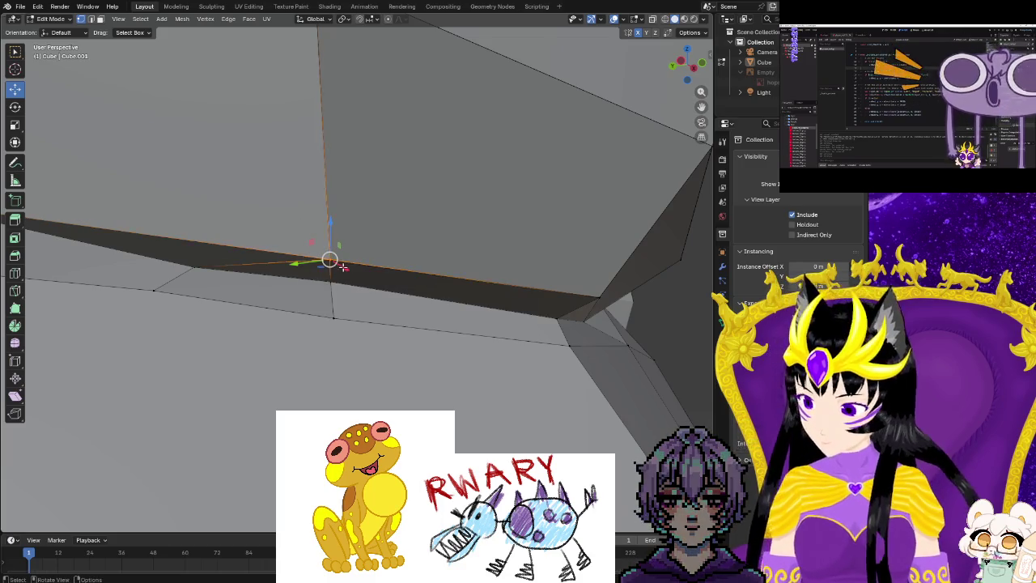
left_click_drag(342, 267, 263, 287)
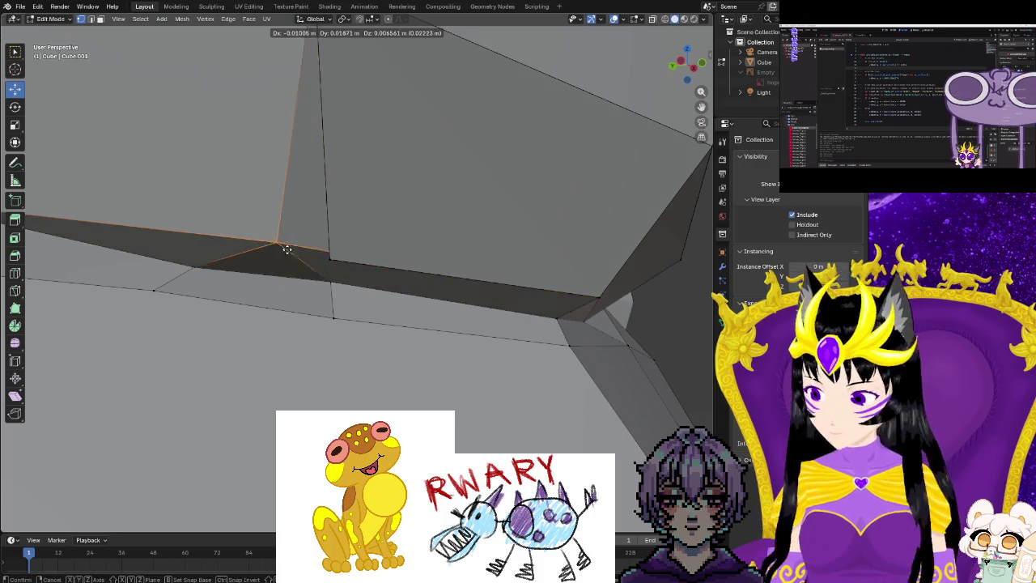
middle_click_drag(263, 287, 267, 340)
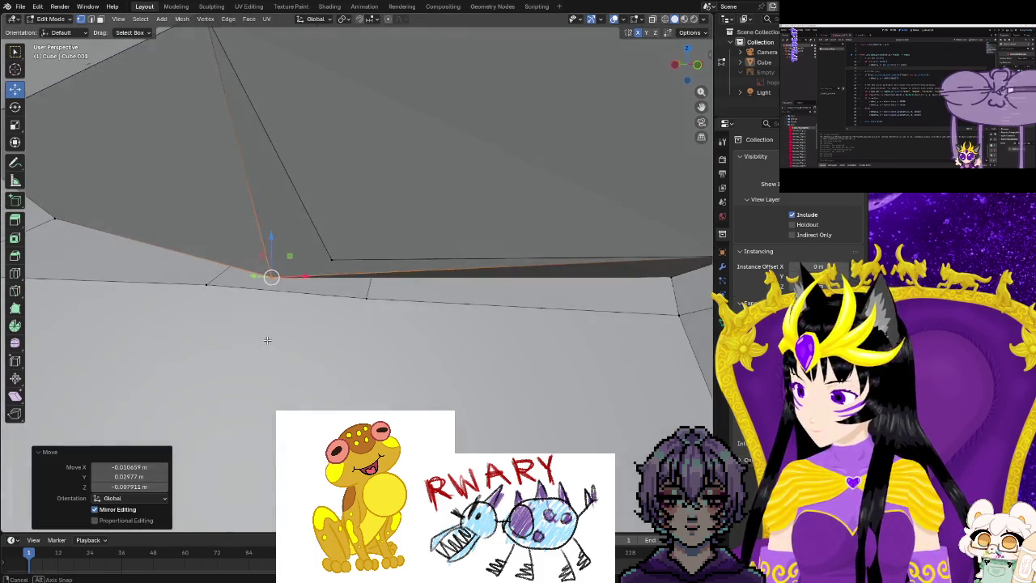
Merge the remaining neighbouring vertex pairs along the crease At Center.
left_click(333, 261, "shift")
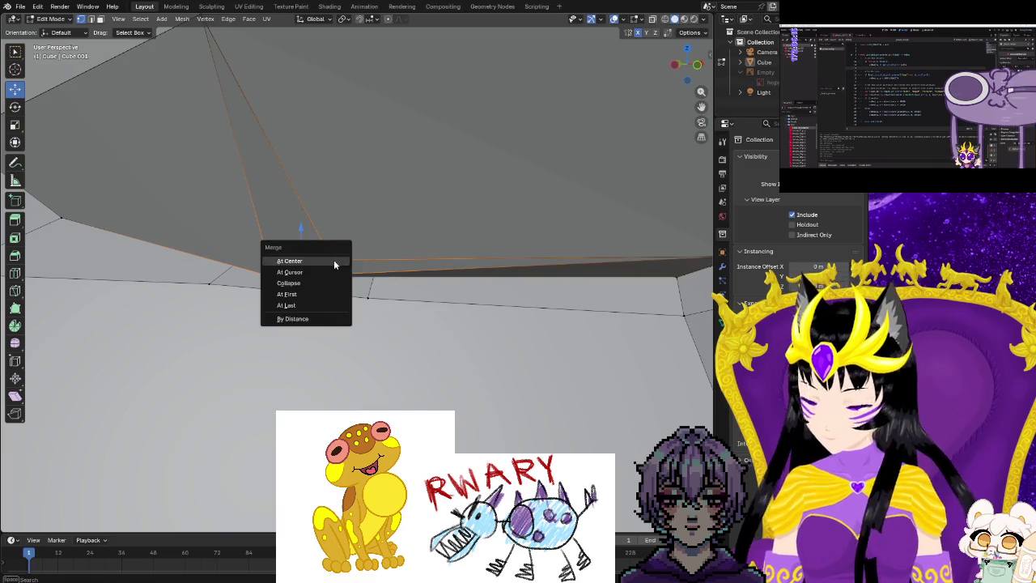
left_click(333, 262)
middle_click_drag(333, 263, 360, 278)
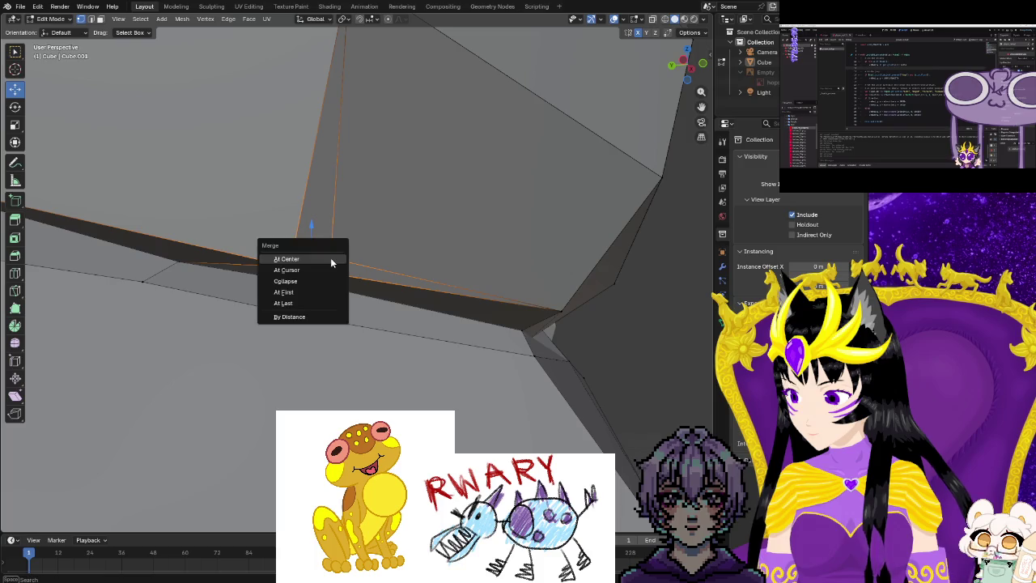
left_click(330, 259)
middle_click_drag(333, 259, 310, 265)
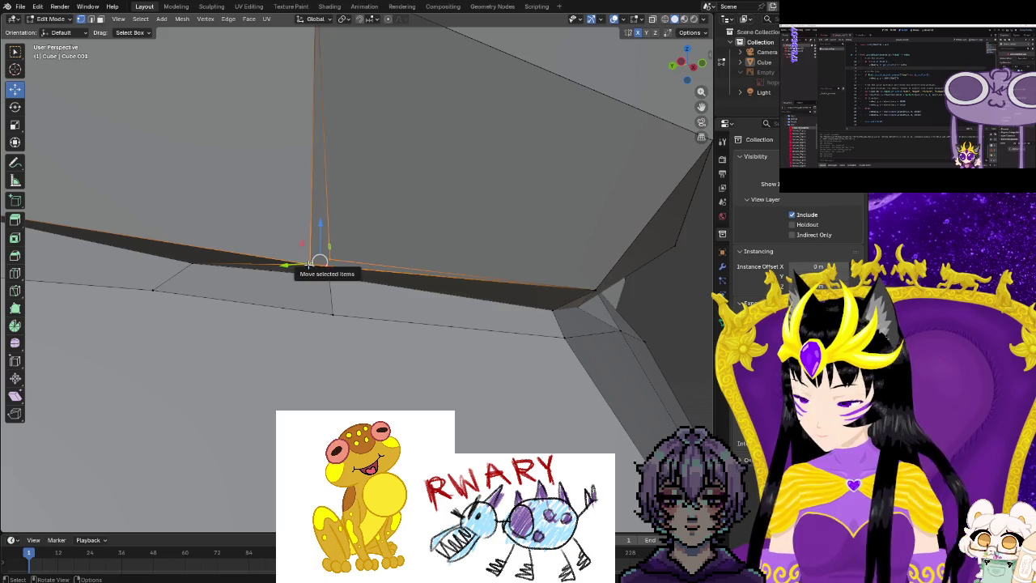
key("m")
left_click(314, 264)
mouse_move(315, 264)
middle_mouse_down()
mouse_move(314, 316)
mouse_move(318, 267)
middle_mouse_up()
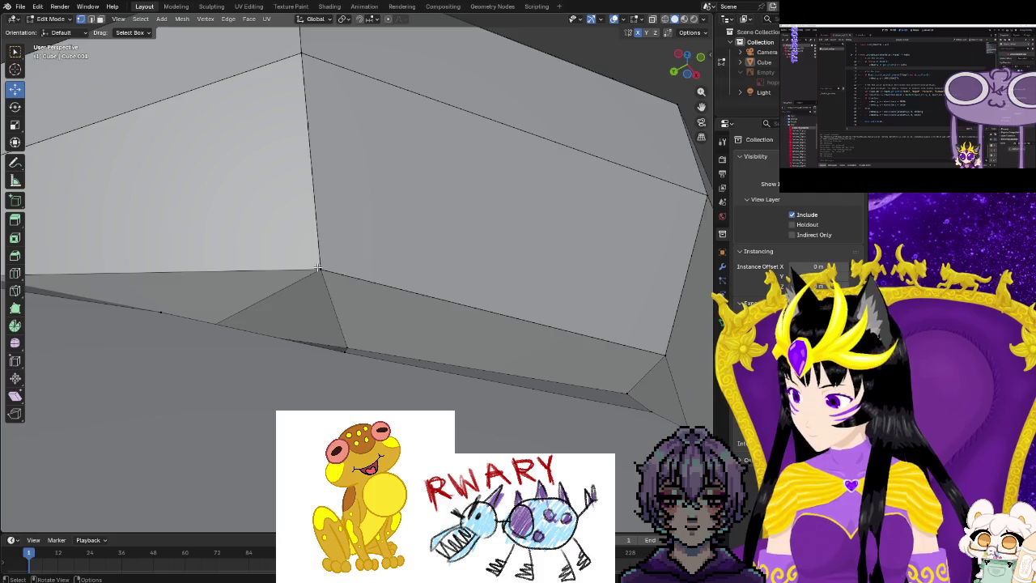
Reposition the selected vertex under the head and zoom in on the underside.
mouse_move(320, 267)
left_mouse_down()
mouse_move(300, 265)
mouse_move(300, 248)
left_mouse_up()
mouse_move(301, 248)
middle_mouse_down()
mouse_move(414, 391)
mouse_move(382, 282)
middle_mouse_up()
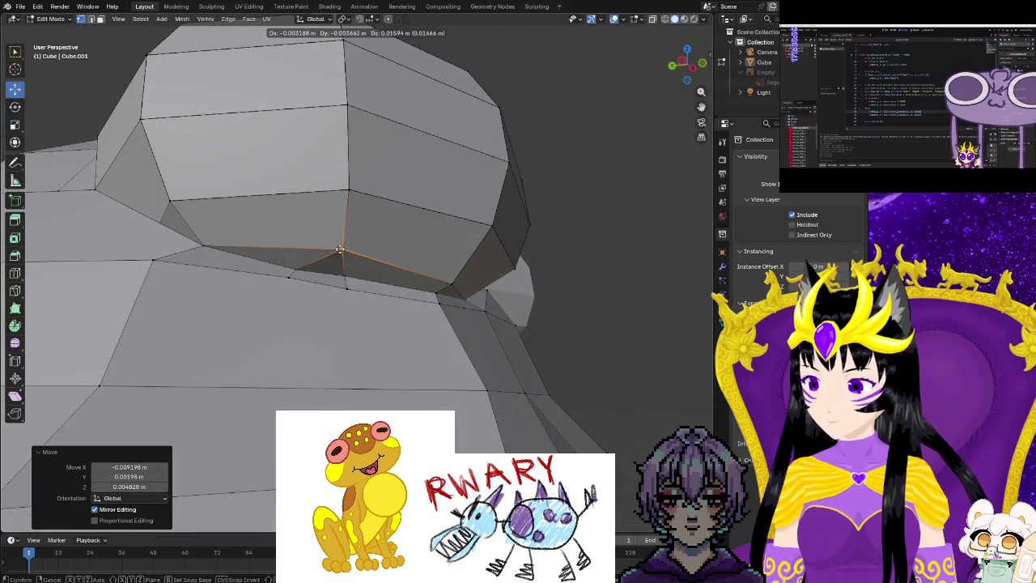
middle_click_drag(340, 250, 338, 247)
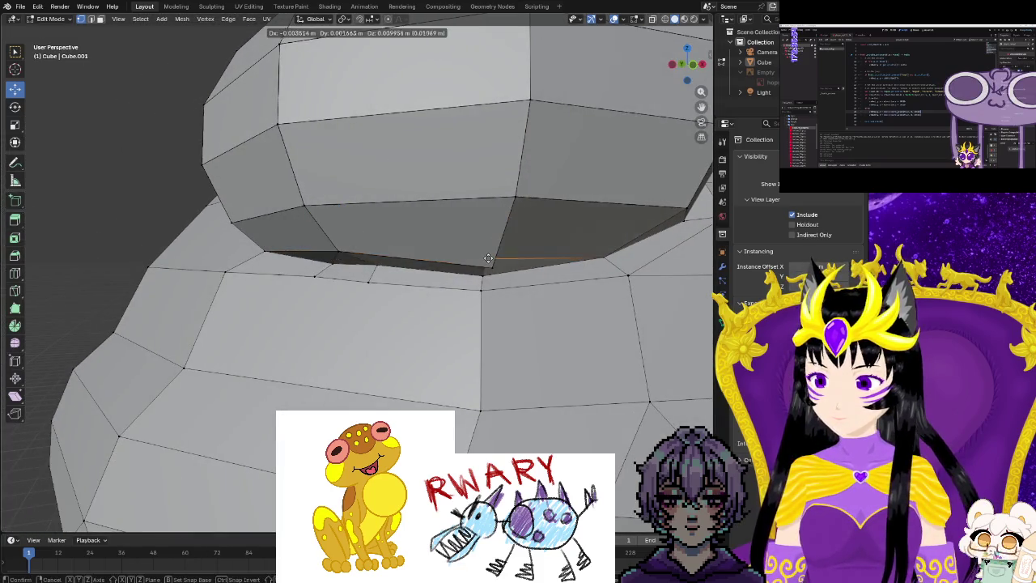
left_click(504, 273)
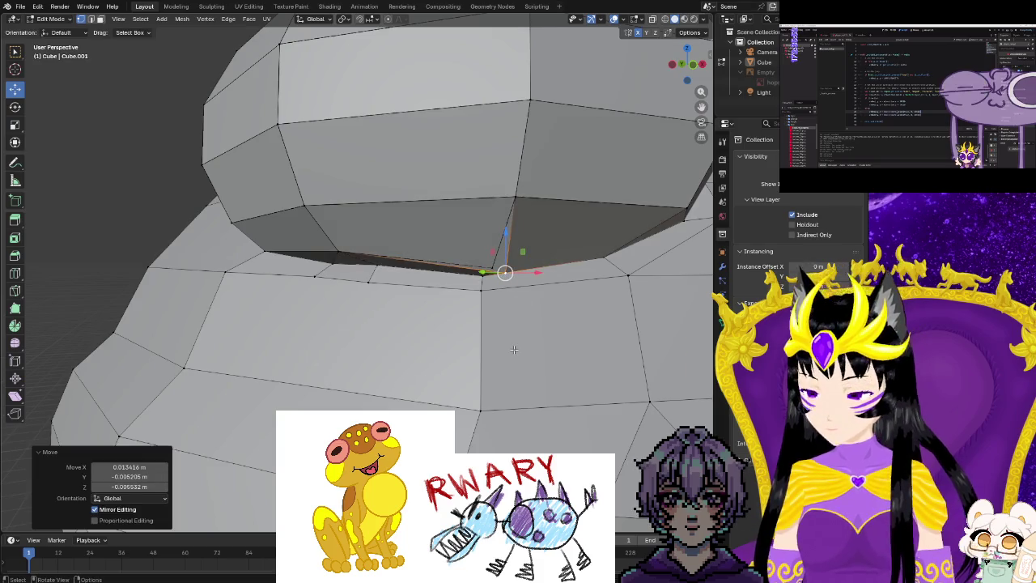
middle_click_drag(513, 350, 573, 88)
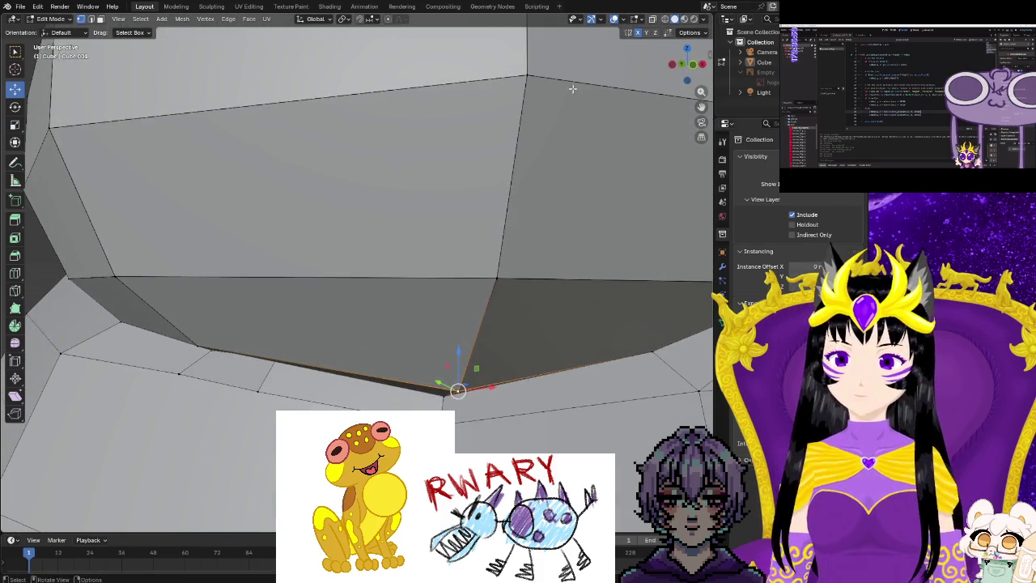
Turn on X-ray and merge the hidden vertex pair At Center.
left_click(652, 19)
mouse_move(518, 203)
middle_mouse_down()
mouse_move(547, 300)
mouse_move(432, 291)
mouse_move(426, 352)
middle_mouse_up()
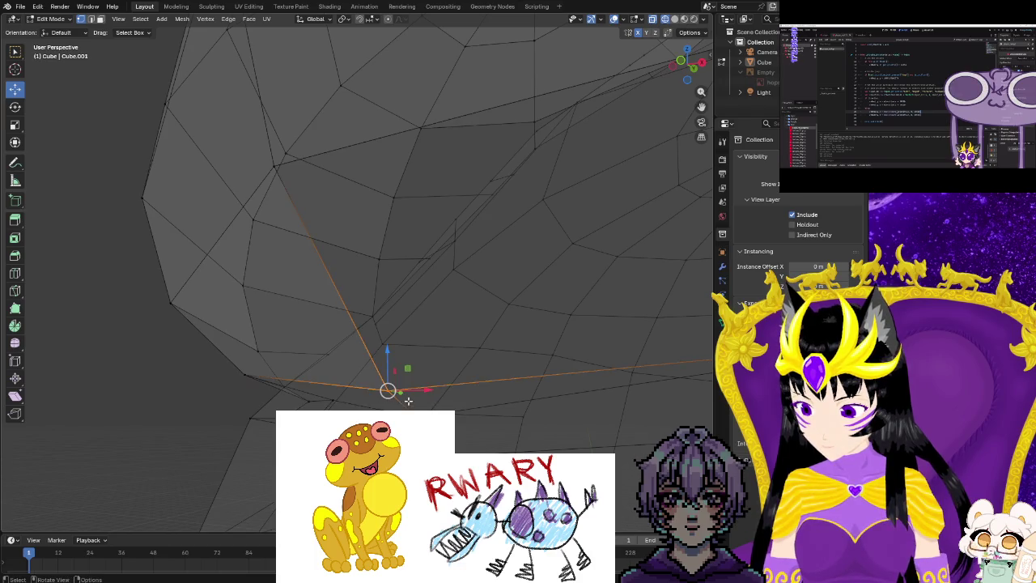
left_click(409, 403)
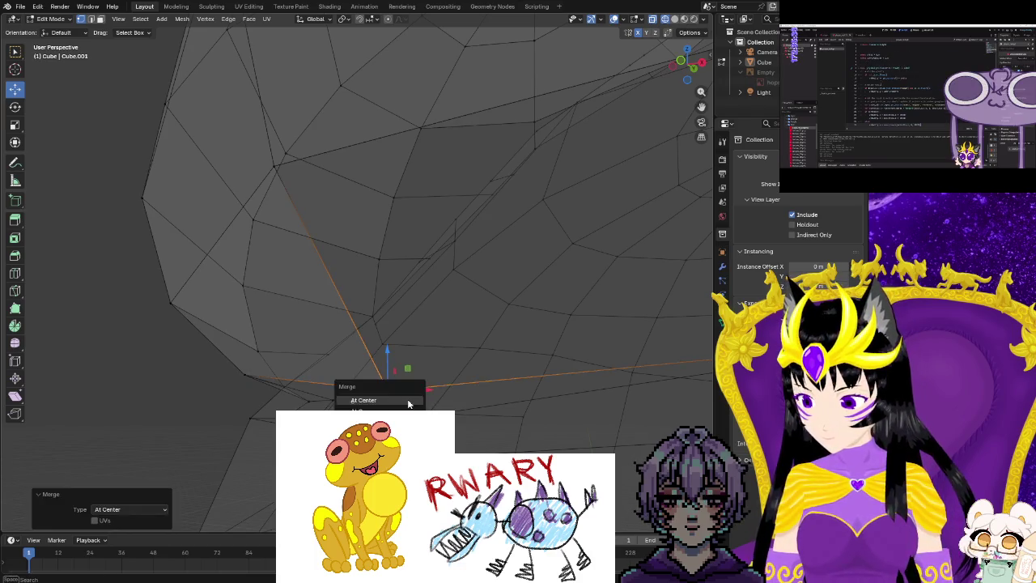
left_click(407, 402)
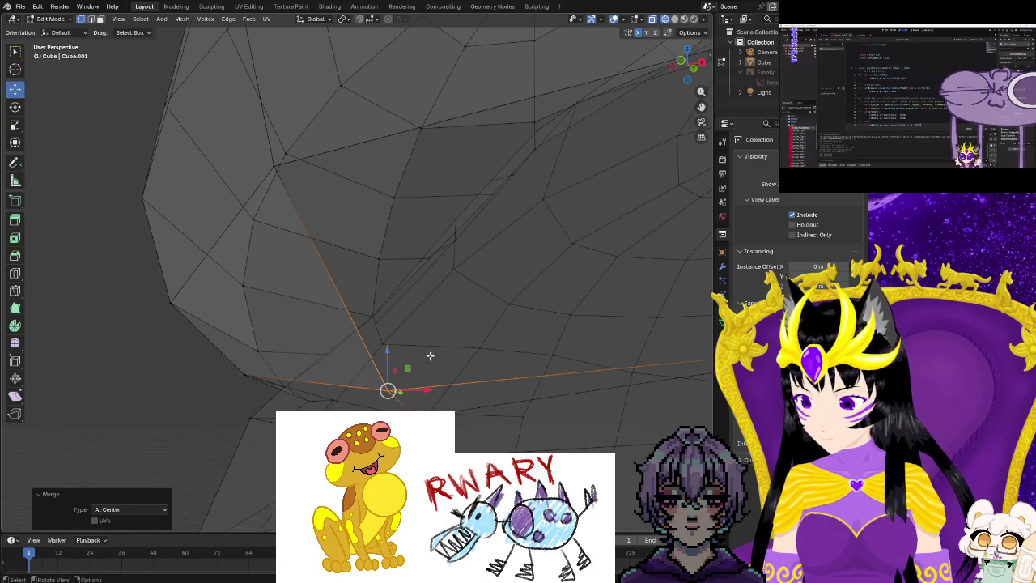
Undo a trial move of the merged vertex and return to opaque solid shading.
left_click_drag(387, 391, 391, 374)
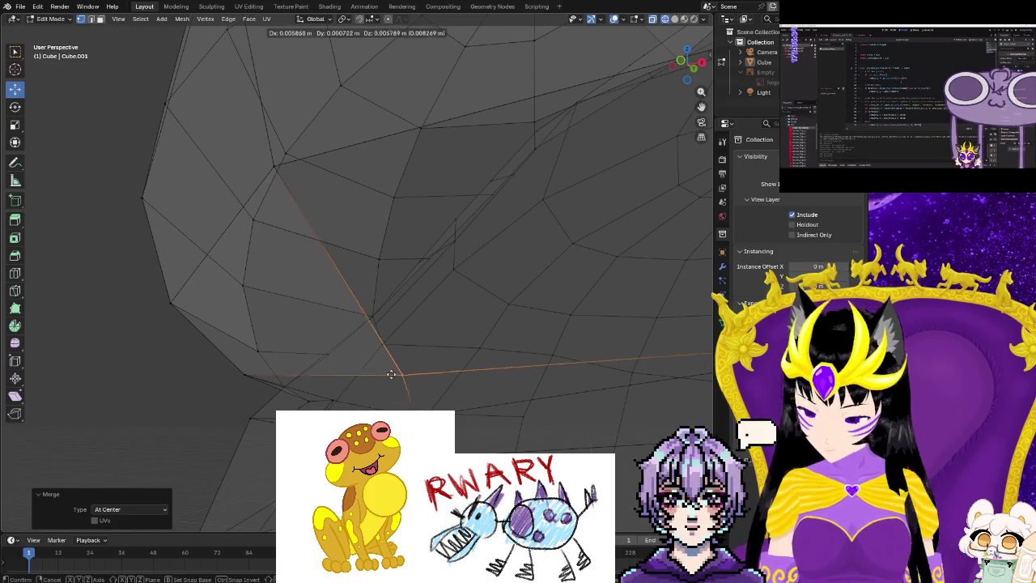
left_click(387, 380)
key("ctrl+z")
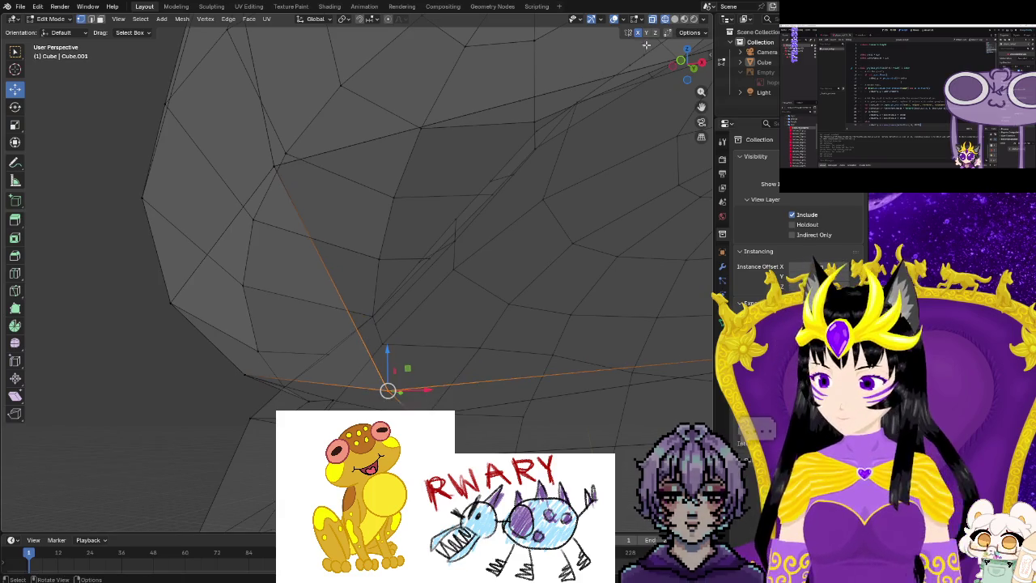
left_click(676, 20)
mouse_move(423, 308)
middle_mouse_down()
mouse_move(499, 371)
mouse_move(580, 363)
mouse_move(356, 323)
middle_mouse_up()
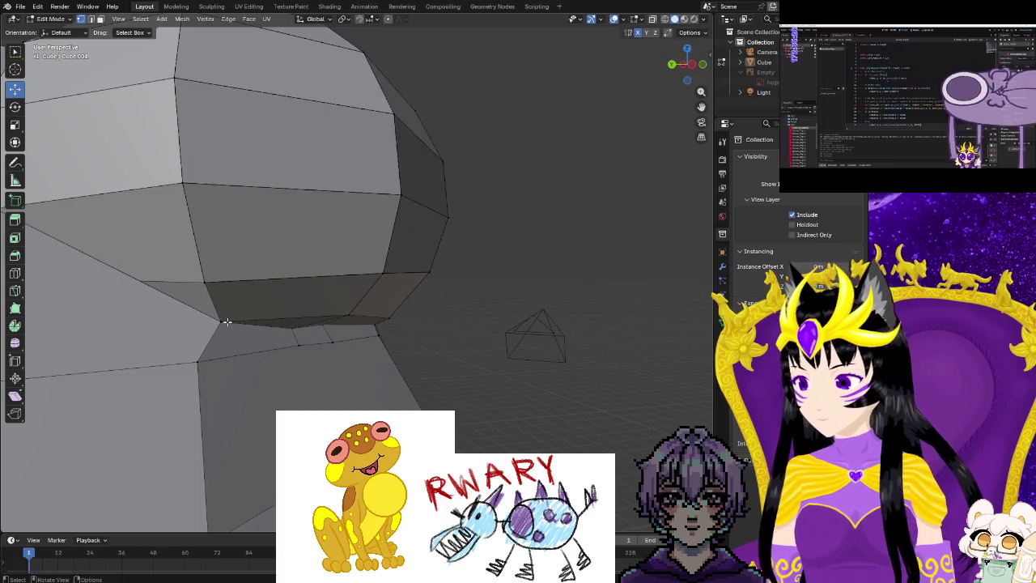
Undo a vertex nudge and select a few edges under the eye bulge.
left_click_drag(221, 321, 205, 327)
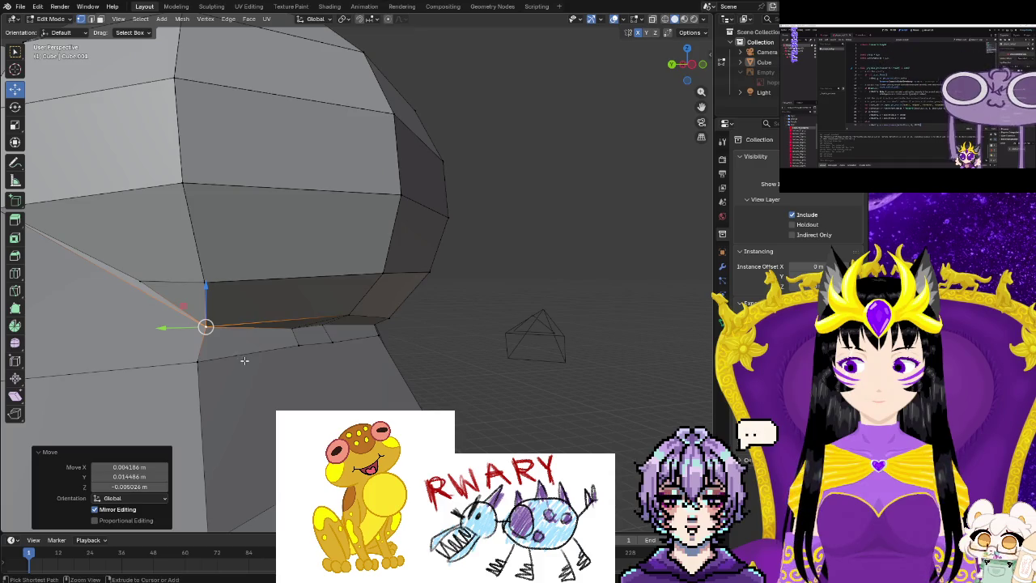
key("ctrl+z")
middle_click_drag(204, 360, 267, 405)
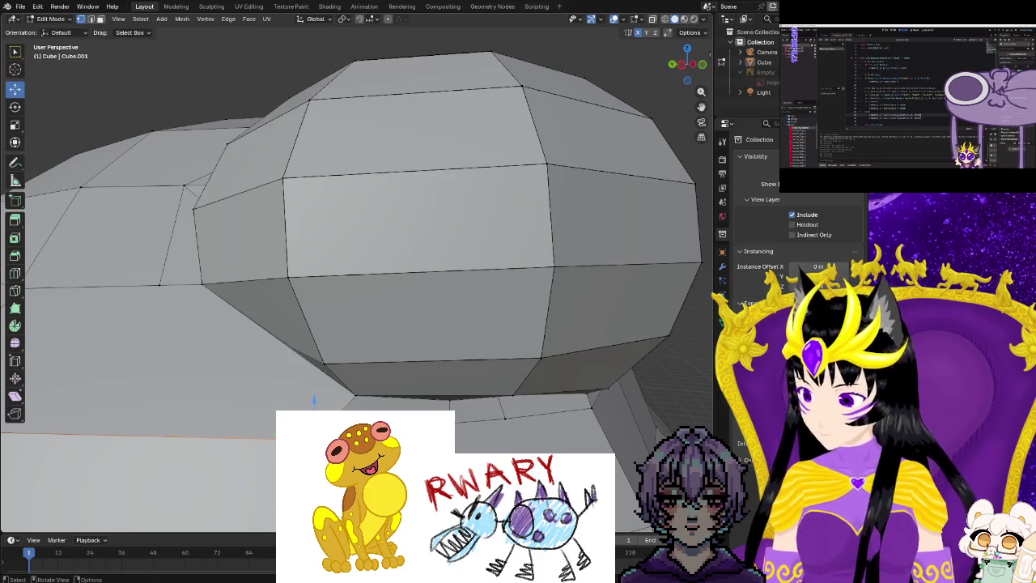
left_click(160, 285, "shift")
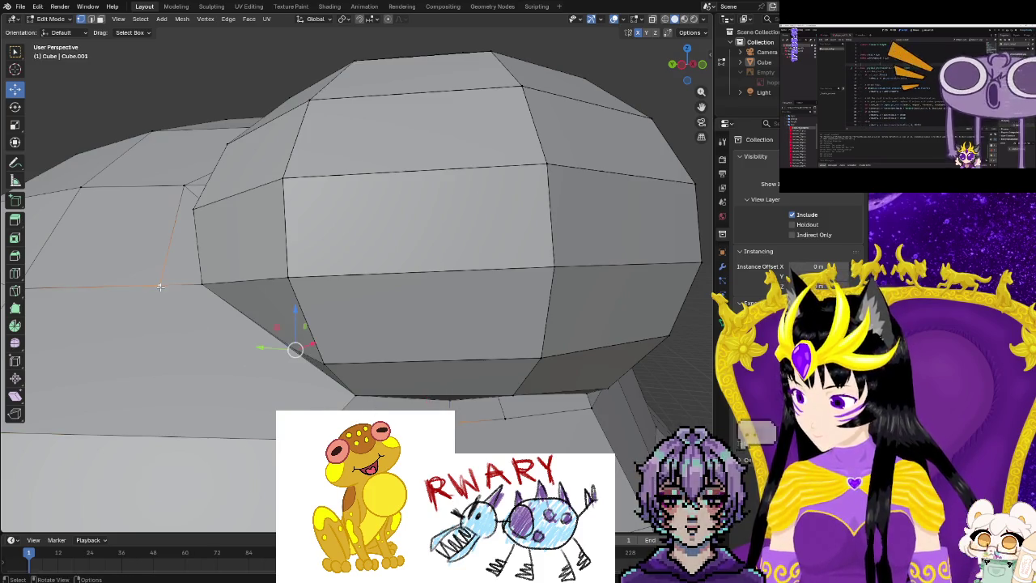
left_click(160, 285, "alt+shift")
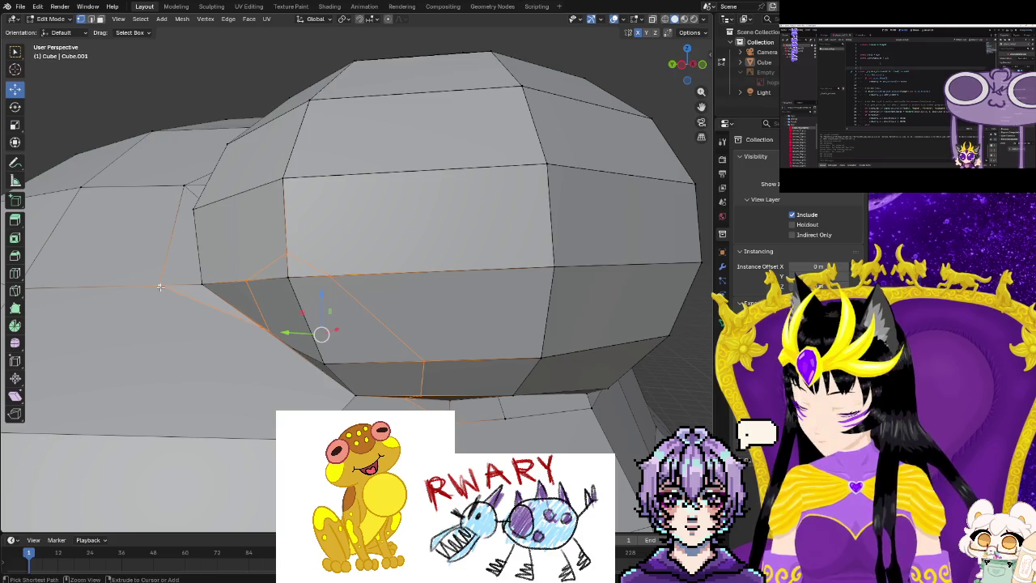
key("ctrl+z")
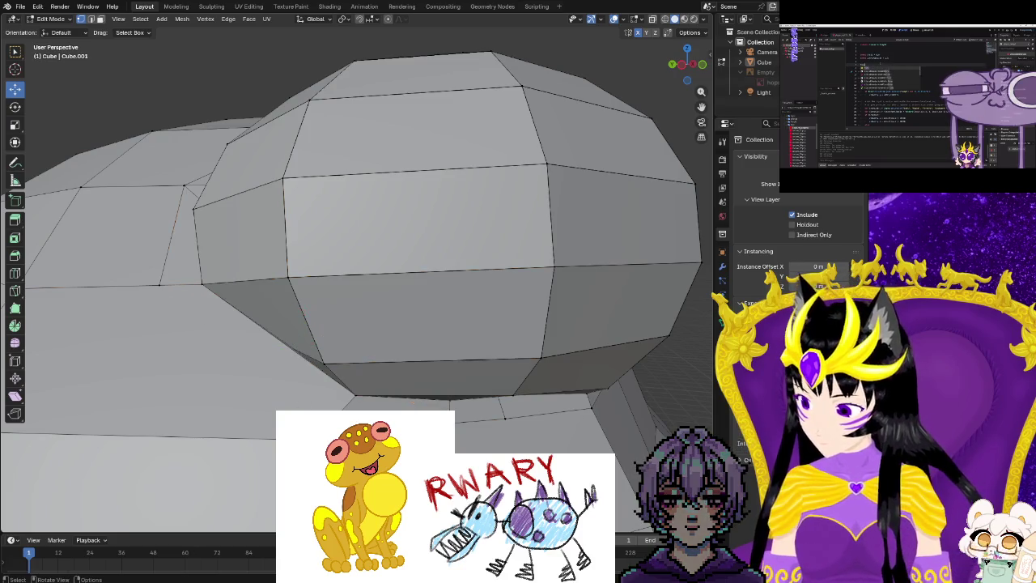
middle_click_drag(148, 312, 147, 312)
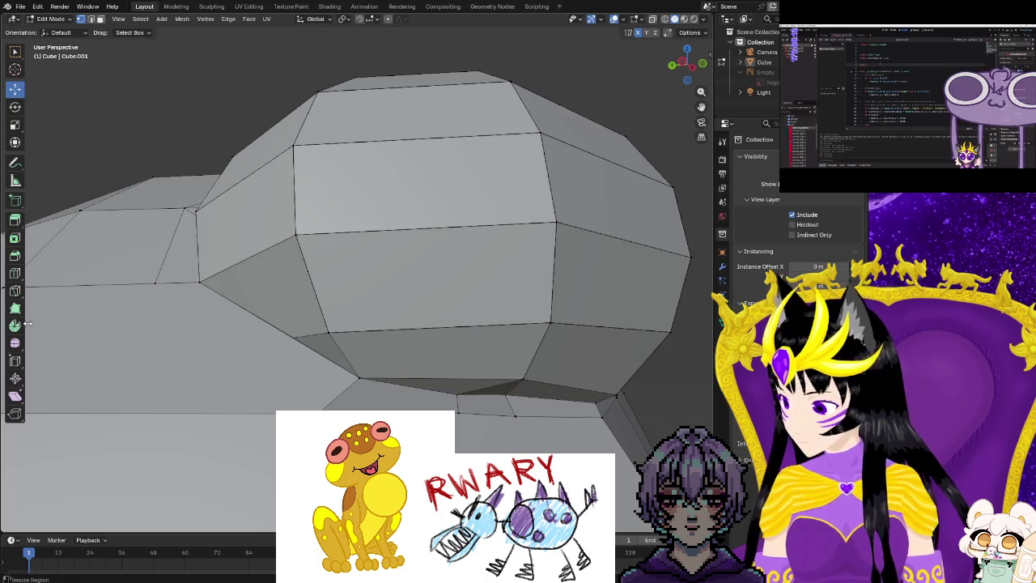
Knife-cut a new edge at the head's base and move the new vertex into place.
key("k")
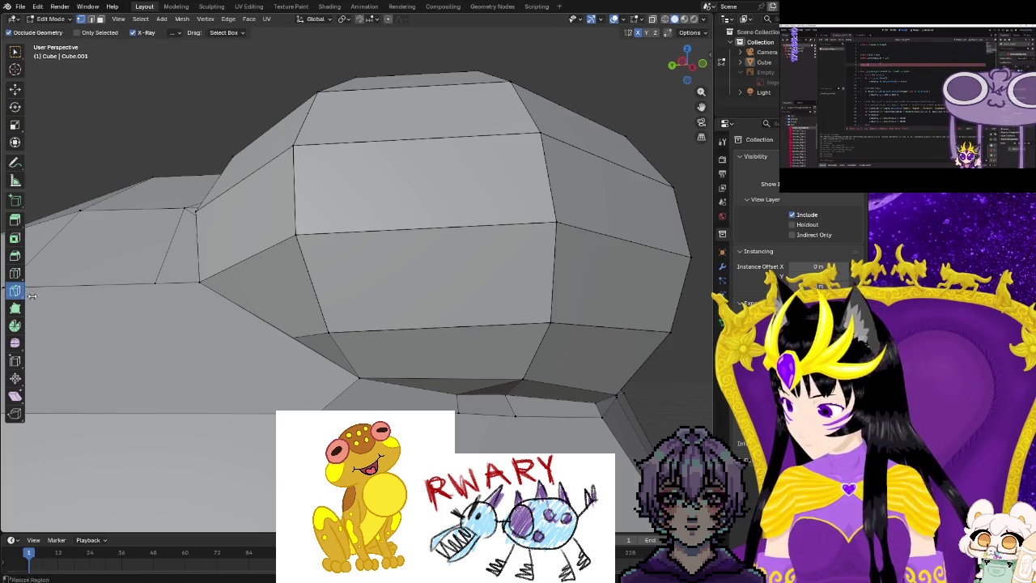
left_click(458, 412)
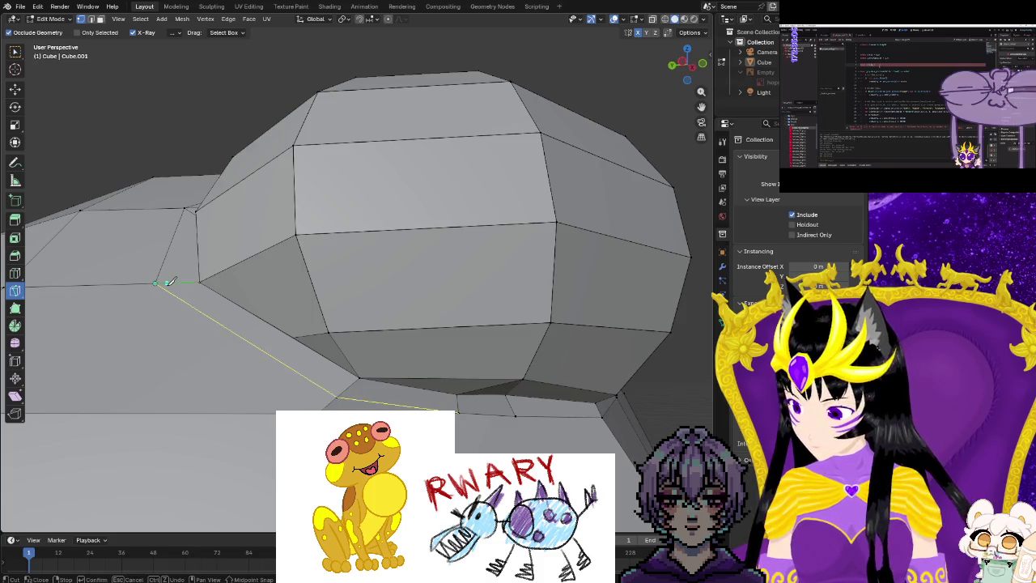
key("Return")
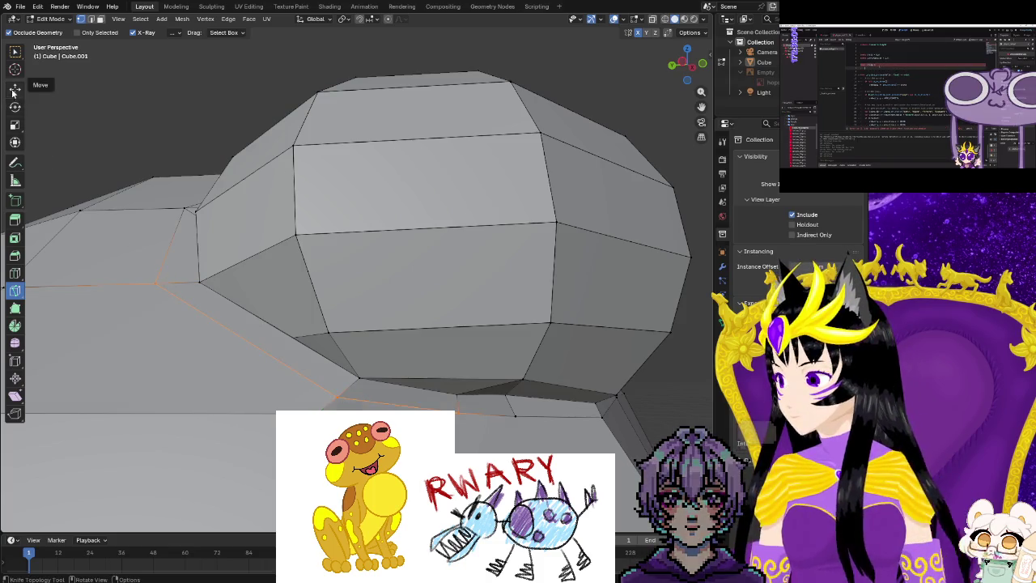
left_click(15, 89)
left_click(157, 289)
left_click_drag(156, 289, 173, 286)
Adjust the vertices near the head's base along its underside.
left_click_drag(338, 393, 341, 389)
middle_click_drag(341, 389, 356, 380)
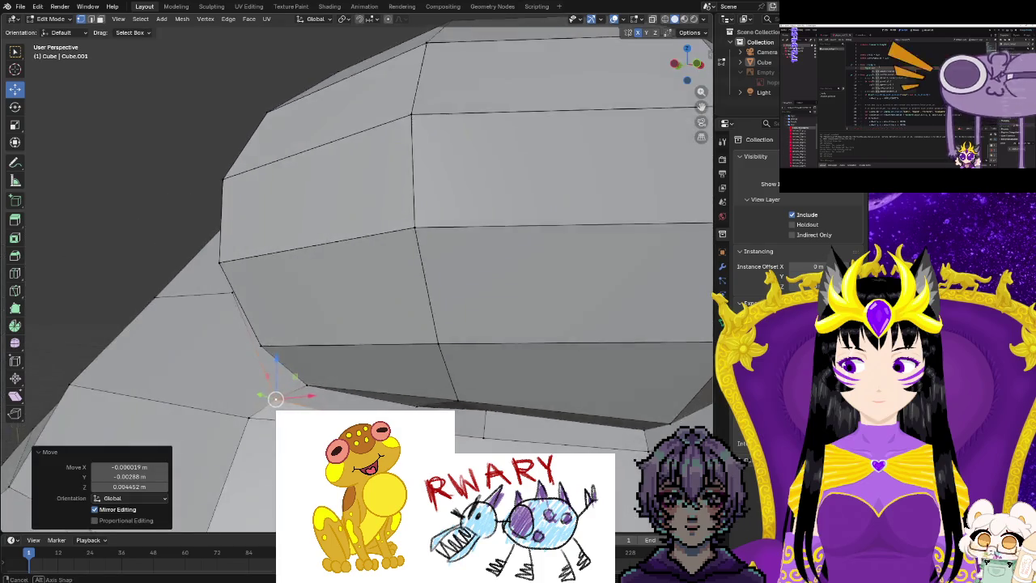
mouse_move(464, 433)
left_mouse_down()
mouse_move(482, 444)
mouse_move(484, 417)
mouse_move(482, 426)
left_mouse_up()
left_click(481, 433)
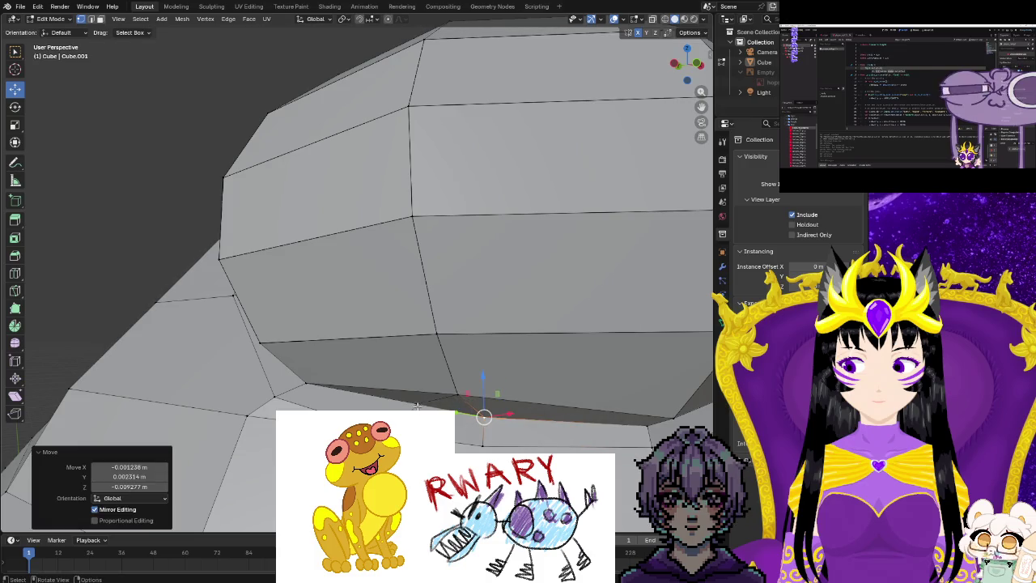
left_click_drag(418, 406, 421, 410)
mouse_move(421, 409)
middle_mouse_down()
mouse_move(456, 443)
mouse_move(485, 404)
middle_mouse_up()
Shift the vertices beneath the eye bulge toward the head surface.
left_click(500, 373)
left_click_drag(500, 373, 498, 371)
middle_click_drag(497, 369, 483, 374)
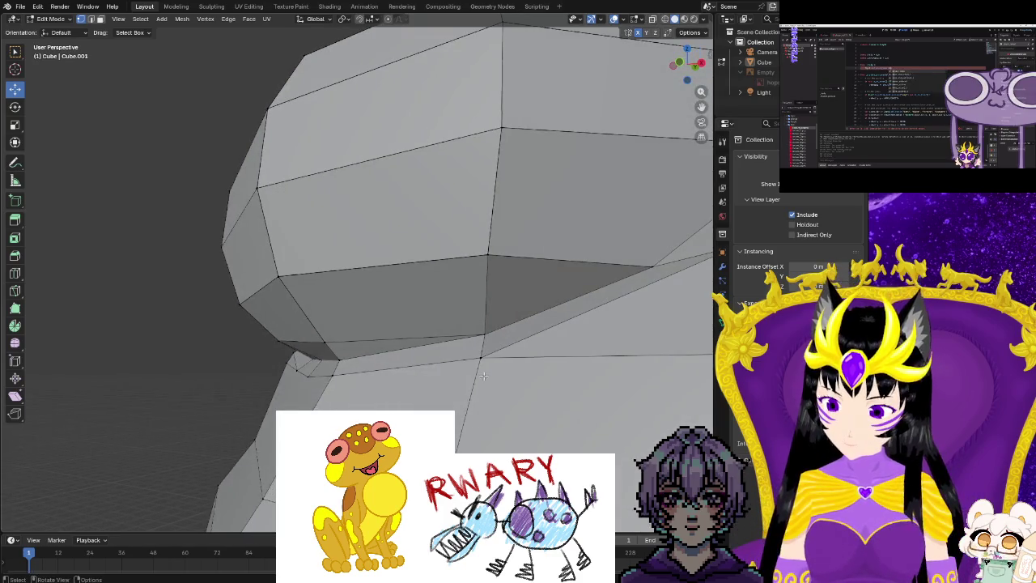
left_click_drag(487, 255, 488, 268)
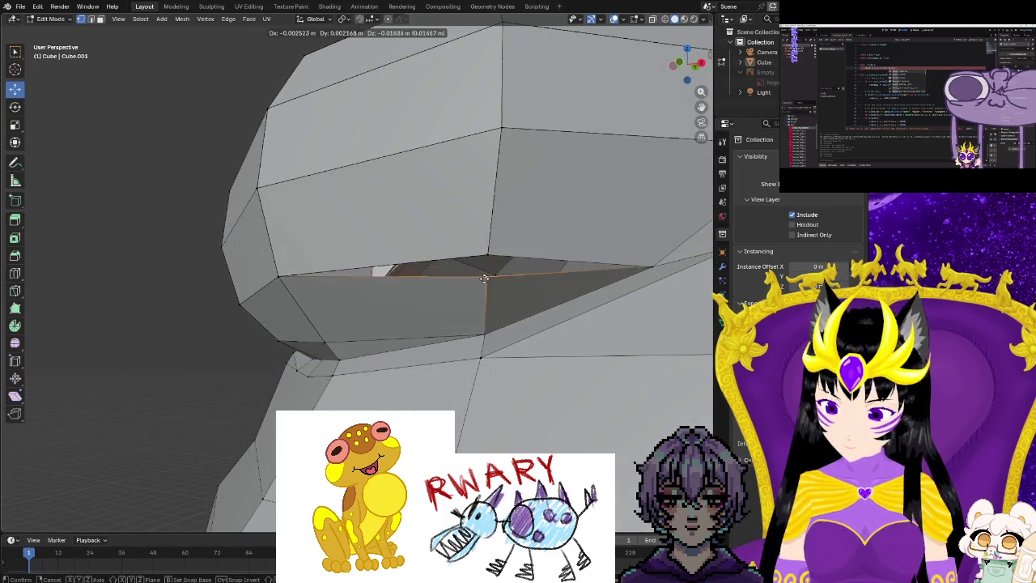
mouse_move(488, 268)
middle_mouse_down()
mouse_move(490, 350)
mouse_move(469, 332)
middle_mouse_up()
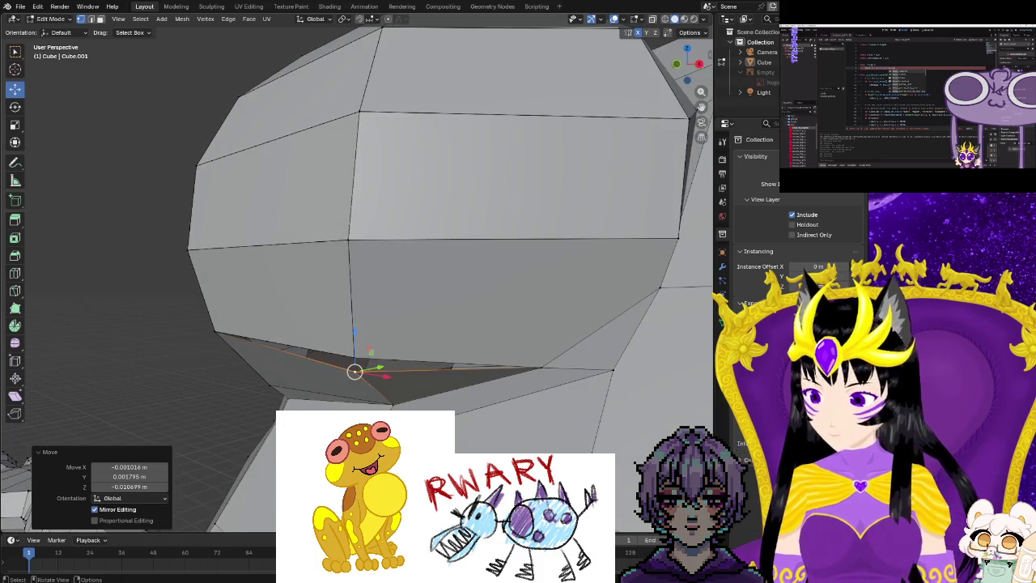
mouse_move(356, 323)
middle_mouse_down("ctrl")
mouse_move(357, 243)
mouse_move(389, 210)
mouse_move(356, 267)
middle_mouse_up("ctrl")
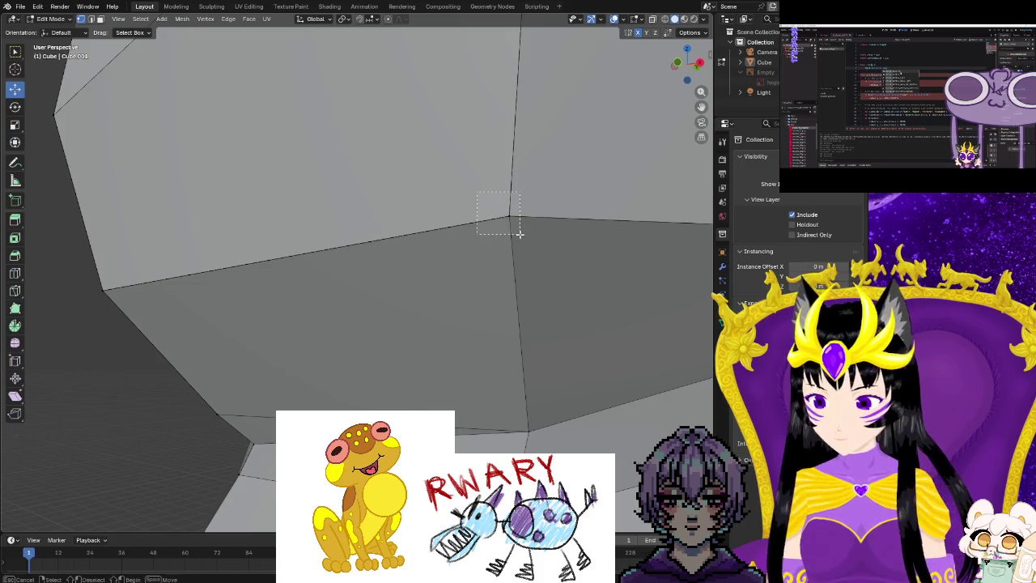
Merge the first overlapping pair under the eye bulge At Center and box-select the next cluster.
key("m")
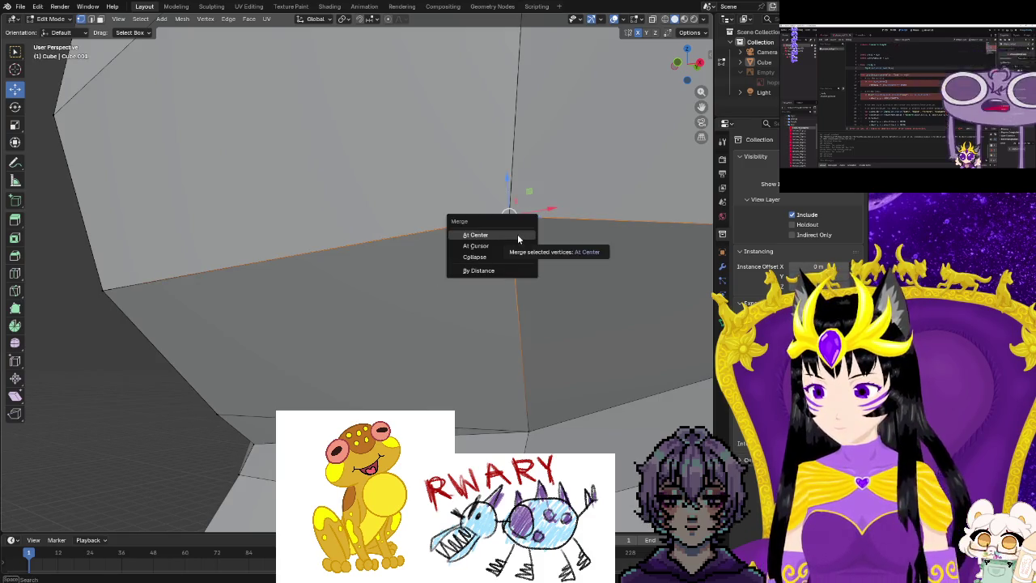
left_click(517, 234)
left_click_drag(486, 183, 532, 251)
middle_click_drag(532, 251, 531, 283)
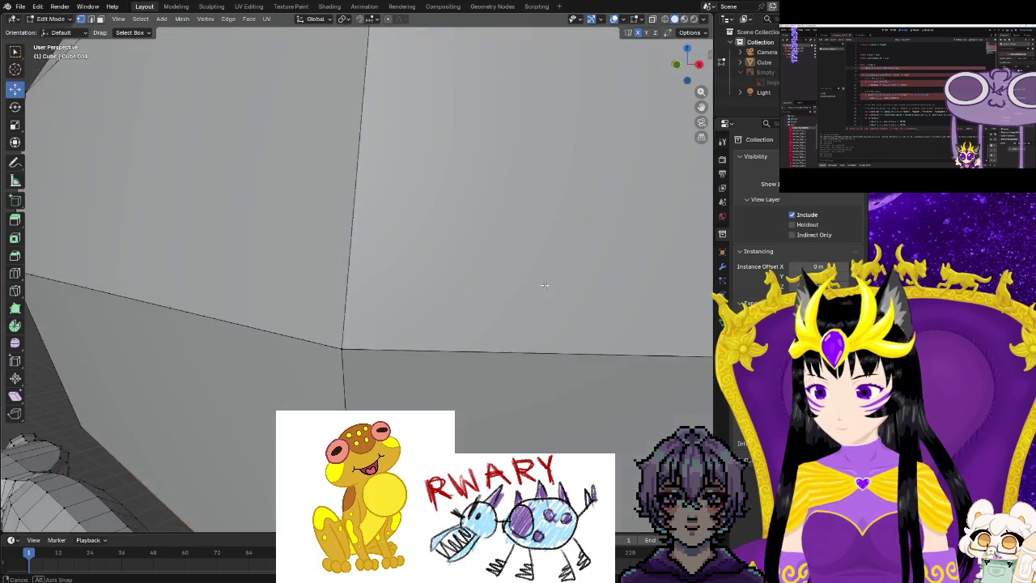
scroll(482, 334, "down", 2)
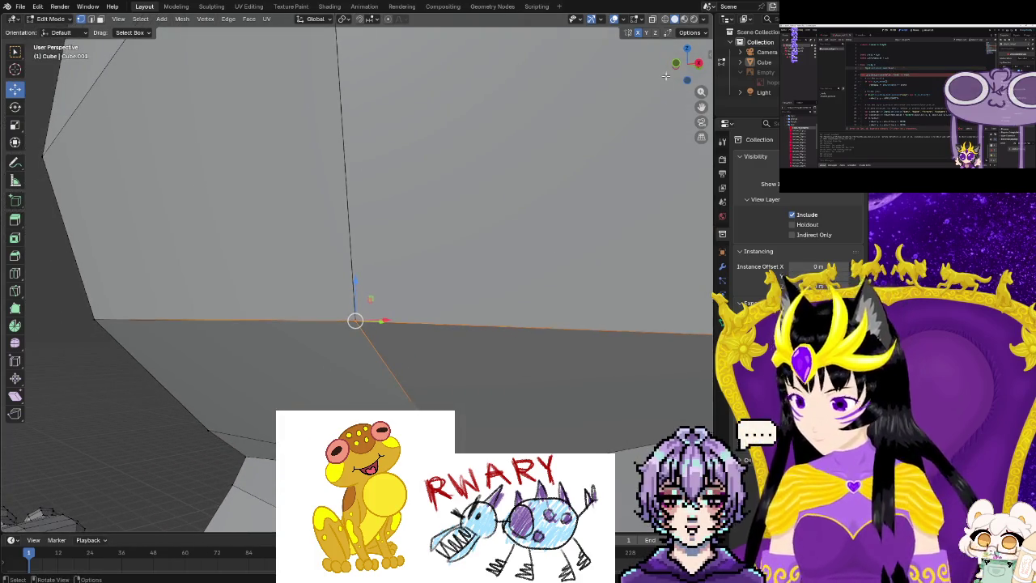
scroll(469, 306, "down", 3)
Merge the next overlapping vertex pair At Center and check it from outside.
middle_click_drag(470, 306, 507, 299)
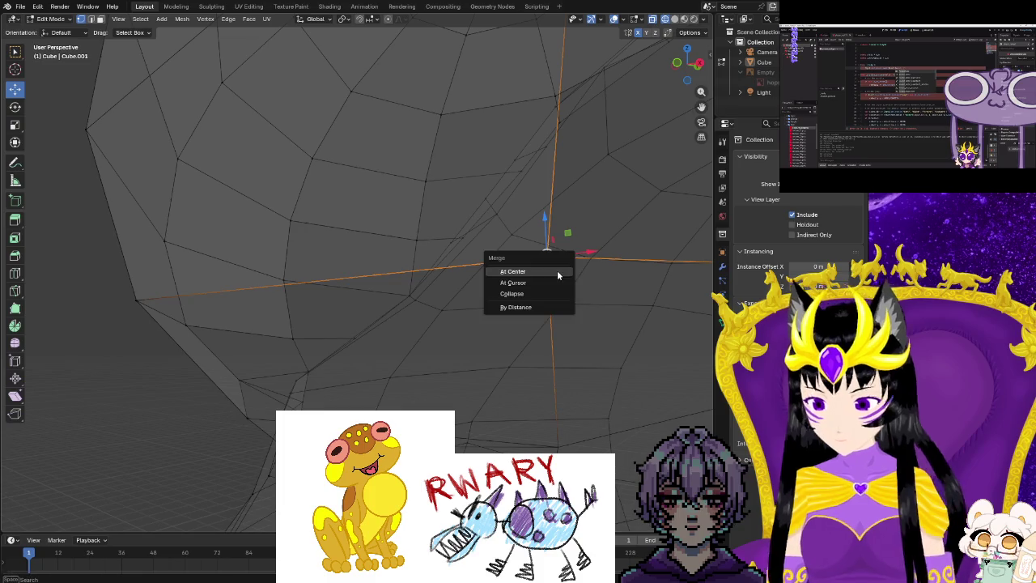
left_click(557, 274)
middle_click_drag(562, 273, 611, 157)
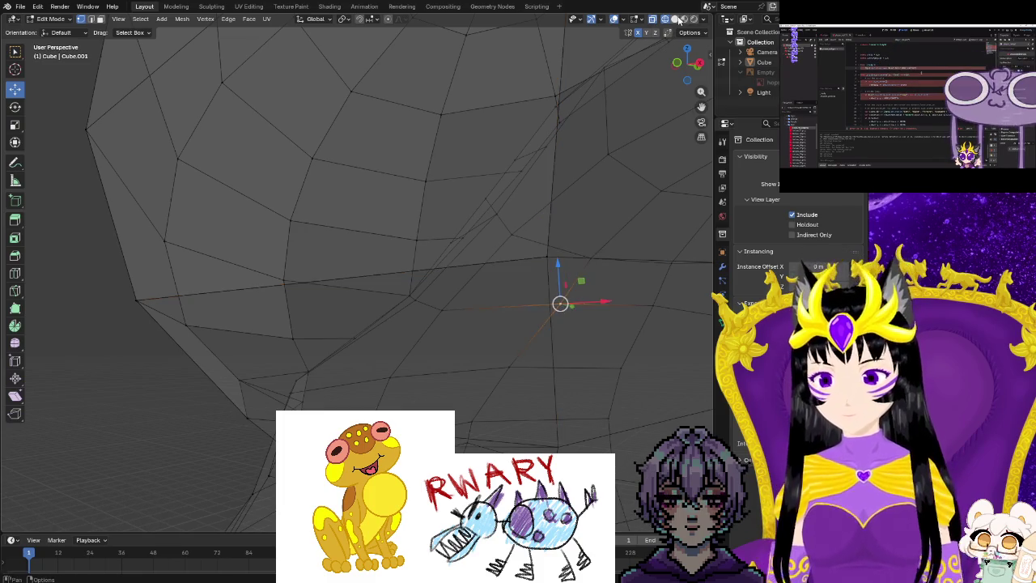
scroll(566, 299, "down", 5)
mouse_move(566, 296)
middle_mouse_down()
mouse_move(580, 303)
mouse_move(593, 283)
middle_mouse_up()
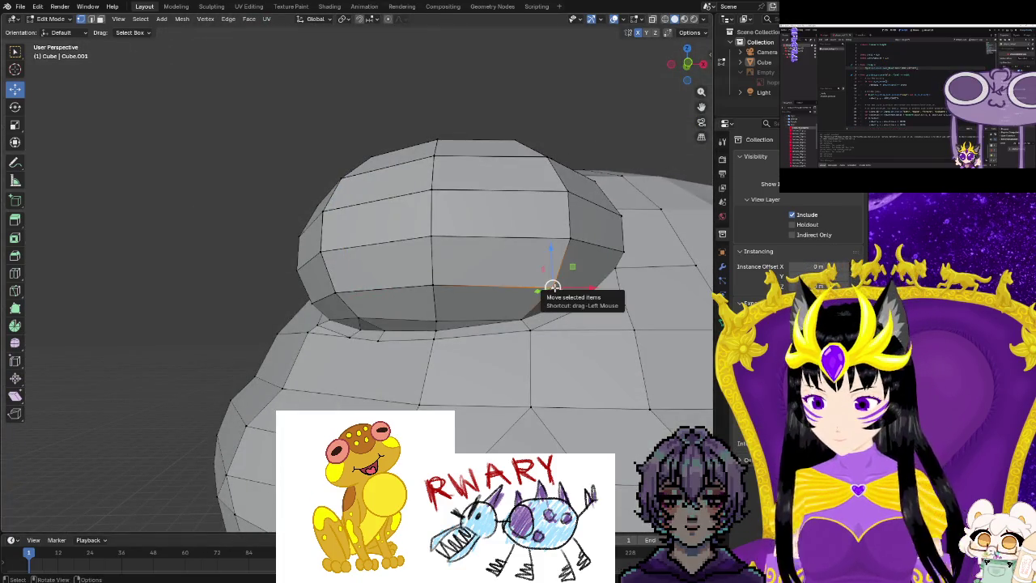
Slide an edge along the eye's lower rim and move a rim vertex onto its neighbour.
left_click_drag(552, 287, 546, 285)
left_click(569, 239)
left_click_drag(569, 238, 551, 232)
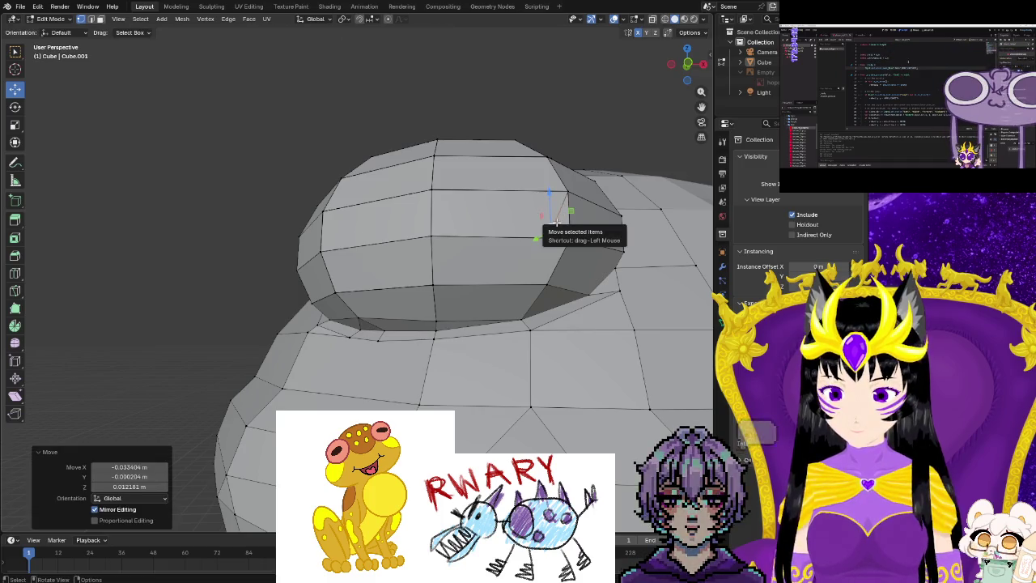
right_click(556, 222)
left_click(566, 272)
scroll(566, 271, "up", 3)
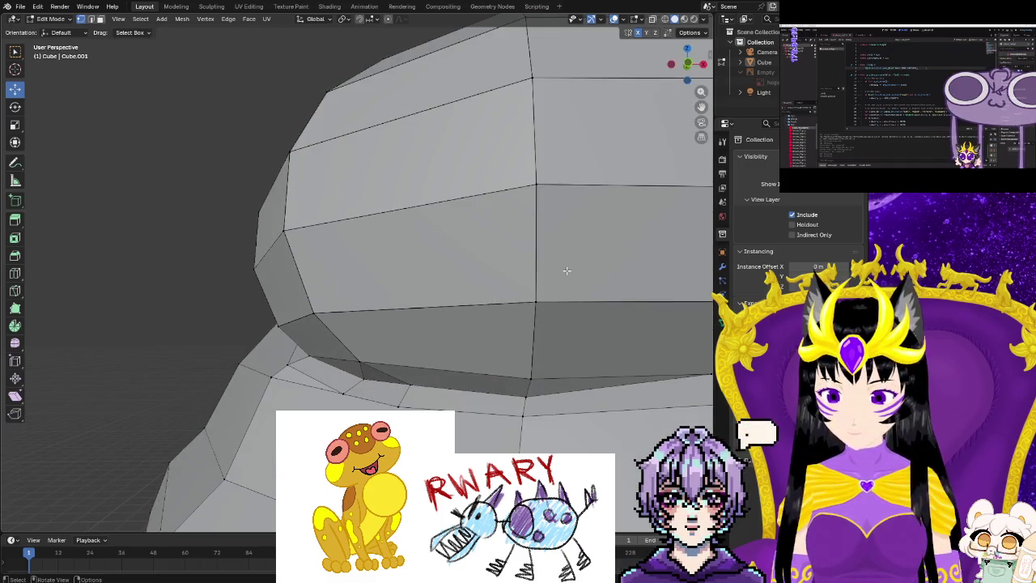
scroll(567, 273, "up", 2)
scroll(550, 279, "up", 3)
Move the eye bulge's lower-corner vertex onto its neighbour and merge them At Center.
left_click(575, 366)
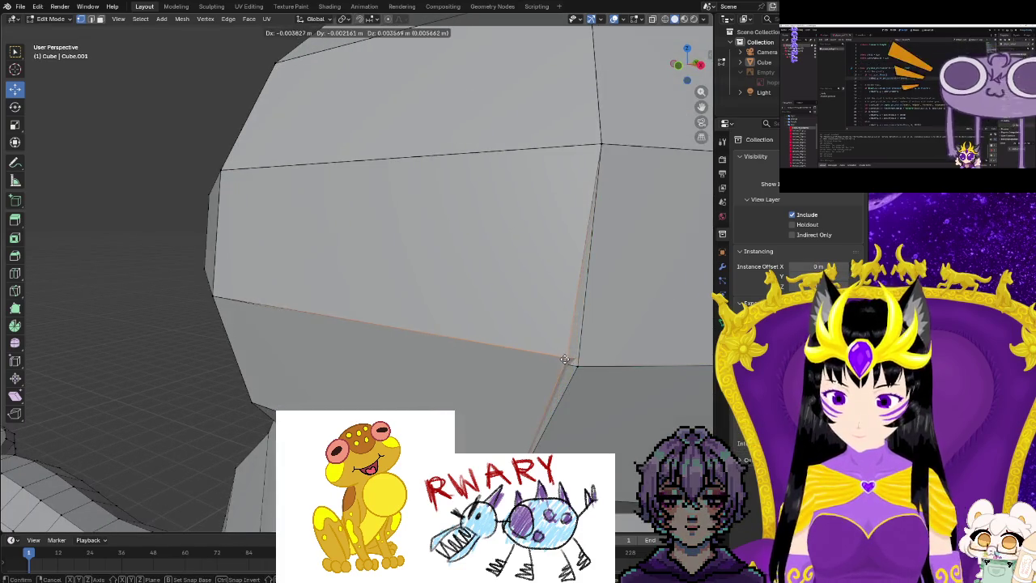
left_click_drag(576, 366, 567, 356)
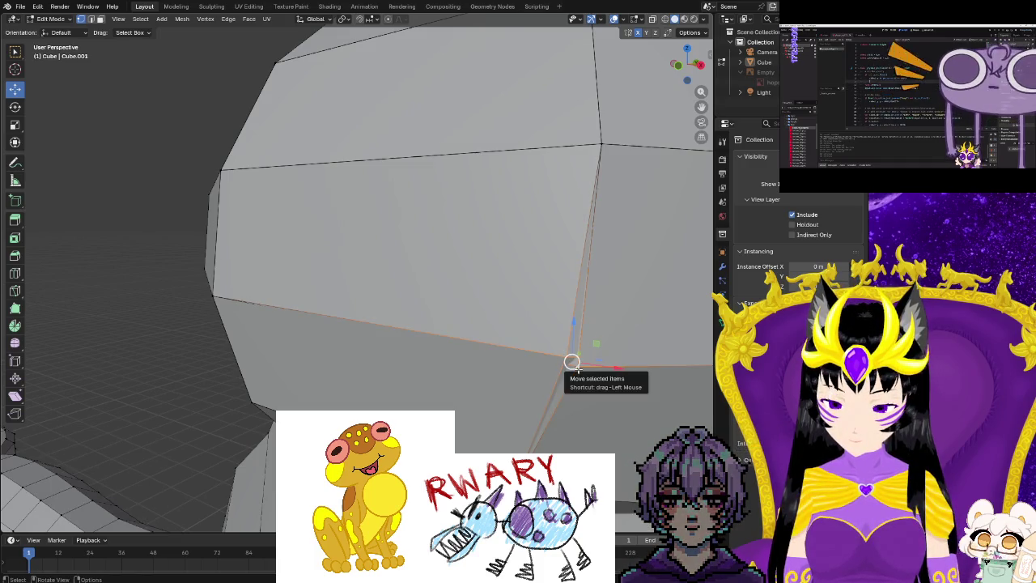
key("m")
left_click(578, 369)
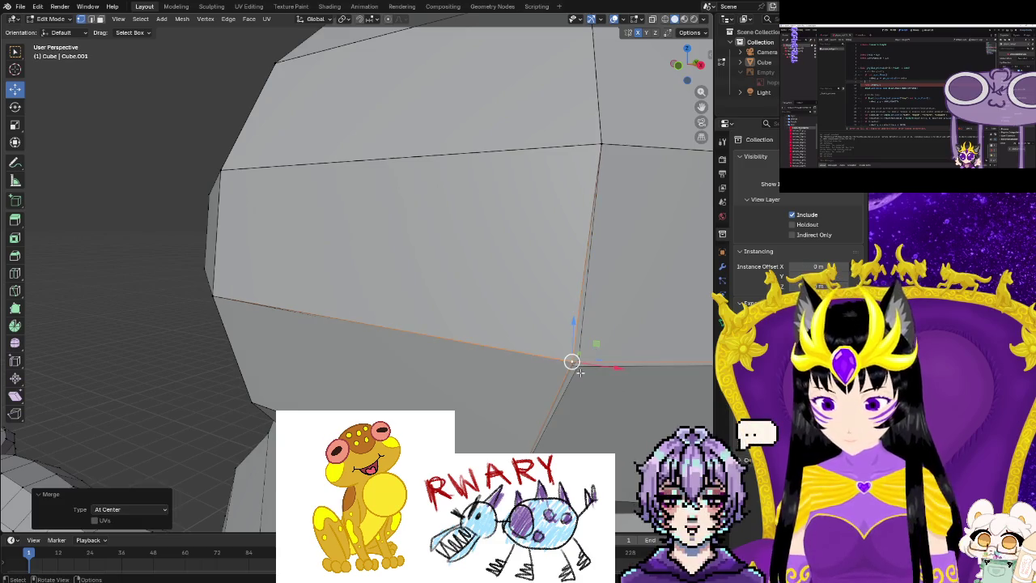
Merge the remaining overlapping corner vertices At Center and nudge the result about 0.006 m.
left_click(573, 364)
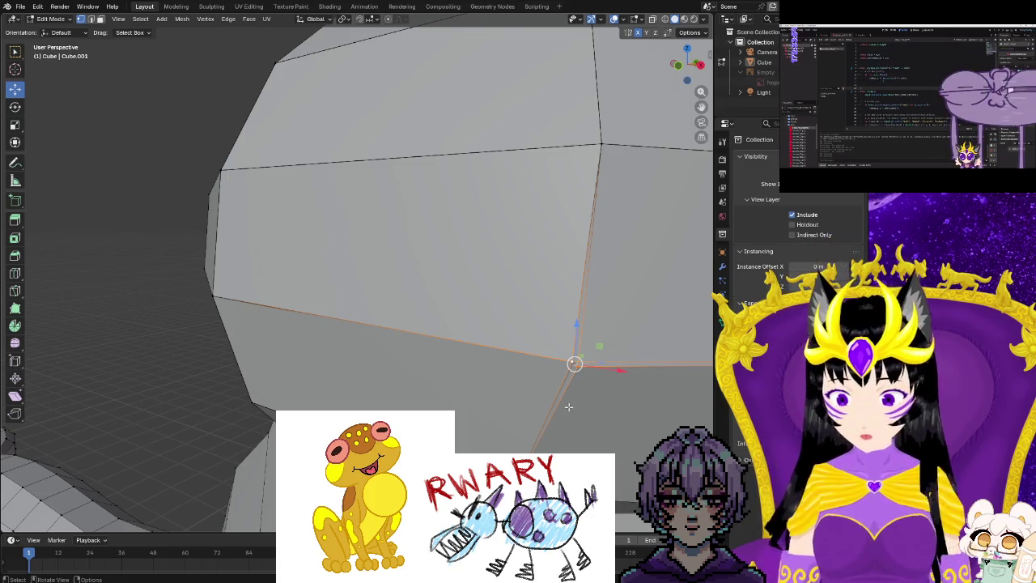
key("m")
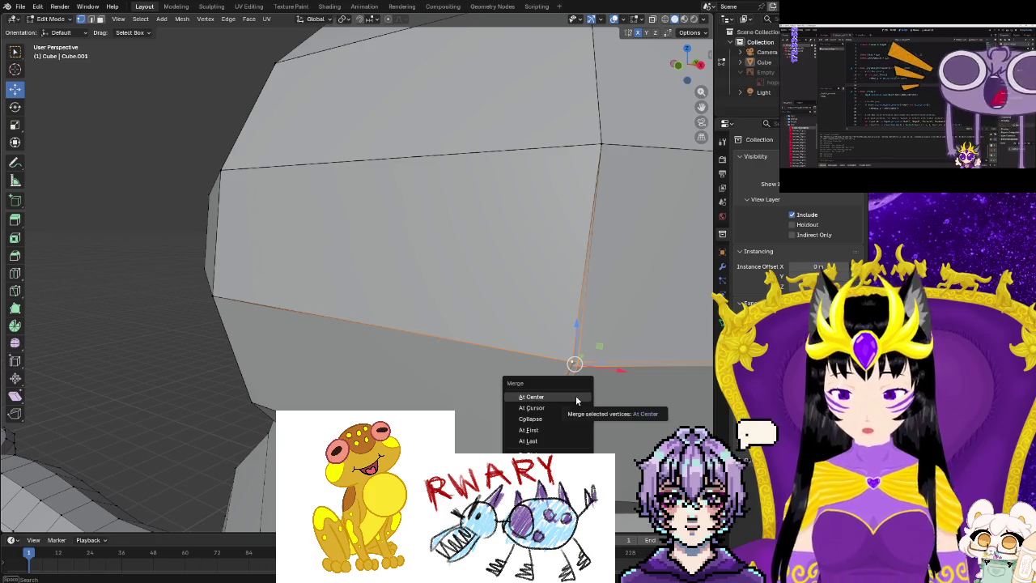
left_click(575, 394)
key("alt+a")
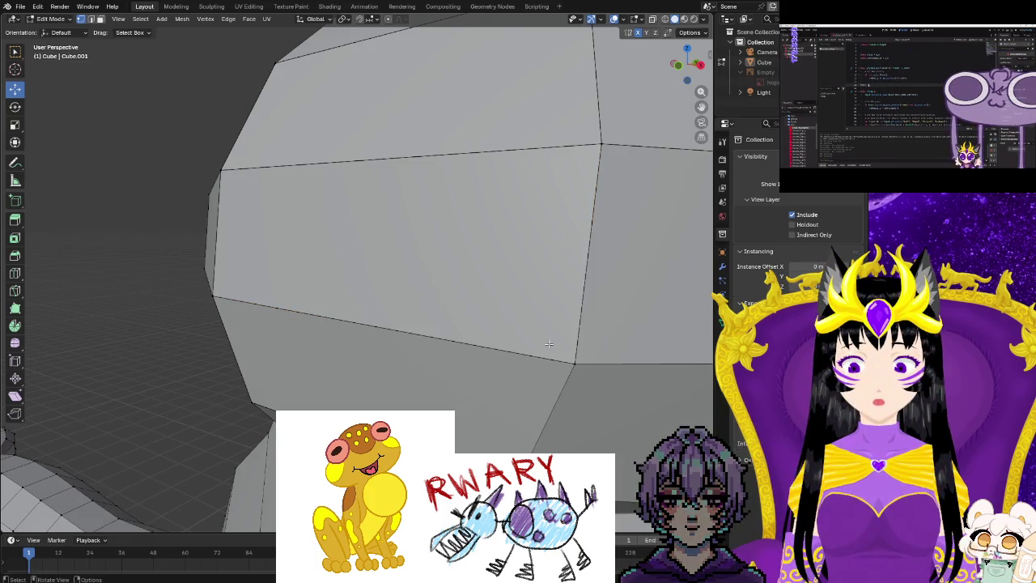
mouse_move(574, 363)
left_mouse_down()
mouse_move(544, 364)
mouse_move(572, 348)
left_mouse_up()
scroll(571, 348, "down", 5)
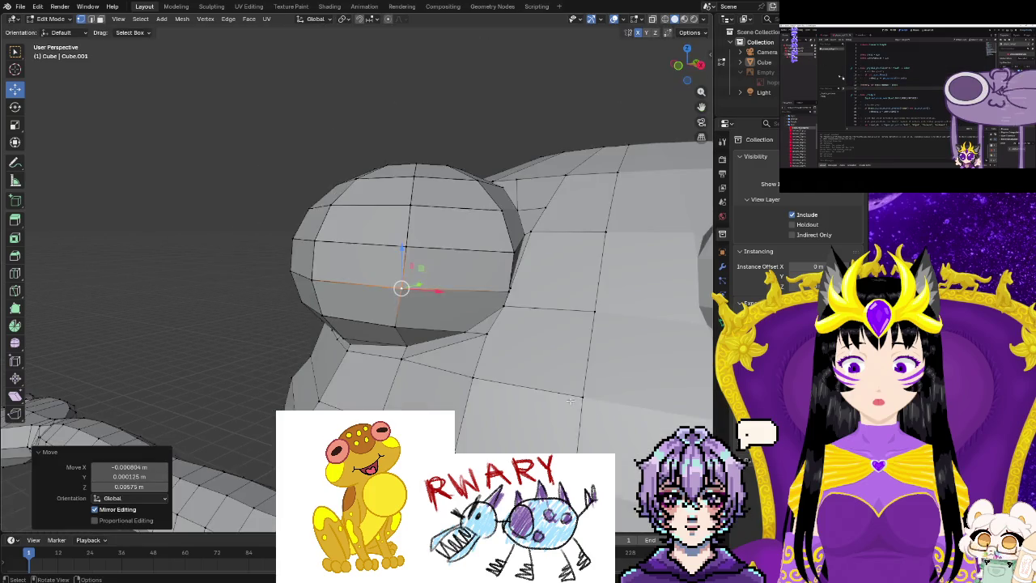
Clear the selection, then try moving a vertex under the eye bulge and undo it.
middle_click_drag(571, 348, 595, 364)
key("alt+a")
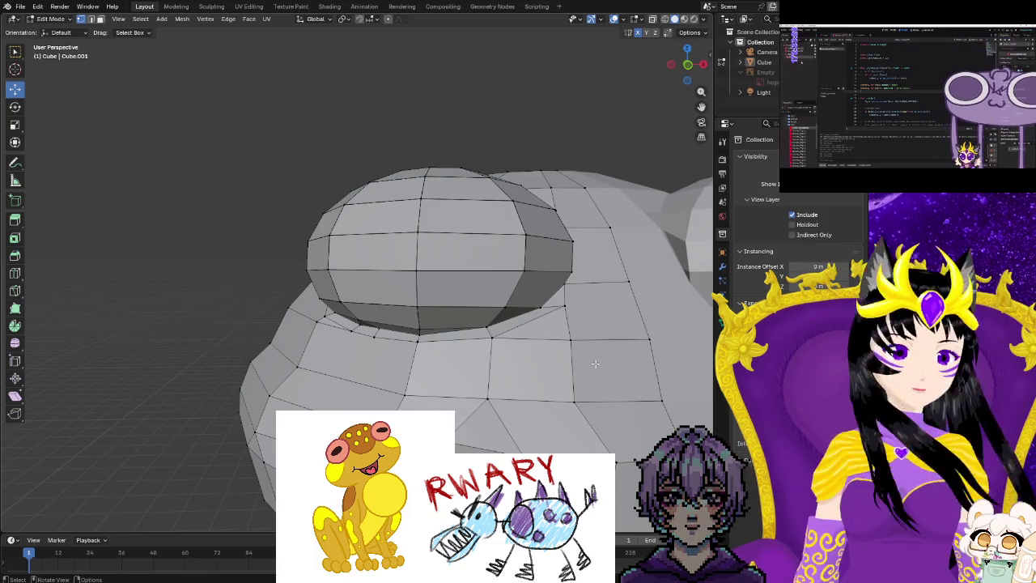
mouse_move(594, 364)
middle_mouse_down()
mouse_move(483, 375)
mouse_move(474, 416)
middle_mouse_up()
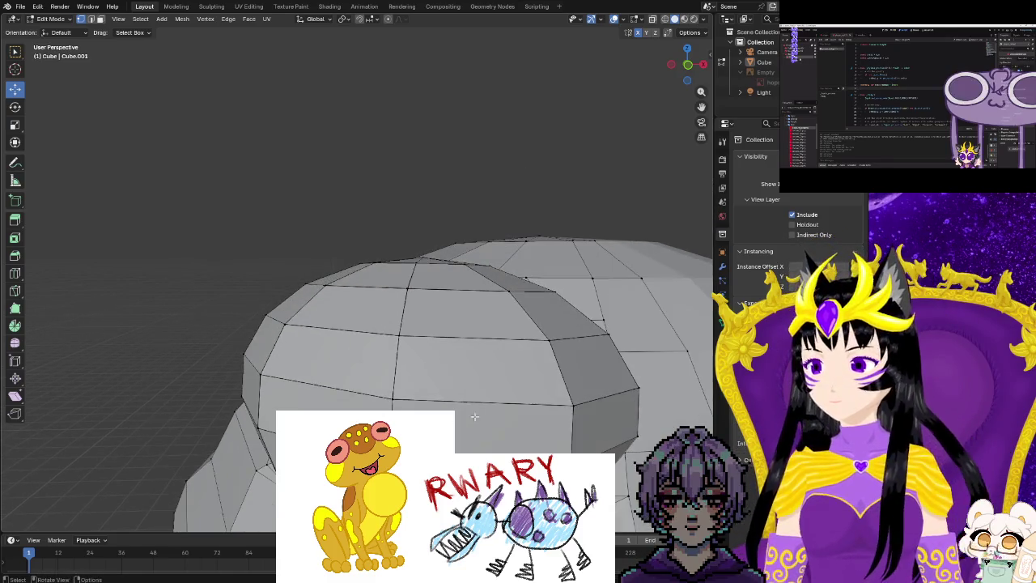
left_click(573, 405)
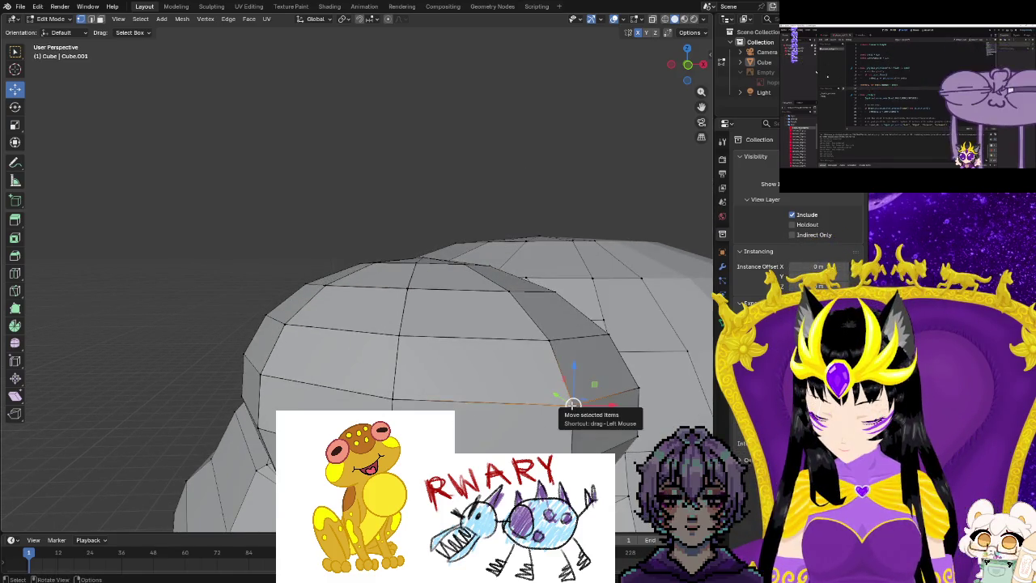
left_click_drag(572, 405, 492, 367)
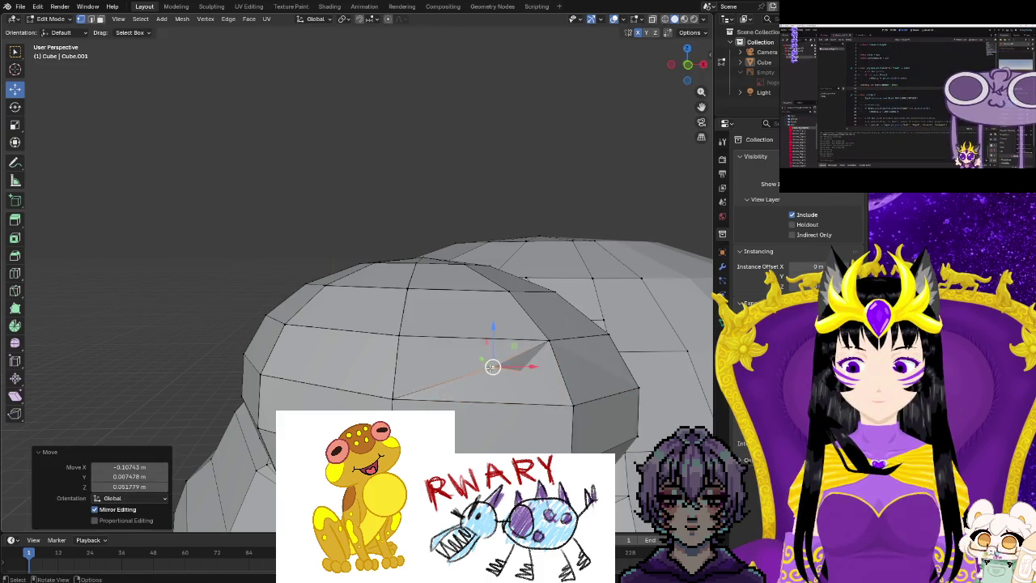
key("ctrl+z")
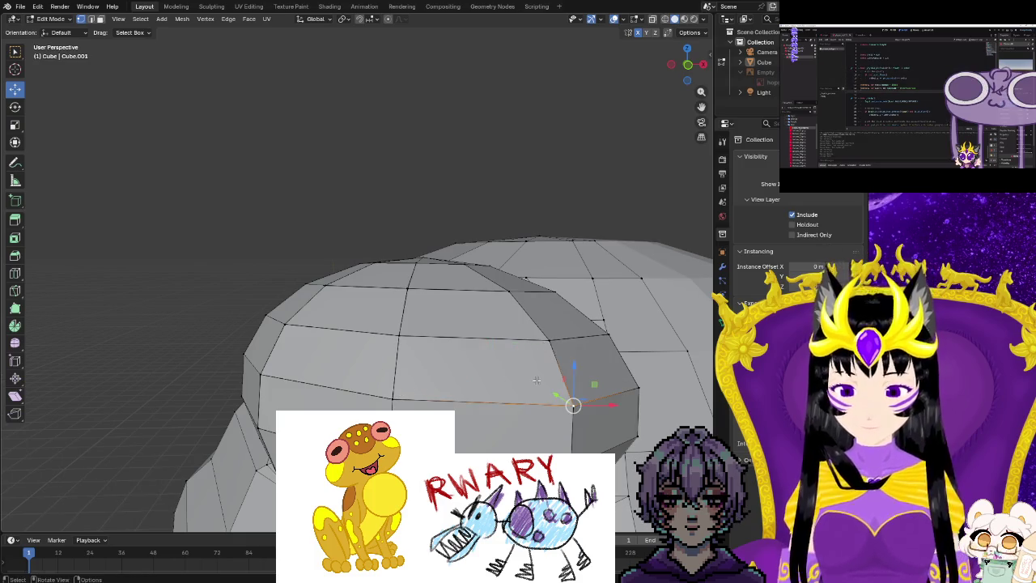
Dismiss the vertex menu and switch the viewport to see-through wireframe shading.
right_click(535, 380)
key("Escape")
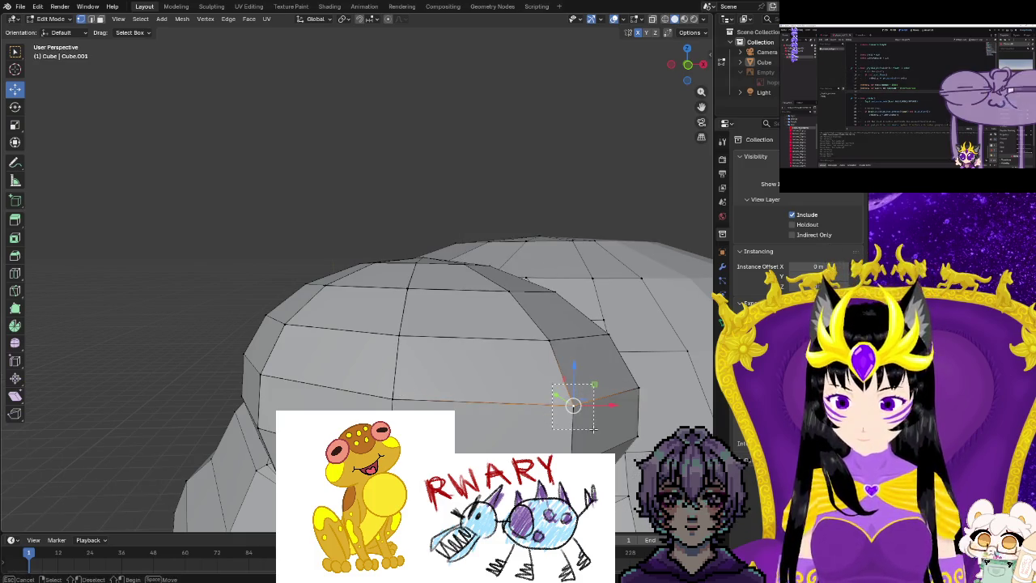
left_click(664, 24)
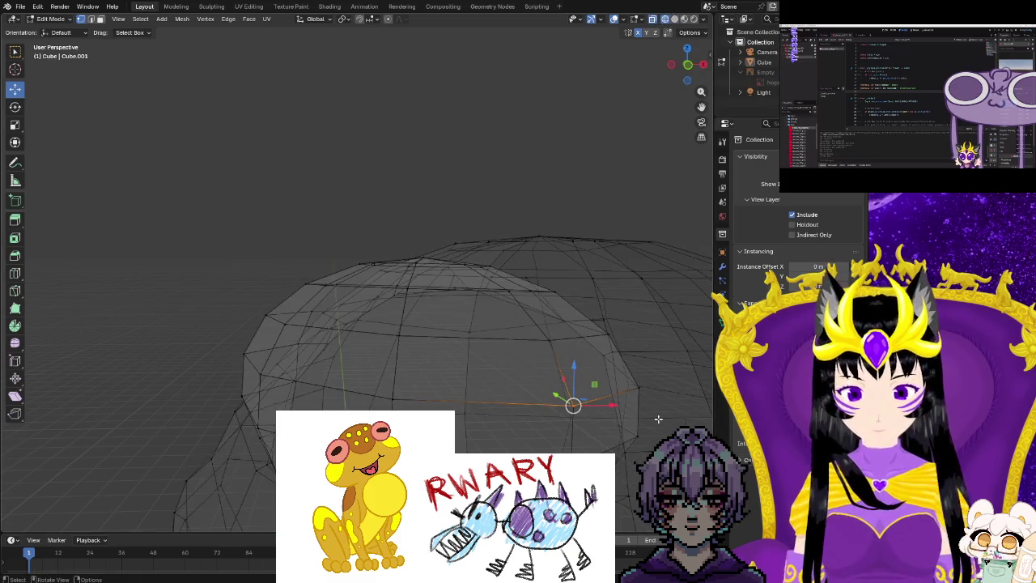
Select the whole frog mesh and weld coincident vertices with Merge by Distance at 0.0001 m.
mouse_move(566, 340)
middle_mouse_down()
mouse_move(561, 259)
mouse_move(474, 278)
mouse_move(513, 308)
middle_mouse_up()
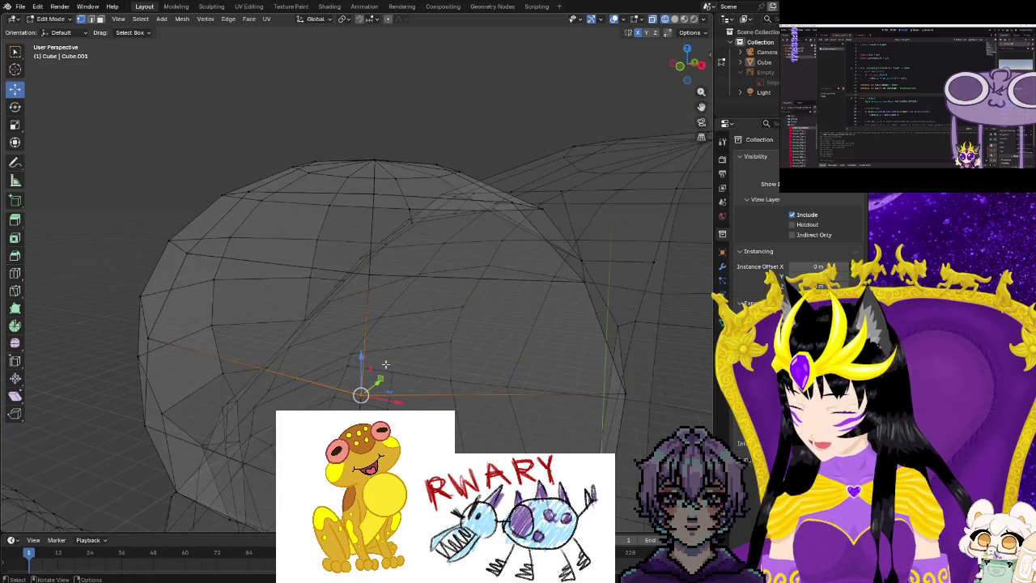
middle_click_drag(385, 364, 388, 376)
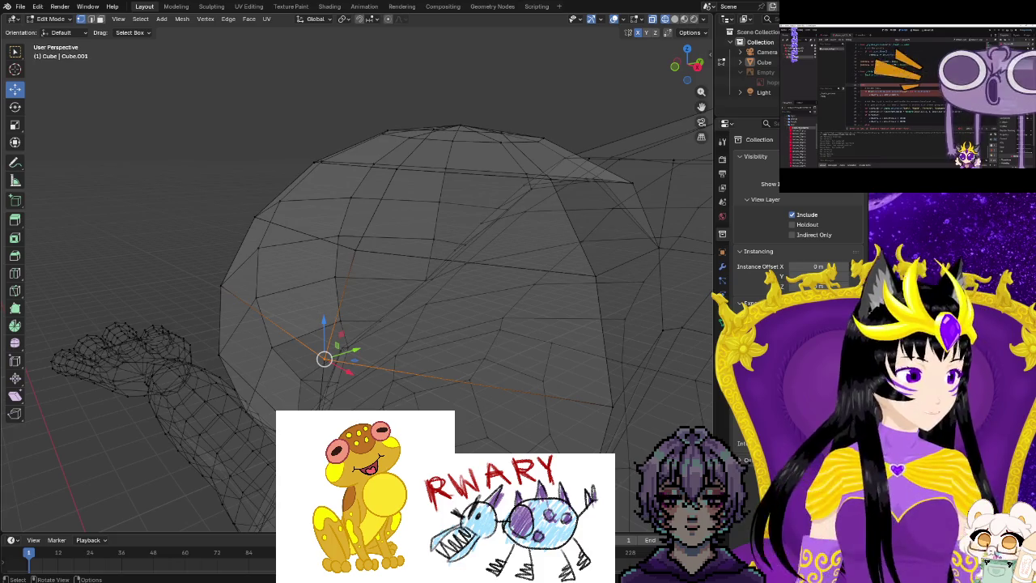
left_click(98, 229)
key("a")
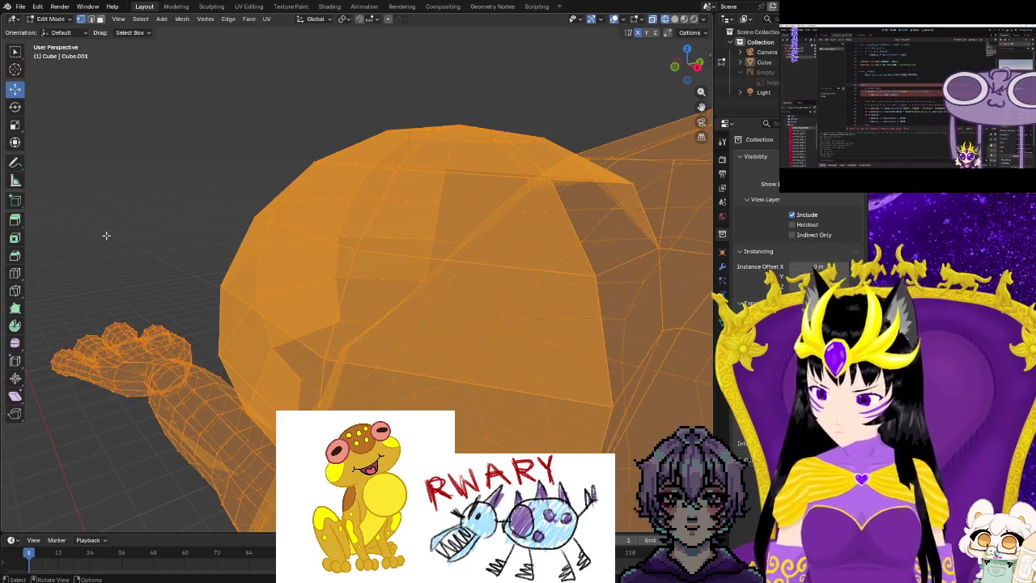
key("m")
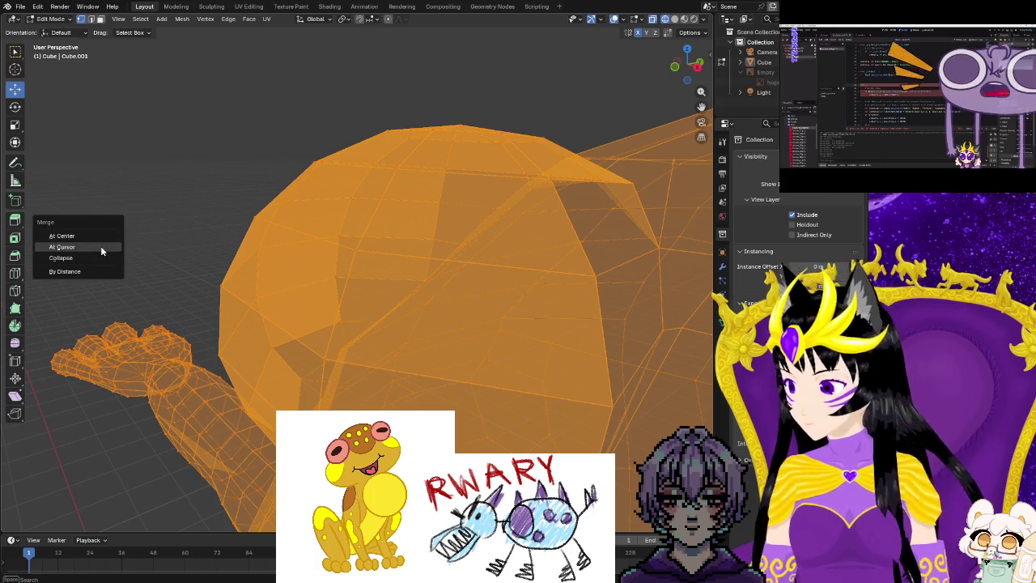
left_click(86, 272)
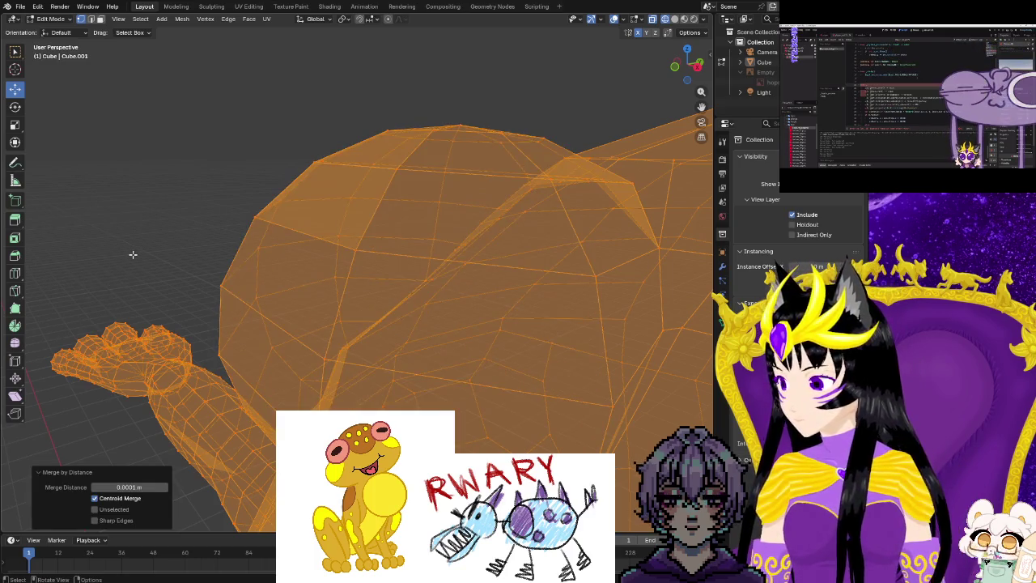
key("alt+a")
middle_click_drag(137, 254, 176, 260)
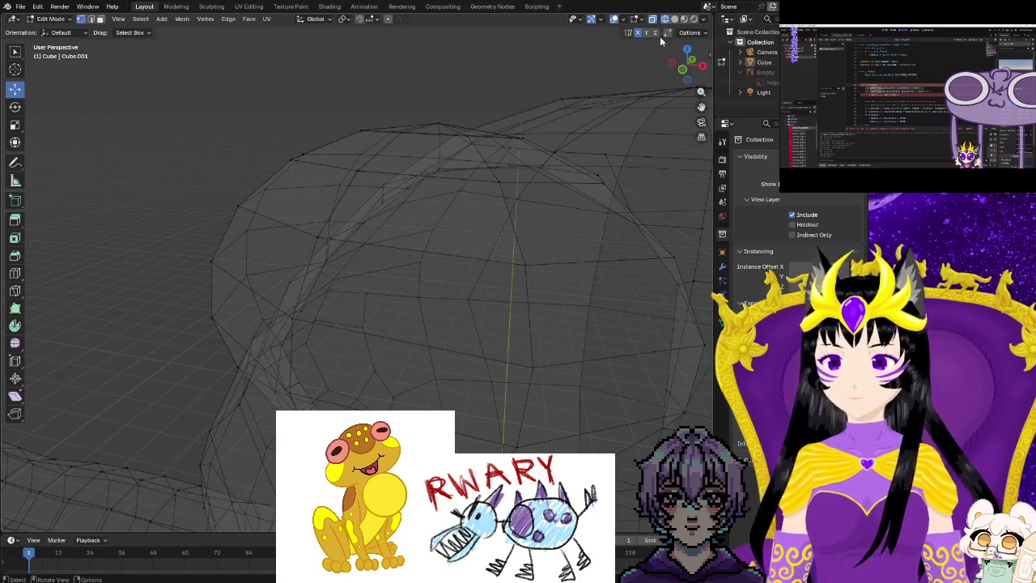
Switch back to Solid shading and nudge the selected head vertex.
left_click(673, 18)
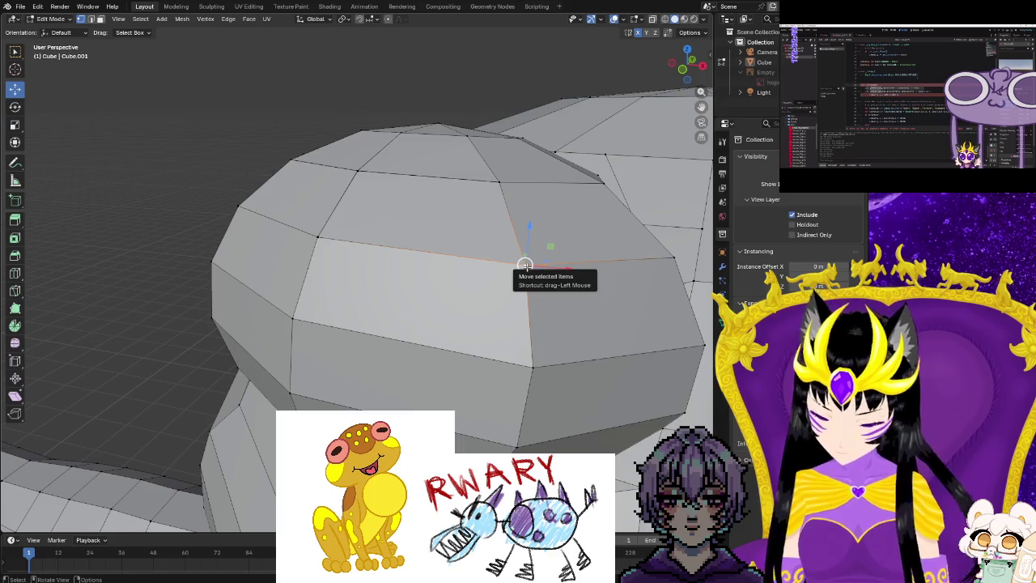
key("m")
key("Escape")
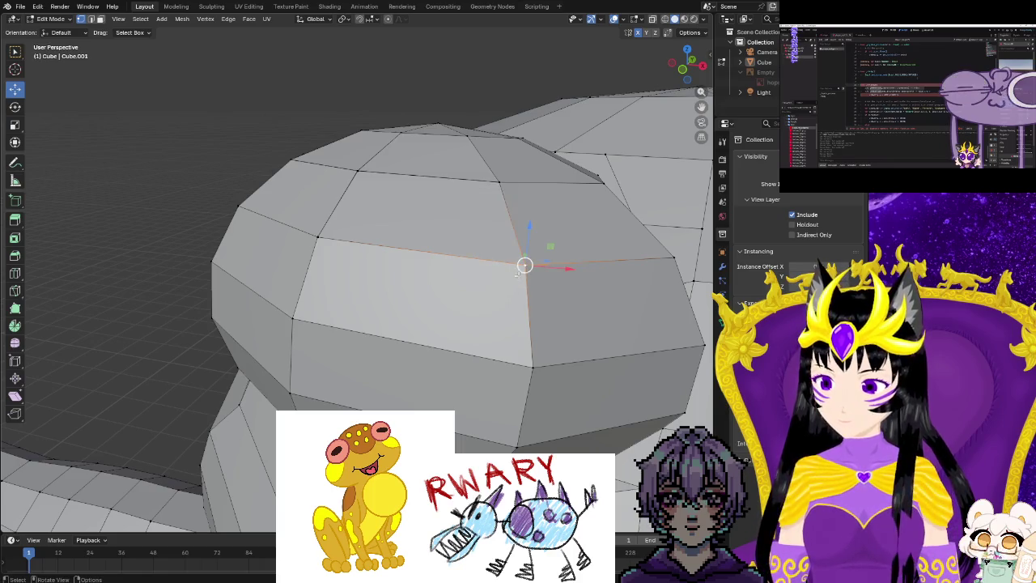
key("g")
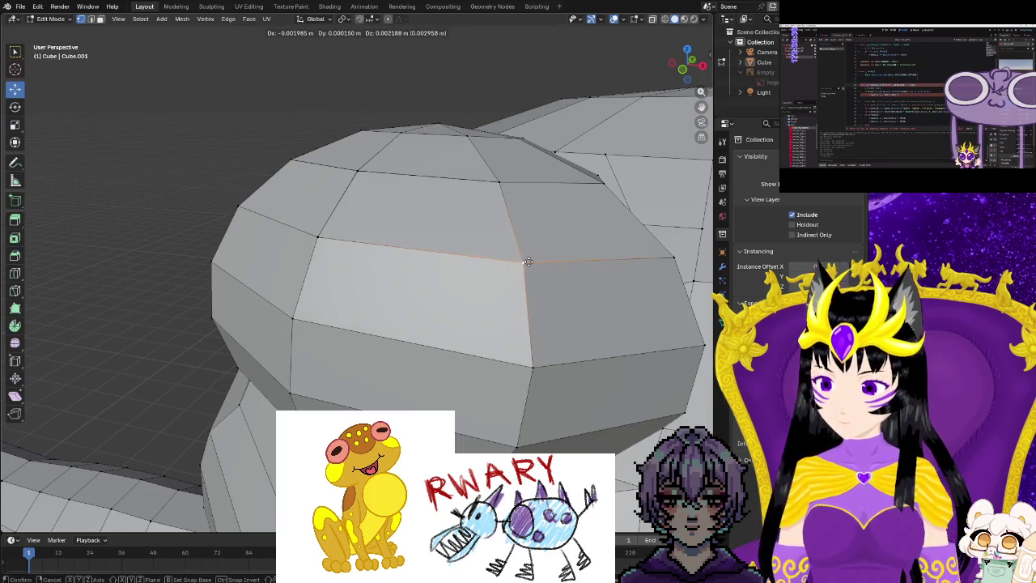
left_click(528, 261)
Move two more head vertices, then undo the last move.
left_click(318, 233)
key("g")
left_click(359, 165)
left_click(359, 165)
key("g")
left_click(444, 171)
key("ctrl+z")
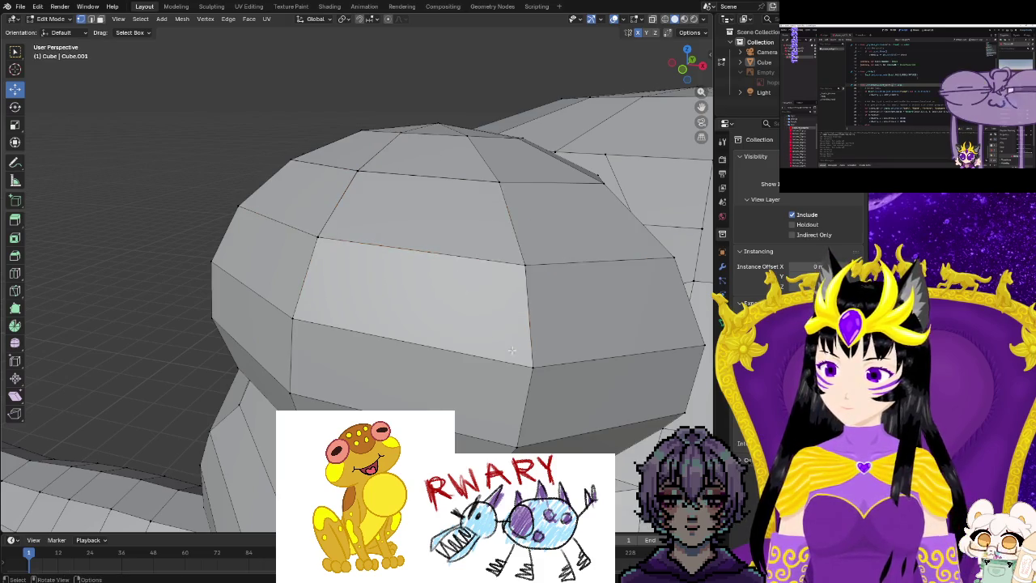
Zoom out to view the whole frog from above and return to Object Mode.
scroll(511, 350, "down", 5)
mouse_move(511, 350)
middle_mouse_down()
mouse_move(553, 310)
mouse_move(539, 329)
middle_mouse_up()
scroll(539, 329, "down", 2)
mouse_move(533, 437)
middle_mouse_down()
mouse_move(634, 464)
mouse_move(660, 263)
middle_mouse_up()
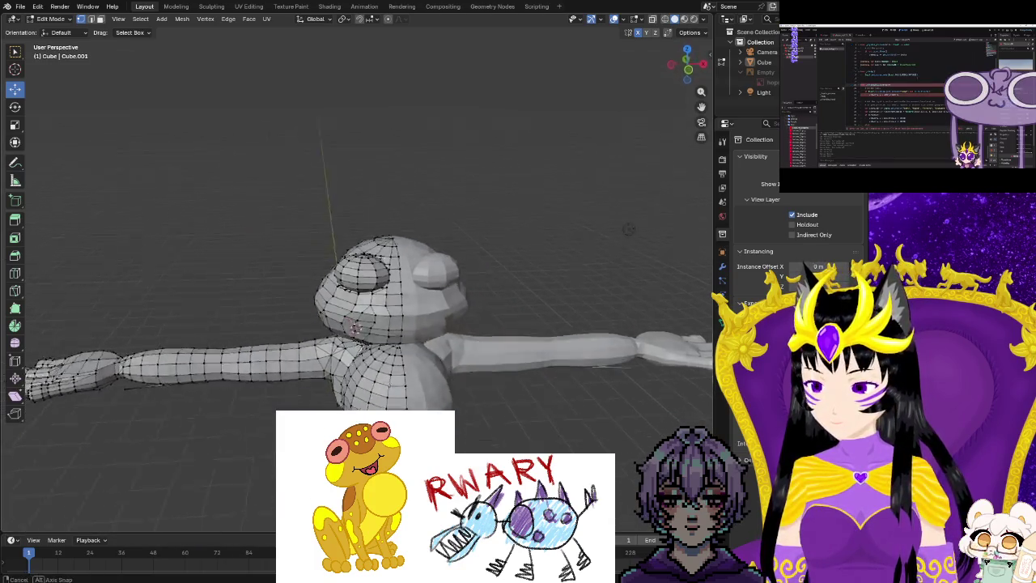
key("Tab")
Preview the frog in Material Preview shading, then go back to Solid shading.
middle_click_drag(528, 425, 556, 199, "shift")
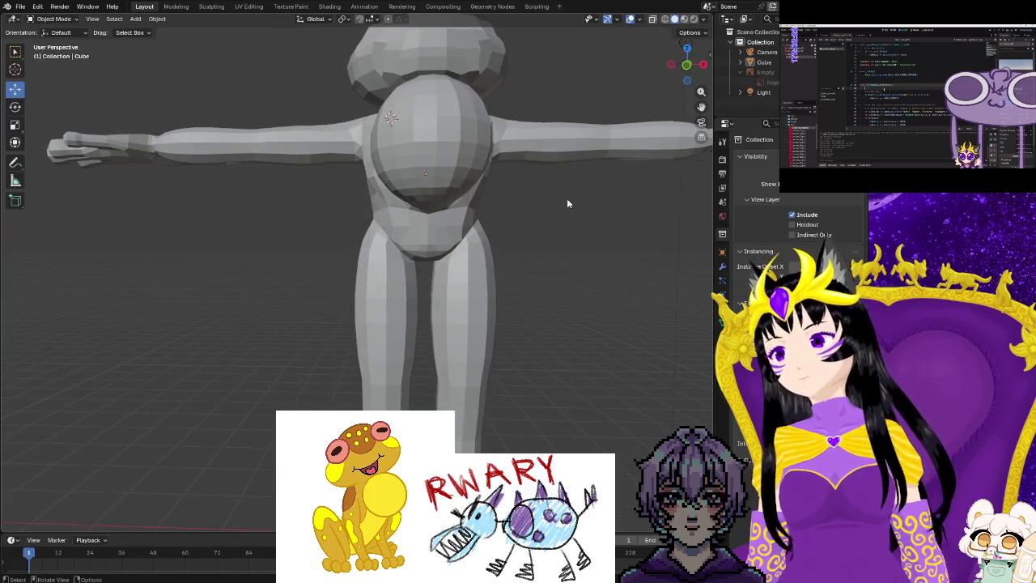
mouse_move(550, 201)
middle_mouse_down()
mouse_move(523, 324)
mouse_move(656, 43)
mouse_move(605, 231)
mouse_move(645, 45)
middle_mouse_up()
left_click(684, 19)
left_click(674, 21)
middle_click_drag(608, 149, 592, 190)
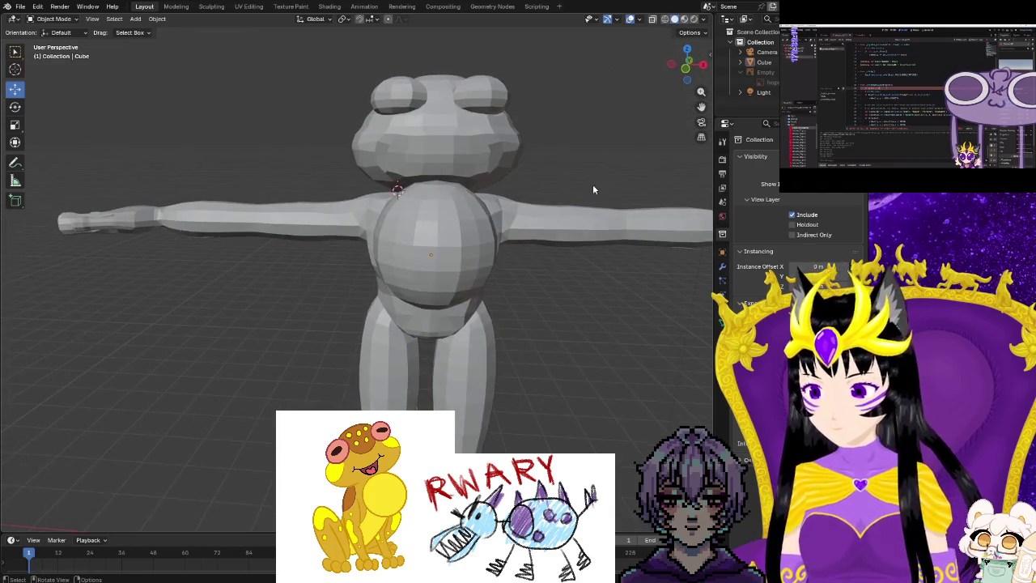
Select everything in Object Mode and bring up the object context menu.
key("Tab")
key("Tab")
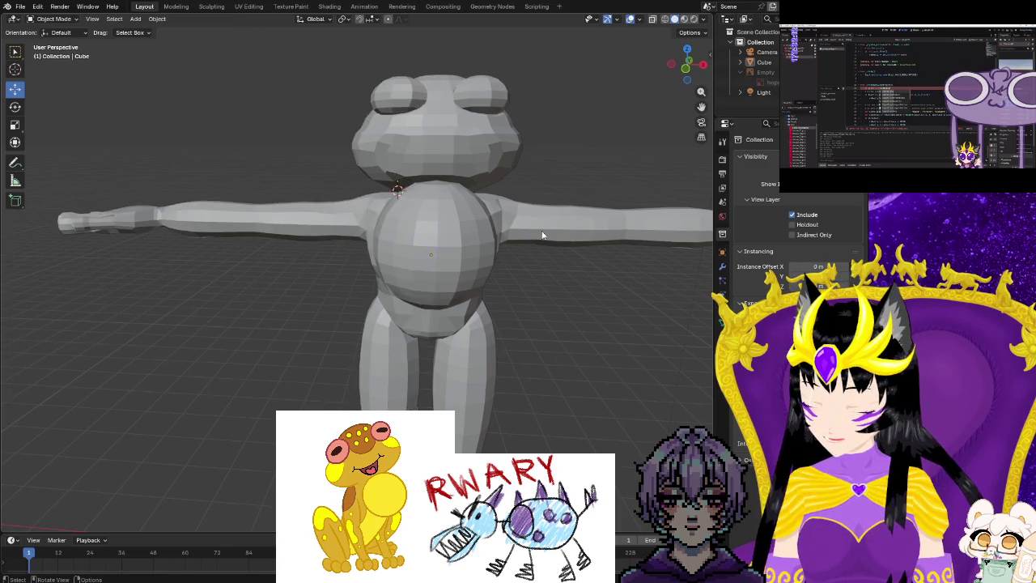
key("a")
right_click(468, 246)
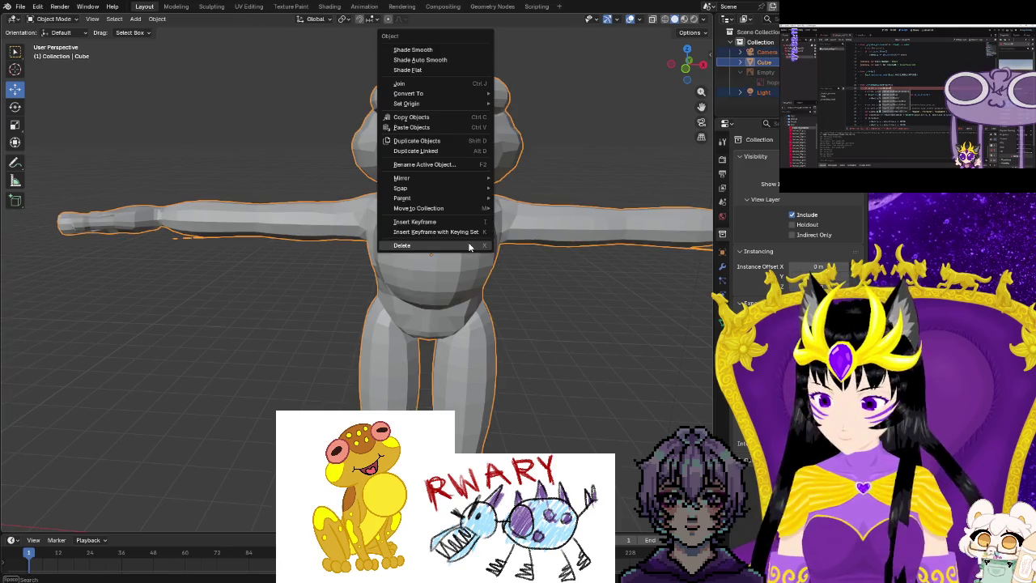
Apply Shade Smooth to the frog and inspect the shading around its eyes.
left_click(437, 50)
mouse_move(552, 251)
middle_mouse_down()
mouse_move(488, 283)
mouse_move(361, 271)
middle_mouse_up()
mouse_move(350, 246)
middle_mouse_down()
mouse_move(633, 234)
mouse_move(409, 322)
mouse_move(309, 345)
mouse_move(475, 409)
mouse_move(439, 363)
middle_mouse_up()
scroll(430, 292, "up", 4)
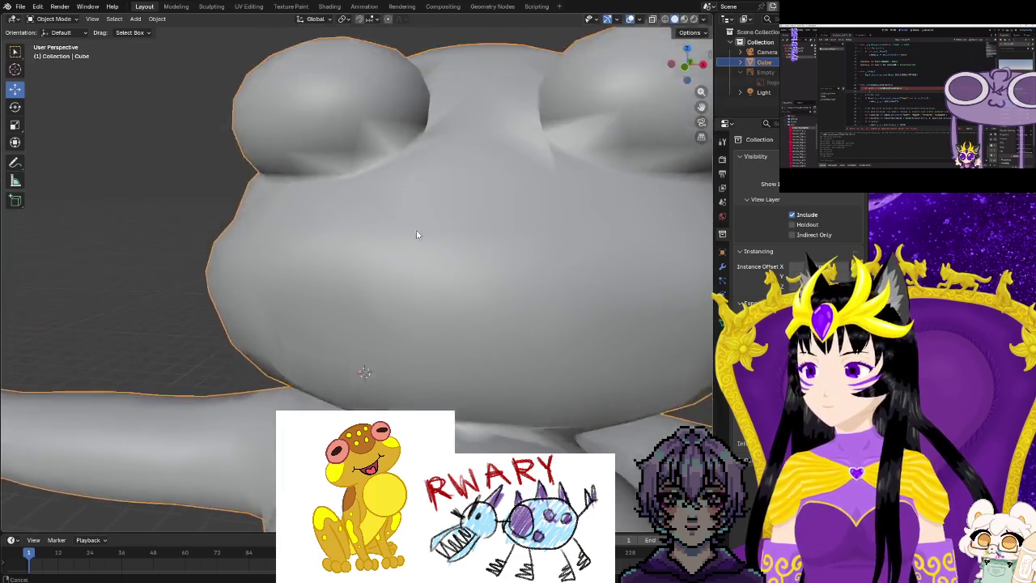
mouse_move(459, 203)
middle_mouse_down()
mouse_move(389, 319)
mouse_move(437, 339)
middle_mouse_up()
scroll(417, 322, "up", 2)
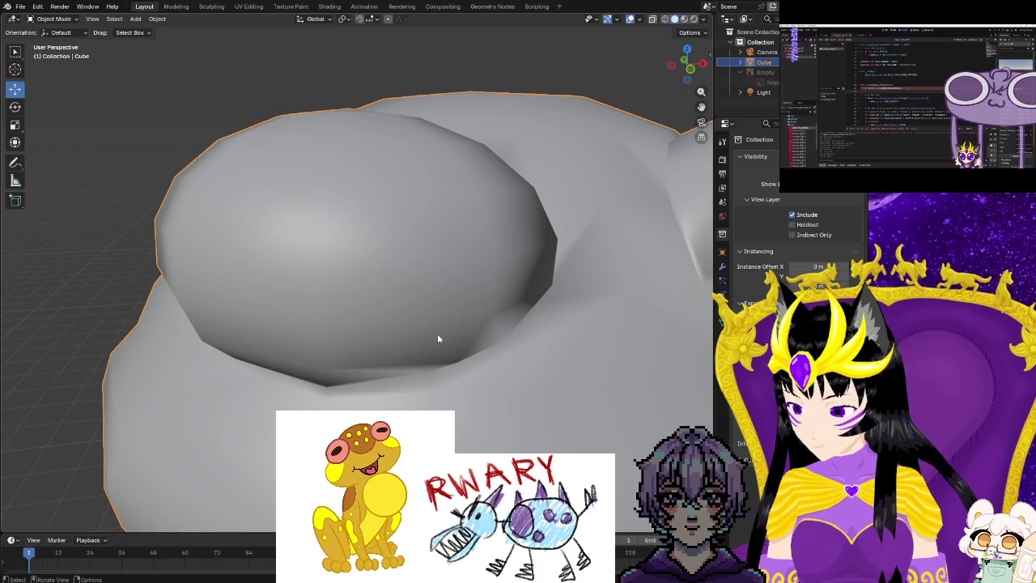
middle_click_drag(440, 338, 481, 354)
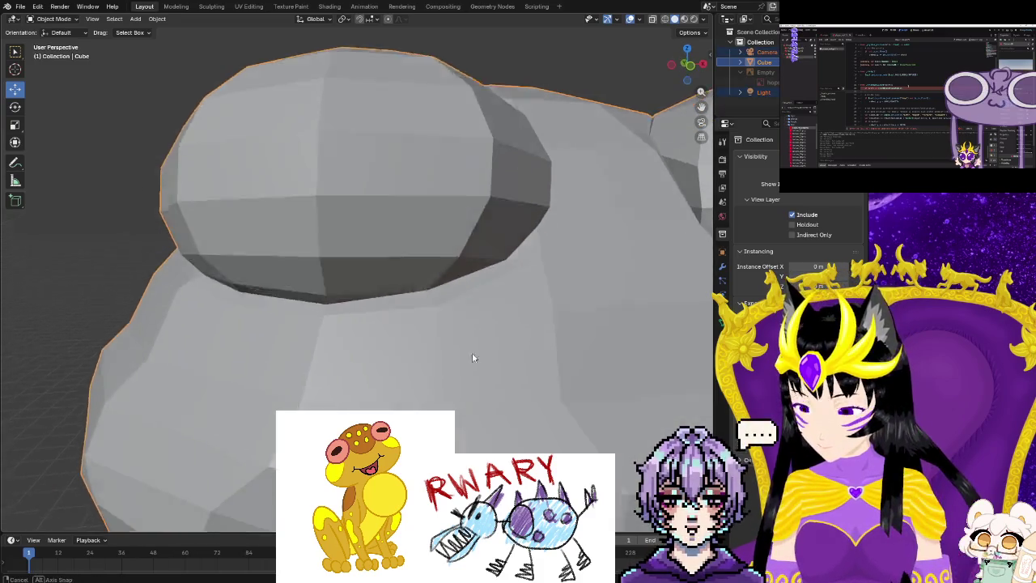
middle_click_drag(439, 311, 420, 317)
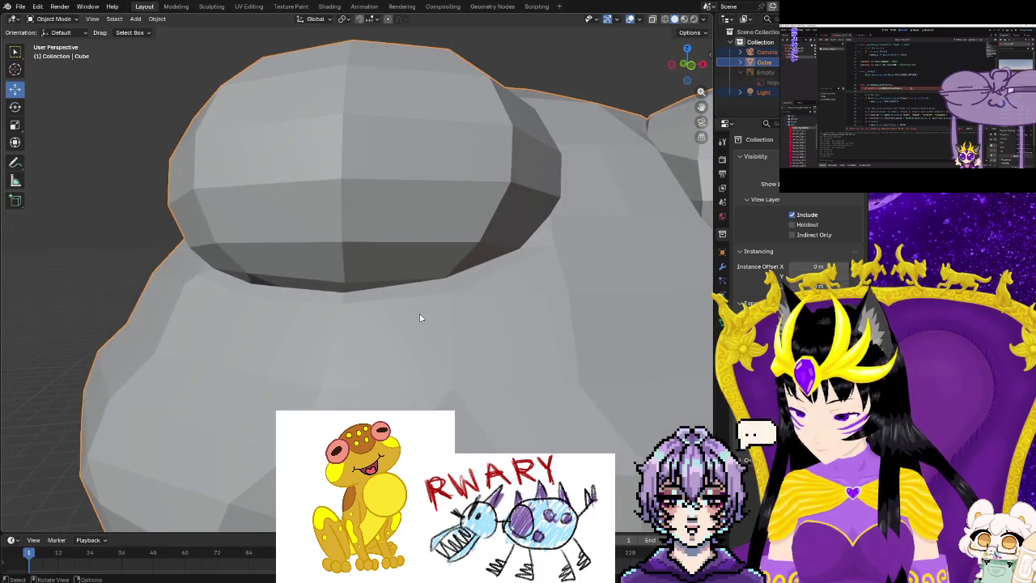
Compare smooth against flat shading, leaving the frog flat-shaded in Edit Mode.
key("ctrl+1")
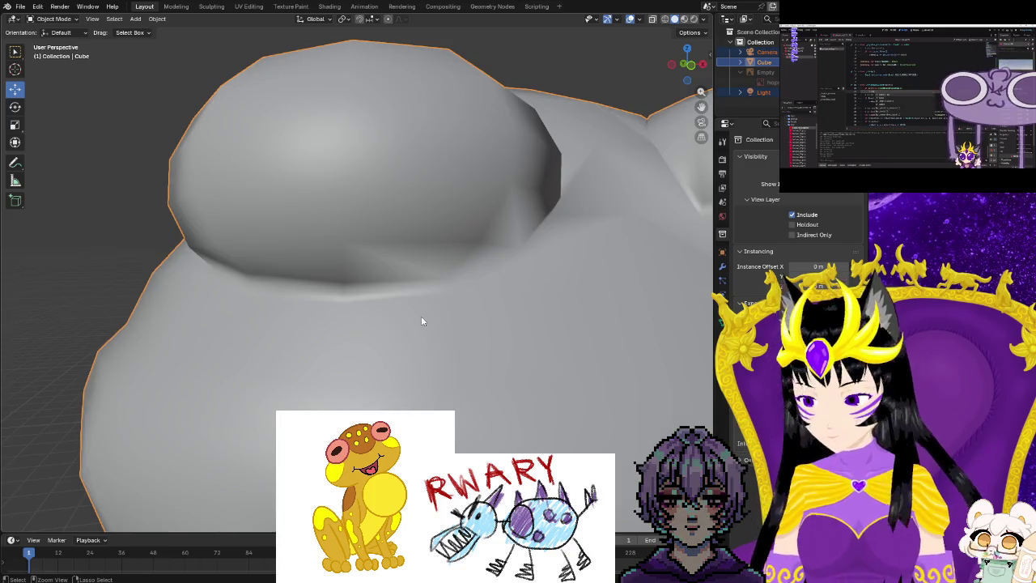
key("ctrl+0")
mouse_move(442, 316)
middle_mouse_down()
mouse_move(503, 325)
mouse_move(536, 440)
mouse_move(497, 440)
mouse_move(377, 350)
mouse_move(453, 307)
mouse_move(546, 229)
mouse_move(614, 446)
mouse_move(622, 436)
middle_mouse_up()
scroll(577, 399, "up", 3)
scroll(597, 387, "up", 2)
mouse_move(612, 391)
middle_mouse_down()
mouse_move(483, 402)
mouse_move(485, 410)
middle_mouse_up()
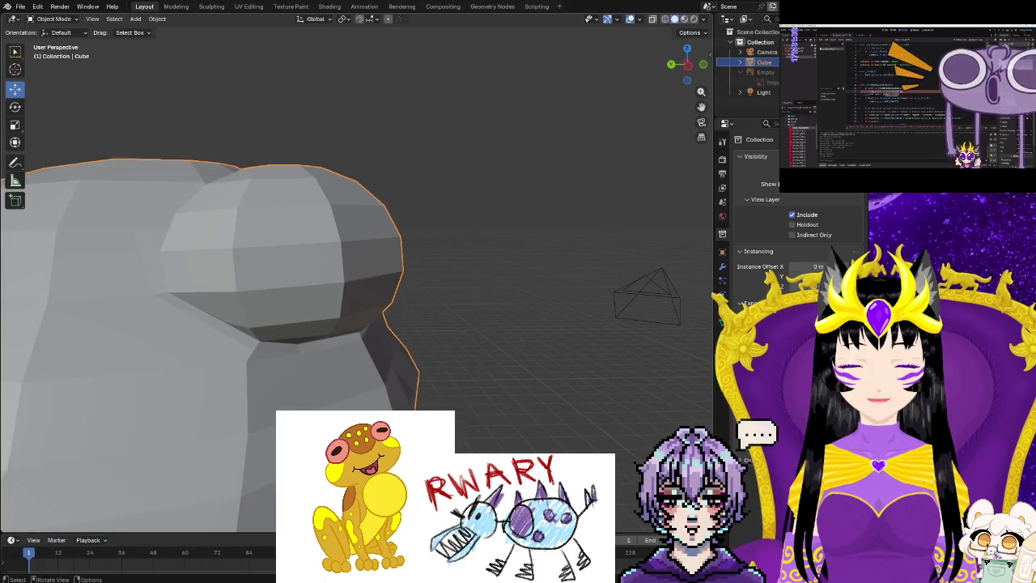
key("Tab")
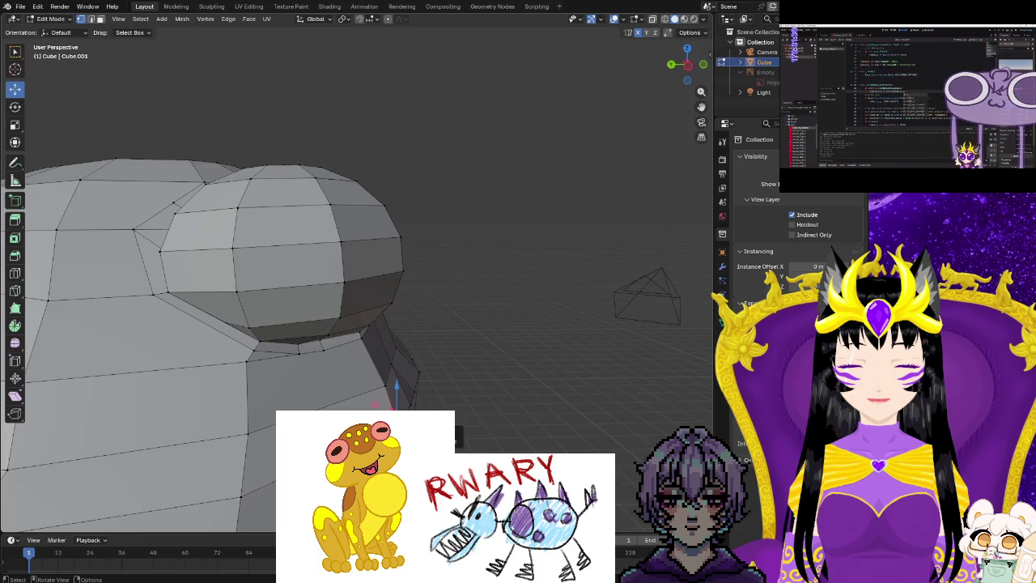
Bevel an edge just below the frog's eye.
mouse_move(486, 410)
middle_mouse_down()
mouse_move(462, 416)
mouse_move(428, 402)
middle_mouse_up()
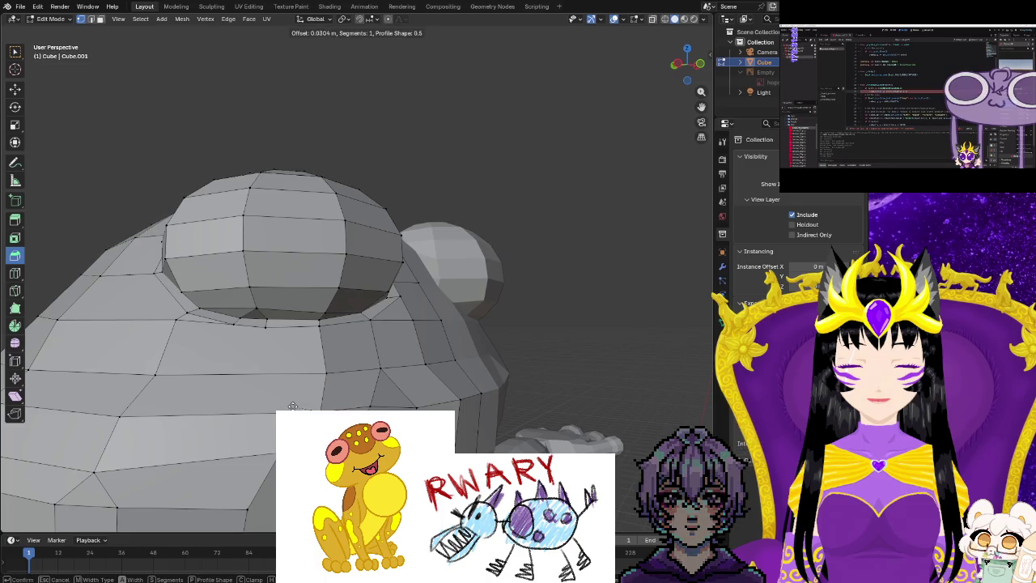
left_click(300, 386)
left_click(337, 406)
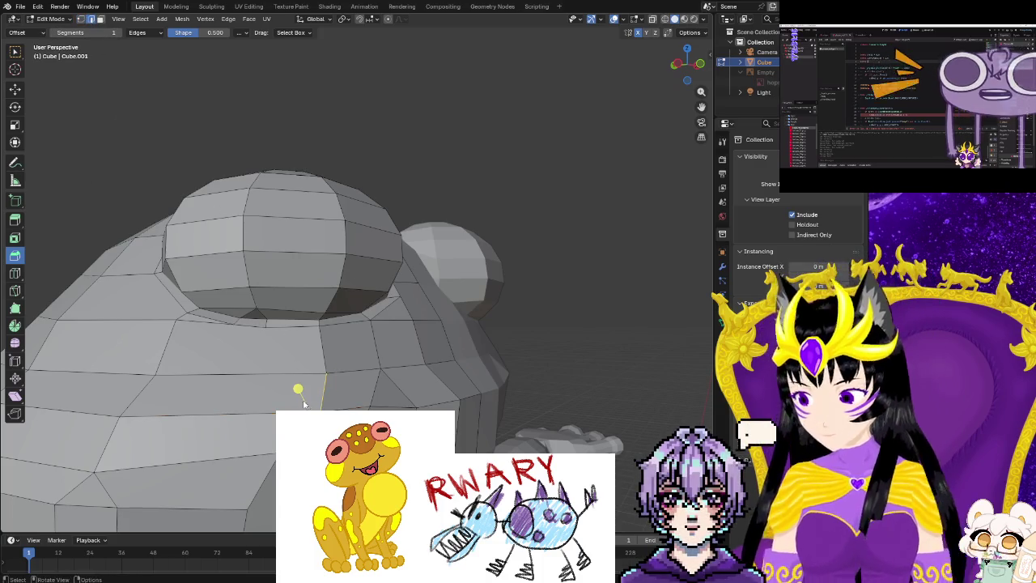
key("ctrl+b")
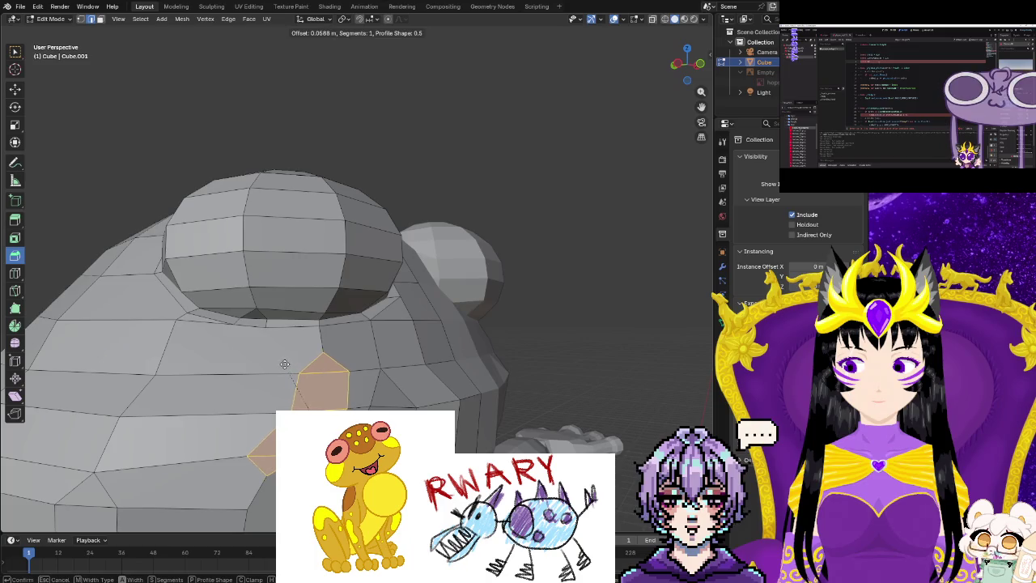
left_click(336, 395)
Bevel the shoulder edges and check the result.
mouse_move(336, 396)
middle_mouse_down()
mouse_move(486, 444)
mouse_move(421, 453)
middle_mouse_up()
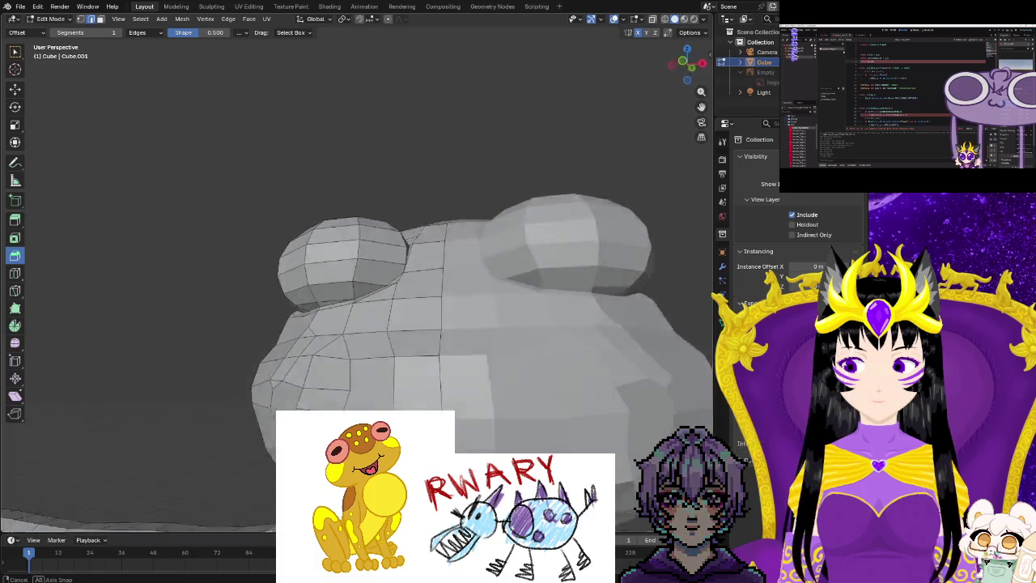
middle_click_drag(267, 377, 258, 378)
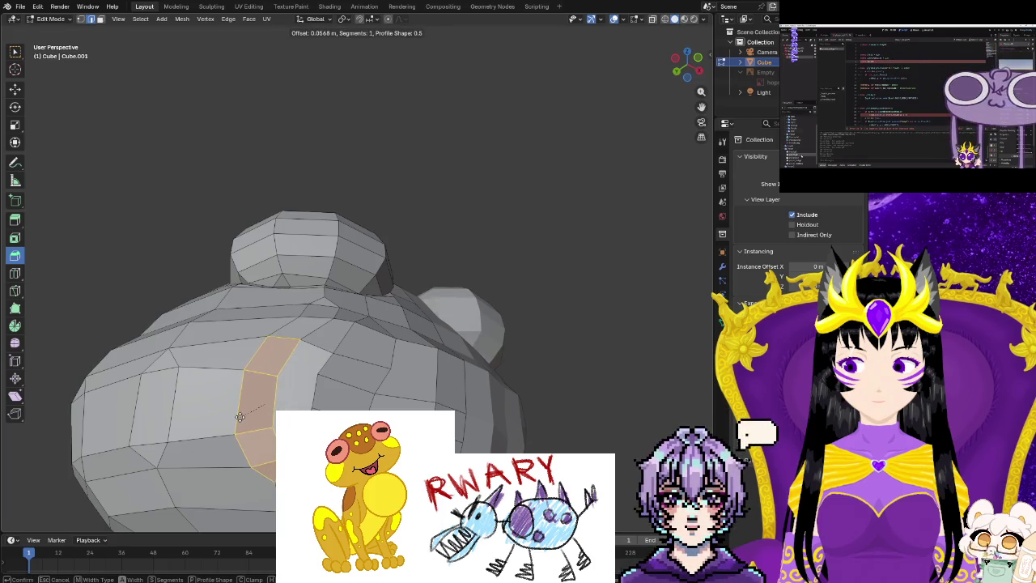
left_click(241, 421)
mouse_move(267, 419)
middle_mouse_down()
mouse_move(106, 510)
mouse_move(306, 403)
middle_mouse_up()
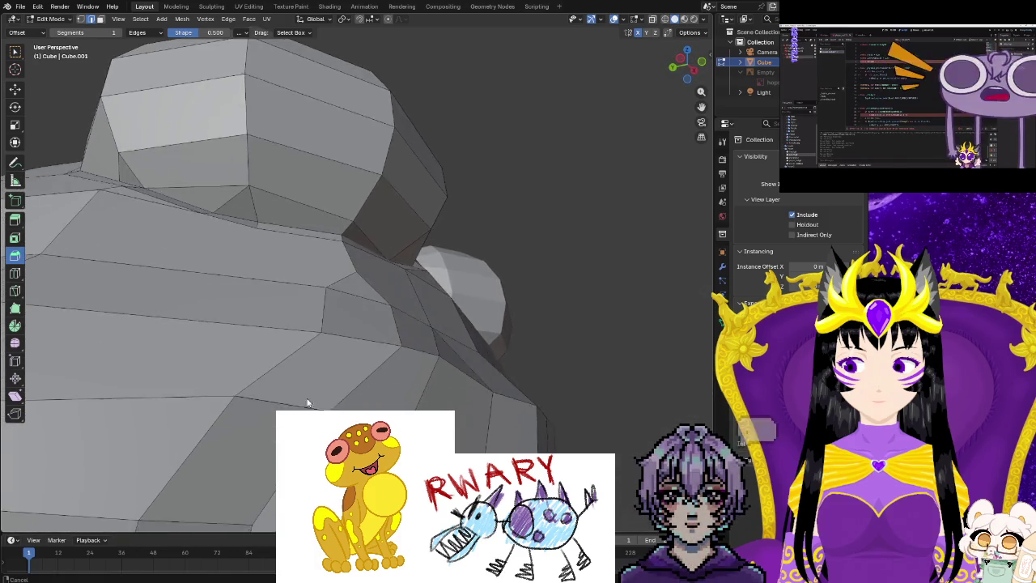
Merge the stray vertex pair beneath the head dome by distance.
key("ctrl+e")
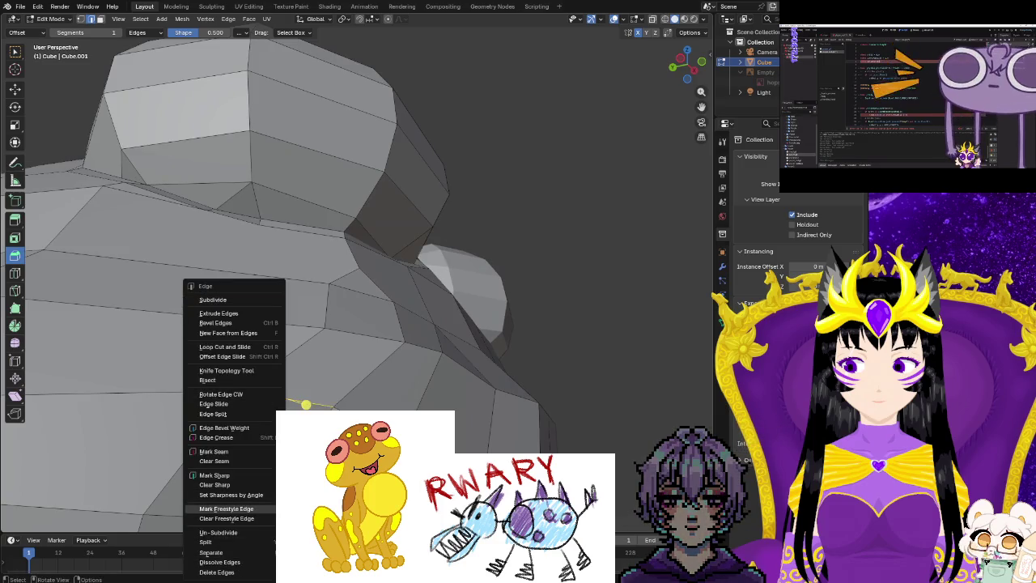
left_click(226, 509)
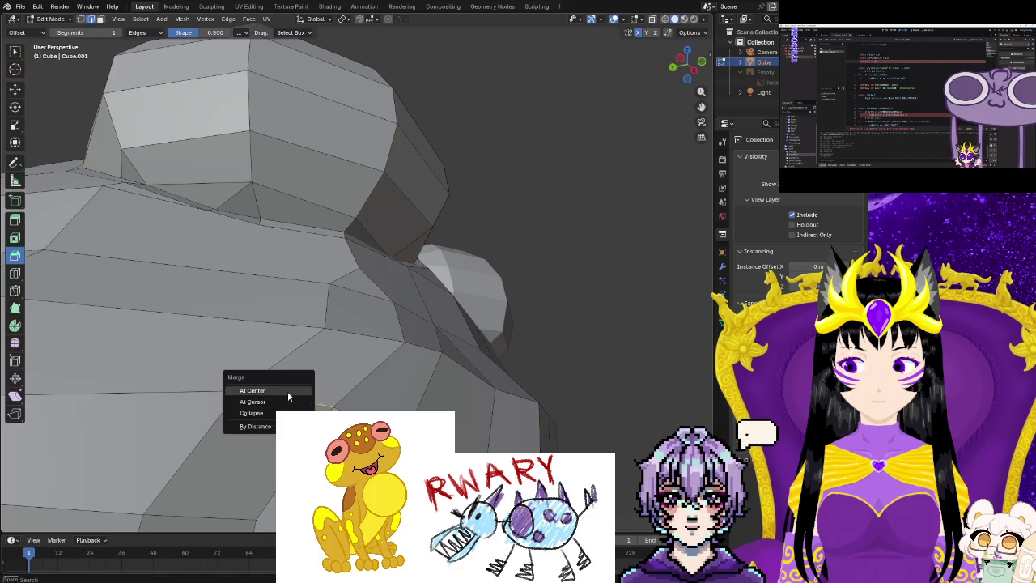
left_click(269, 426)
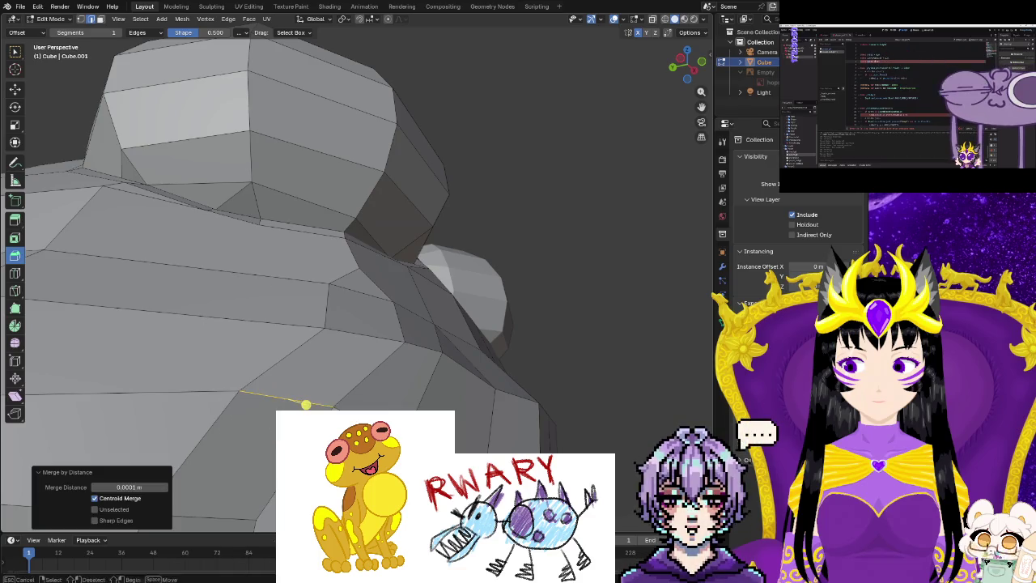
scroll(306, 403, "down", 3)
mouse_move(306, 404)
middle_mouse_down()
mouse_move(261, 467)
mouse_move(313, 336)
mouse_move(221, 444)
mouse_move(227, 406)
middle_mouse_up()
scroll(234, 364, "down", 8)
mouse_move(234, 364)
middle_mouse_down()
mouse_move(467, 375)
mouse_move(295, 353)
middle_mouse_up()
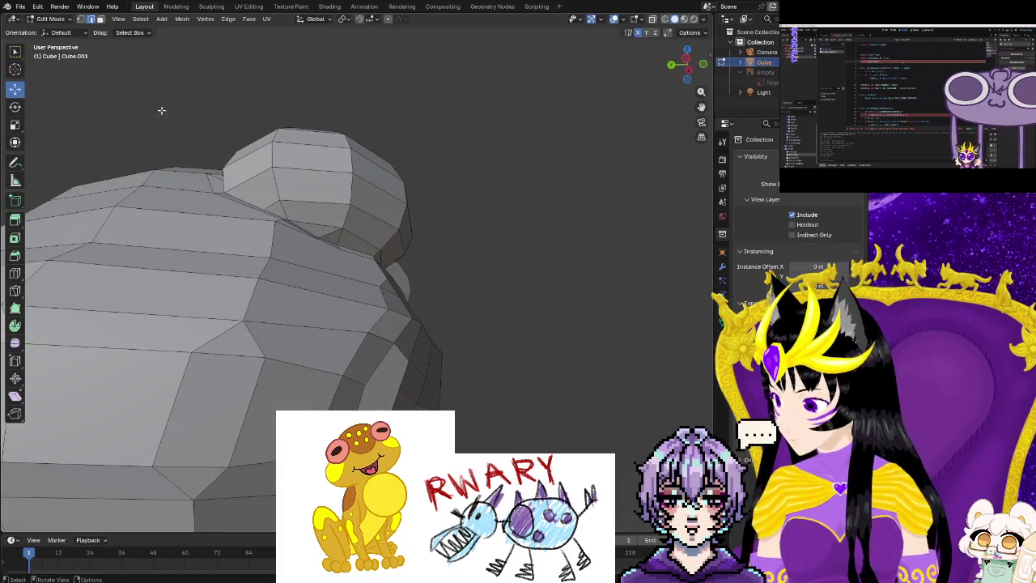
In vertex select mode, reposition two shoulder vertices.
left_click(80, 19)
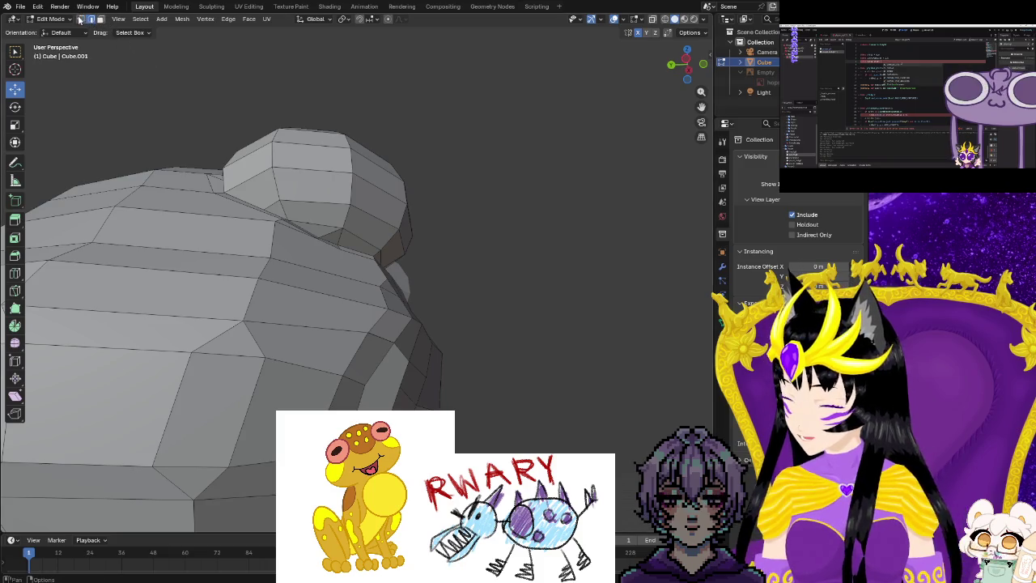
left_click(375, 396, "shift")
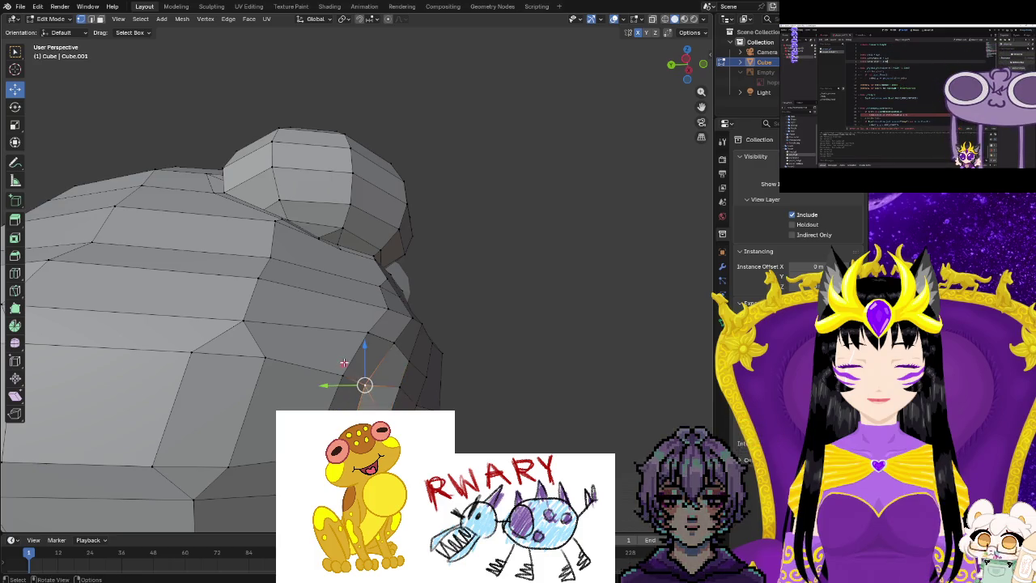
left_click(351, 369)
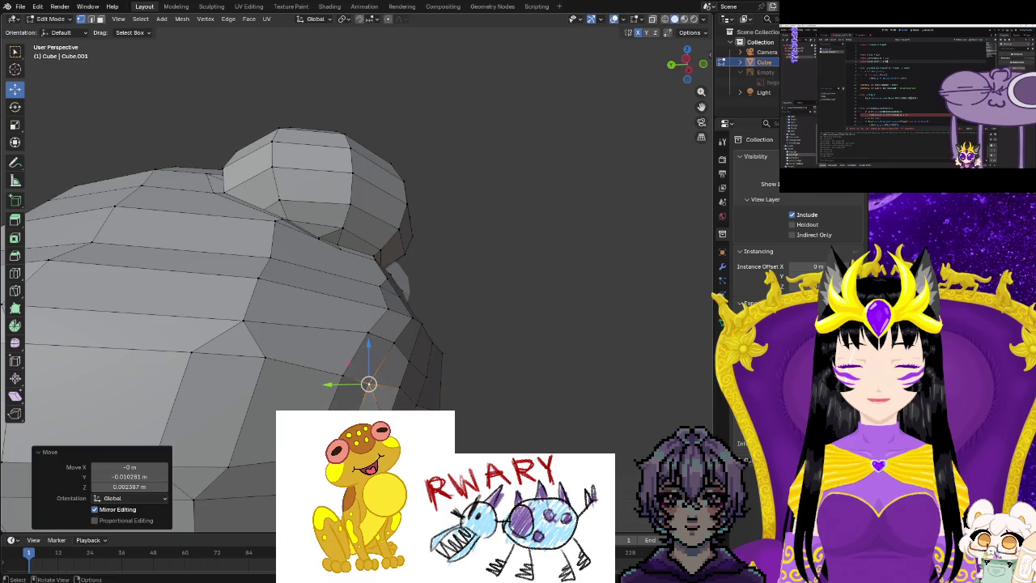
left_click(347, 445)
left_click(347, 402)
mouse_move(348, 403)
middle_mouse_down()
mouse_move(272, 442)
mouse_move(208, 440)
middle_mouse_up()
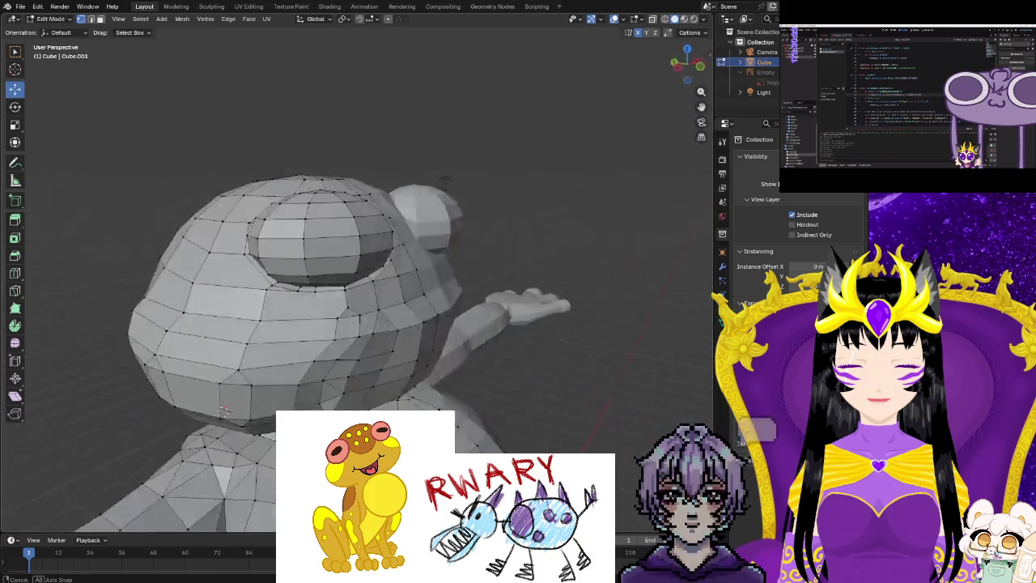
middle_click_drag(208, 440, 296, 343)
Pull a shoulder vertex down and inward where it meets the eye bulge.
scroll(376, 397, "up", 2)
middle_click_drag(348, 381, 376, 398)
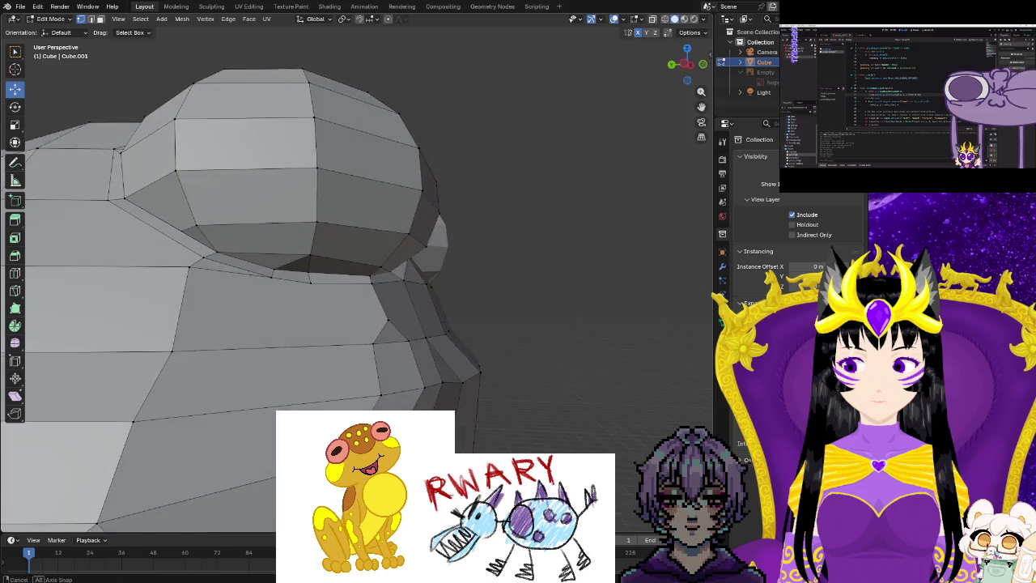
mouse_move(376, 395)
left_mouse_down()
mouse_move(347, 393)
mouse_move(414, 387)
mouse_move(403, 388)
left_mouse_up()
middle_click_drag(403, 388, 453, 372)
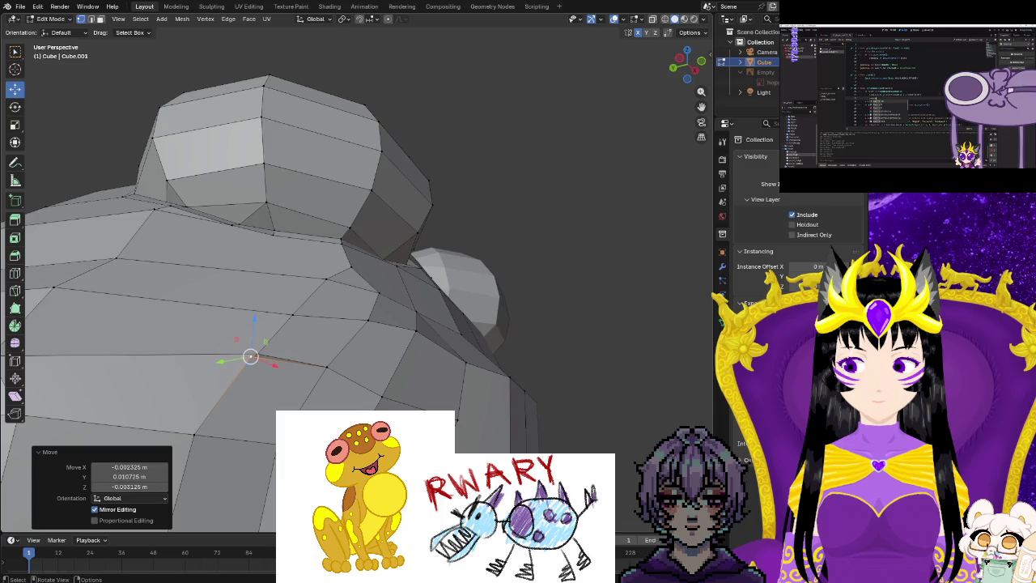
left_click_drag(255, 379, 269, 362)
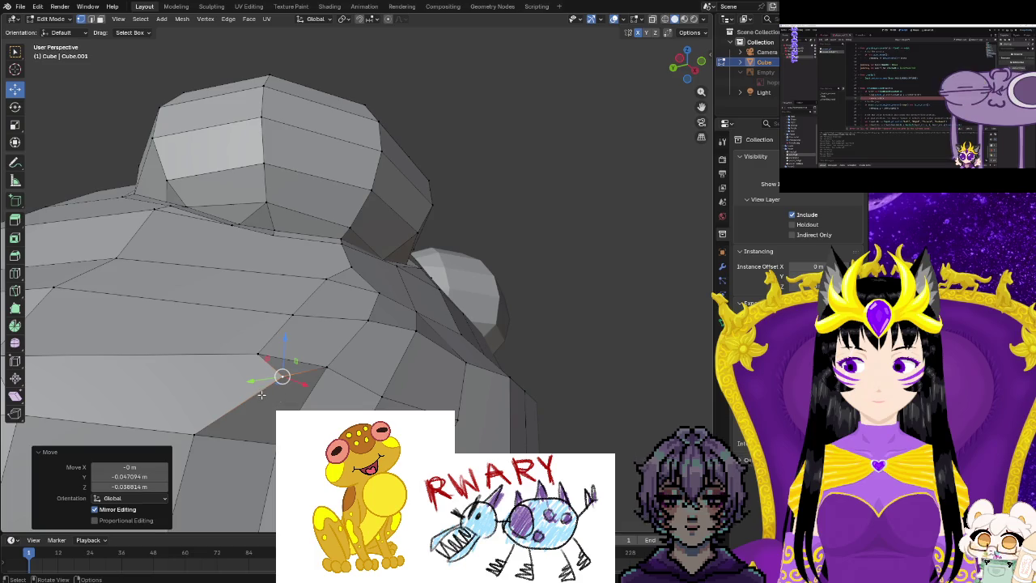
Remove the stray edge beside the shoulder vertex with Dissolve Edges.
left_click(302, 372)
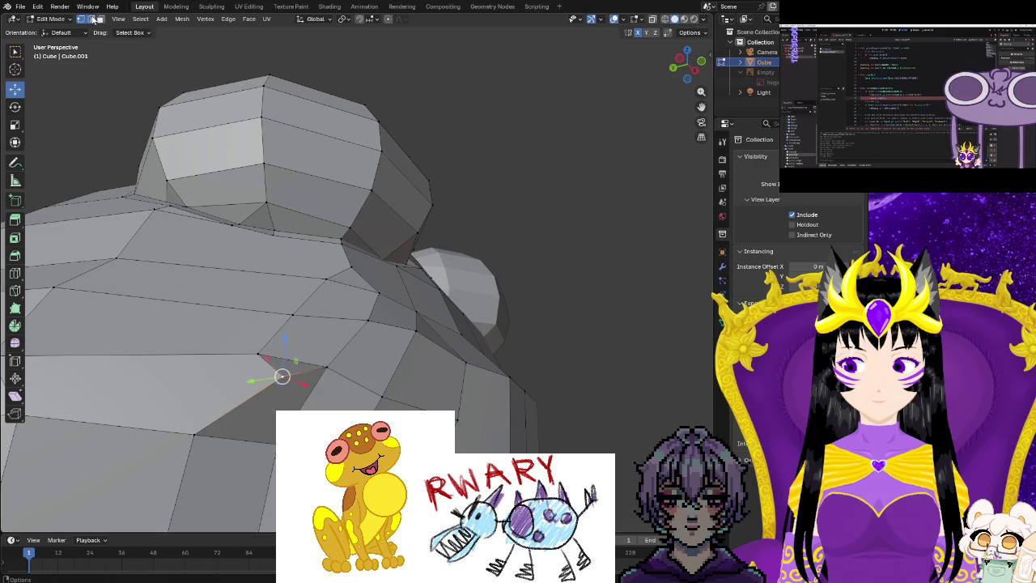
key("ctrl+e")
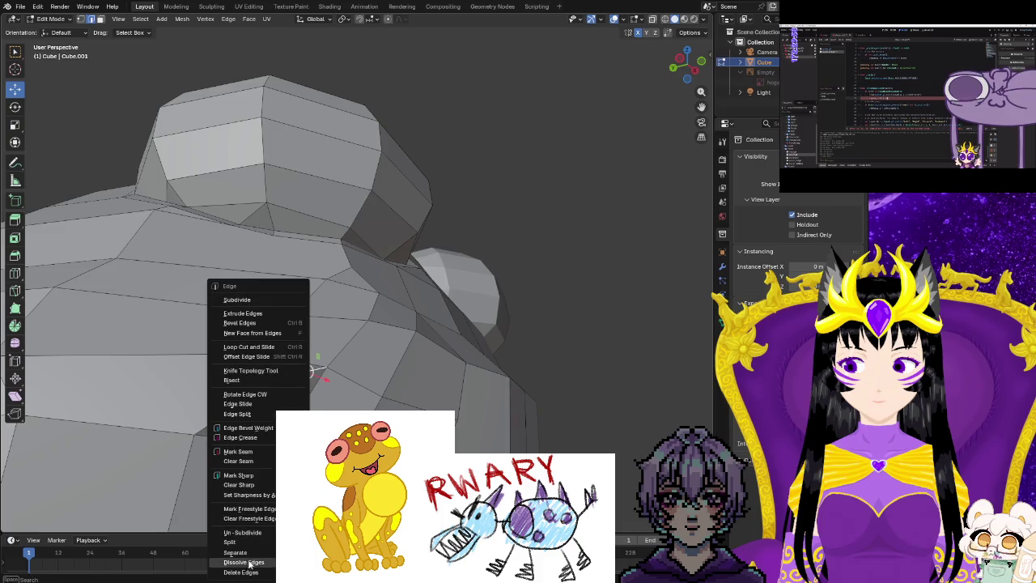
left_click(246, 565)
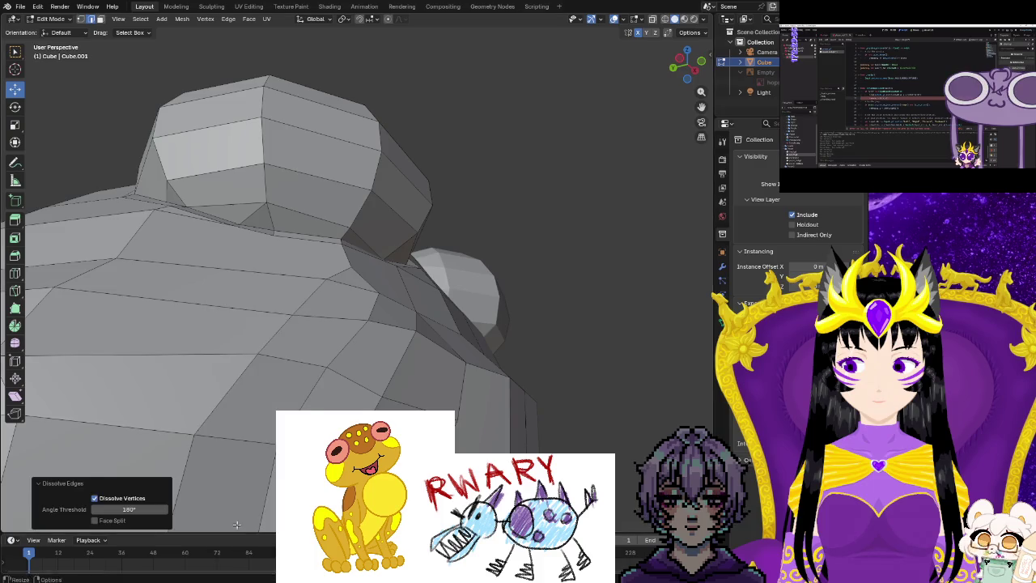
mouse_move(236, 524)
middle_mouse_down()
mouse_move(259, 525)
mouse_move(263, 485)
mouse_move(218, 444)
middle_mouse_up()
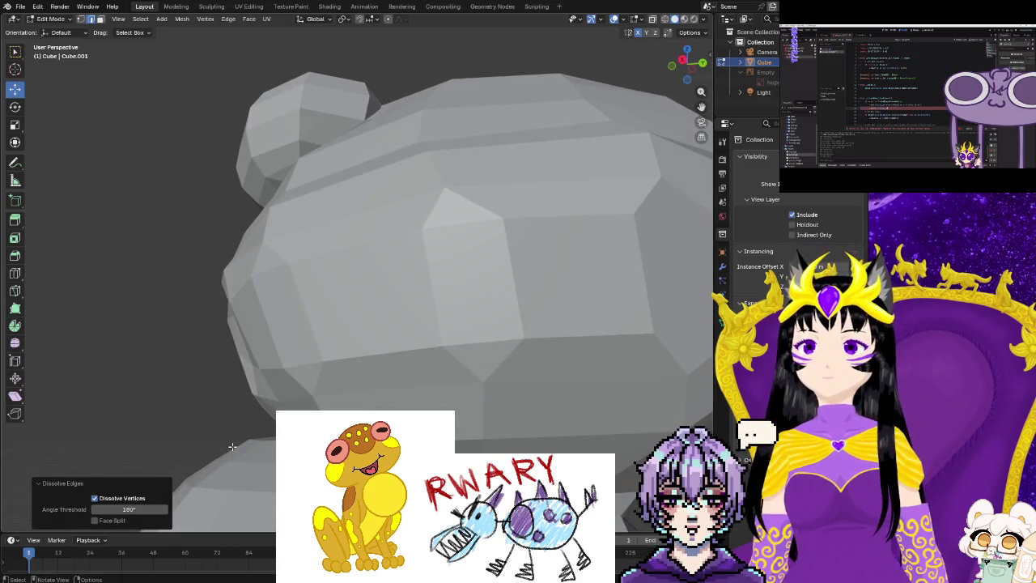
mouse_move(218, 445)
middle_mouse_down()
mouse_move(509, 450)
mouse_move(594, 322)
mouse_move(317, 356)
middle_mouse_up()
scroll(510, 450, "up", 5)
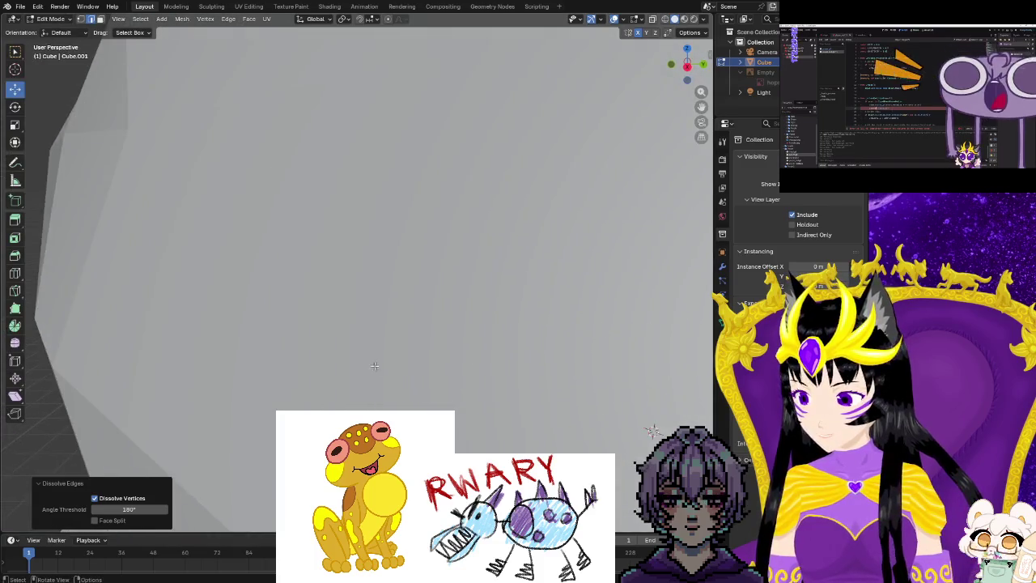
scroll(317, 356, "down", 4)
Move a vertex on the underside of the frog's head.
mouse_move(317, 356)
middle_mouse_down()
mouse_move(473, 378)
mouse_move(540, 368)
mouse_move(453, 381)
middle_mouse_up()
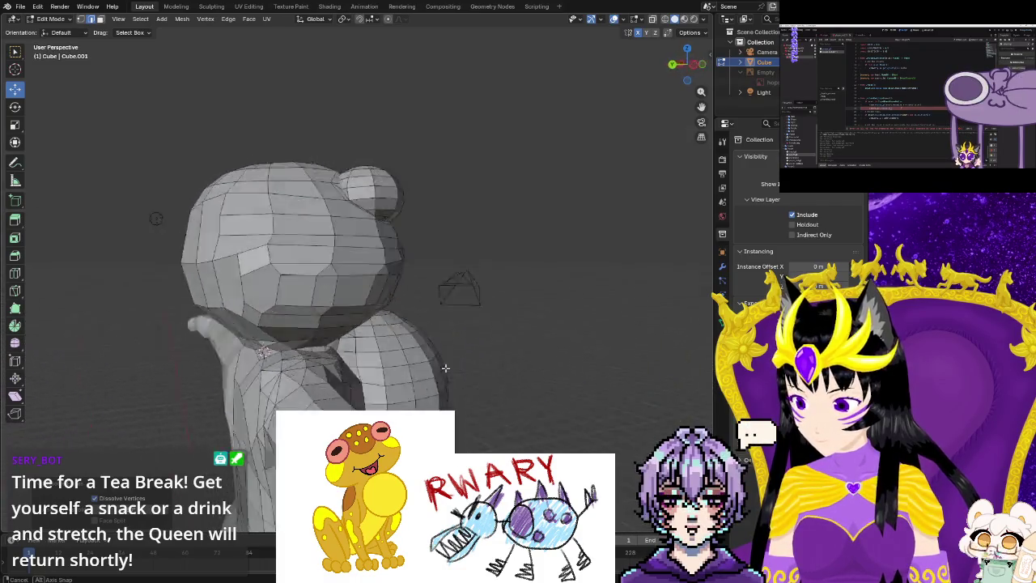
middle_click_drag(251, 328, 149, 426)
scroll(149, 427, "up", 2)
scroll(149, 427, "up", 2)
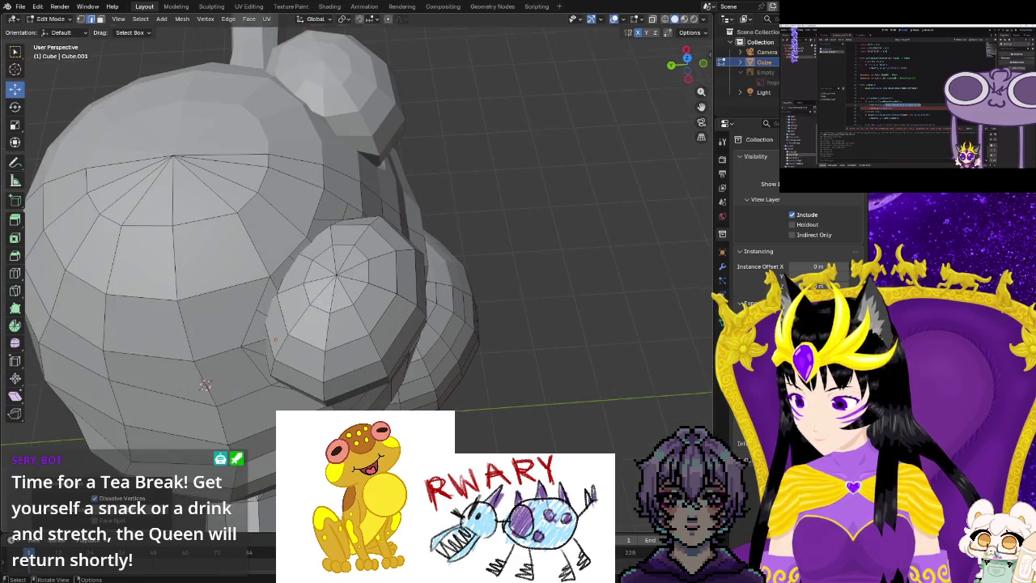
scroll(149, 427, "up", 2)
mouse_move(340, 307)
middle_mouse_down()
mouse_move(366, 291)
mouse_move(315, 260)
mouse_move(328, 231)
mouse_move(312, 224)
middle_mouse_up()
left_click(312, 224)
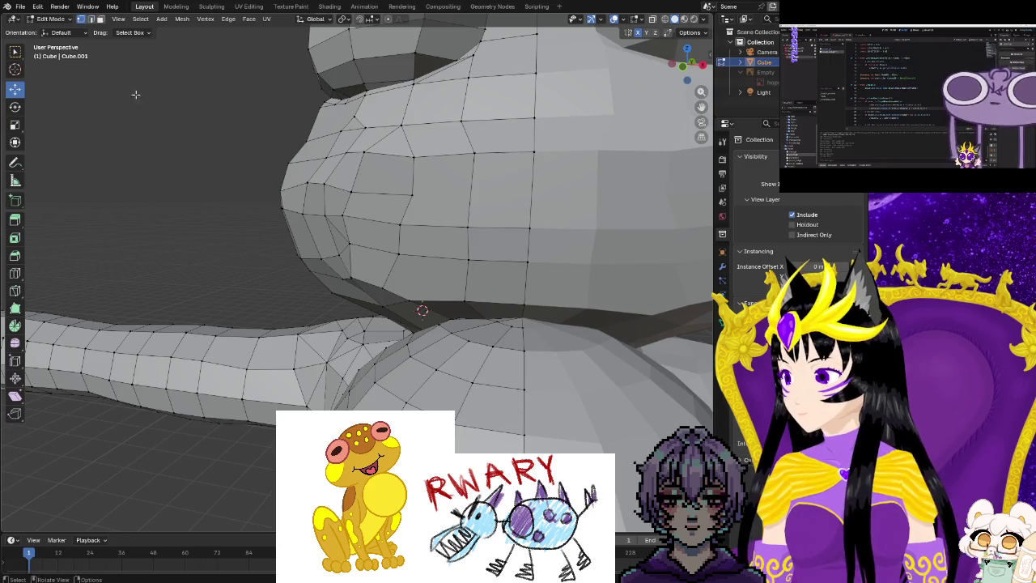
middle_click_drag(135, 95, 339, 243)
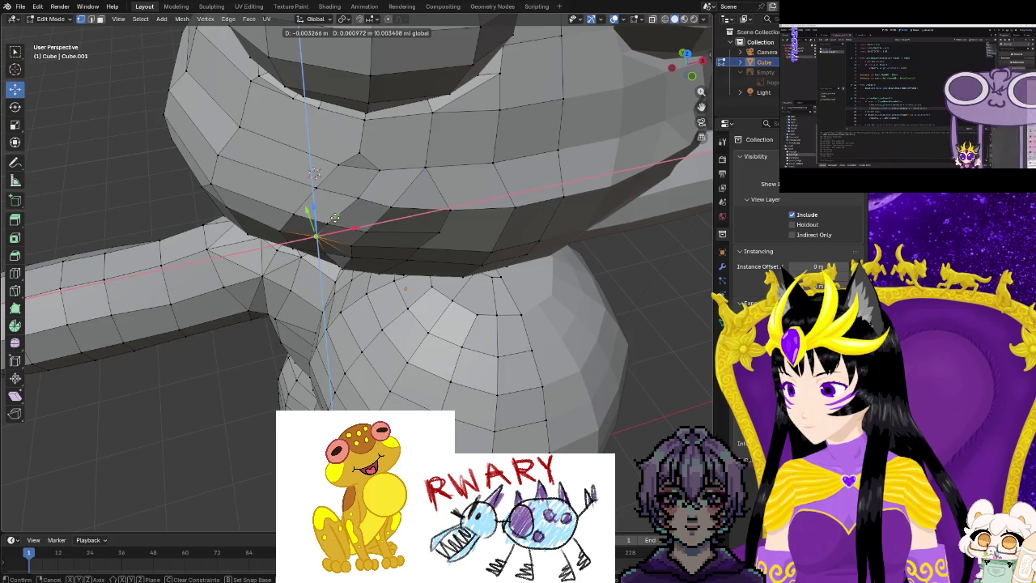
left_click(333, 221)
Reposition the neck and jaw vertices under the chin.
mouse_move(333, 220)
middle_mouse_down()
mouse_move(340, 285)
mouse_move(327, 242)
middle_mouse_up()
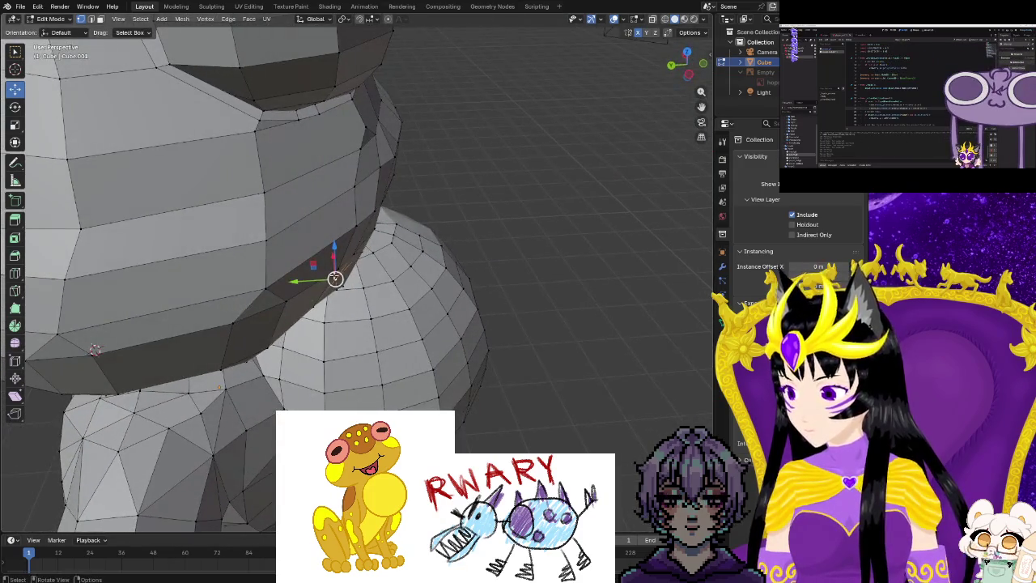
left_click(341, 277)
mouse_move(342, 277)
middle_mouse_down()
mouse_move(343, 259)
mouse_move(365, 267)
middle_mouse_up()
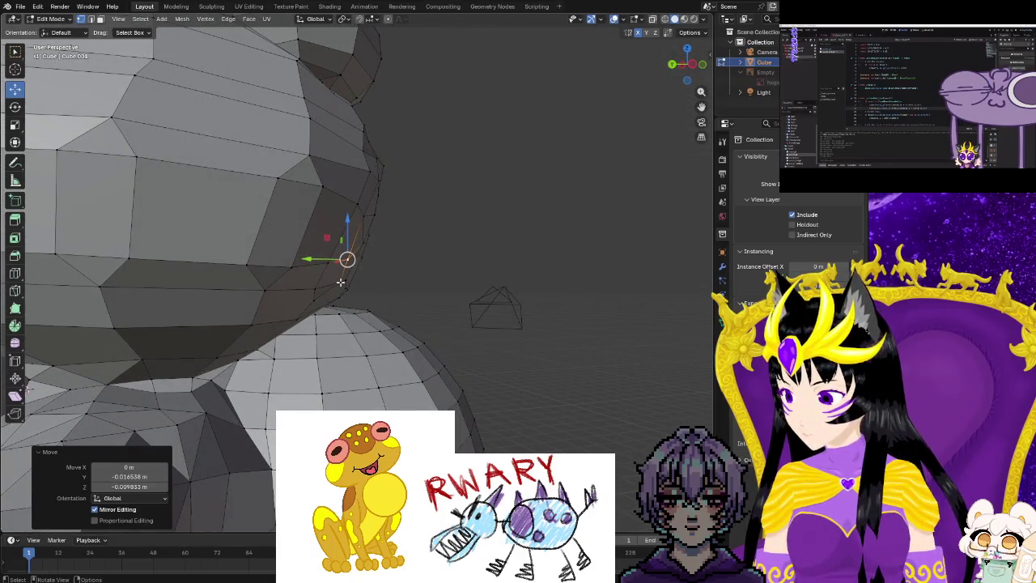
left_click(340, 281)
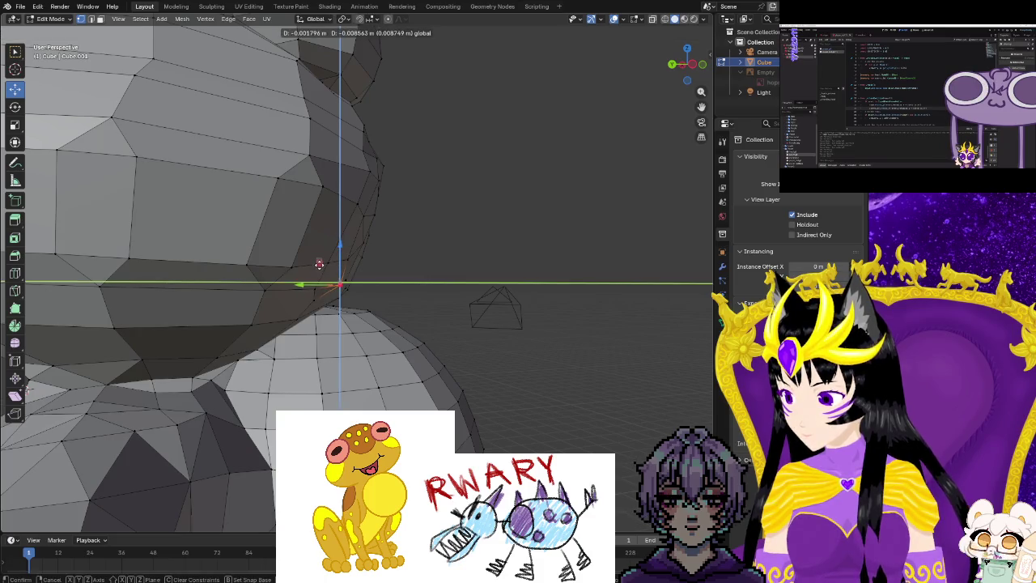
left_click(319, 263)
left_click(358, 308)
middle_click_drag(358, 307, 345, 289)
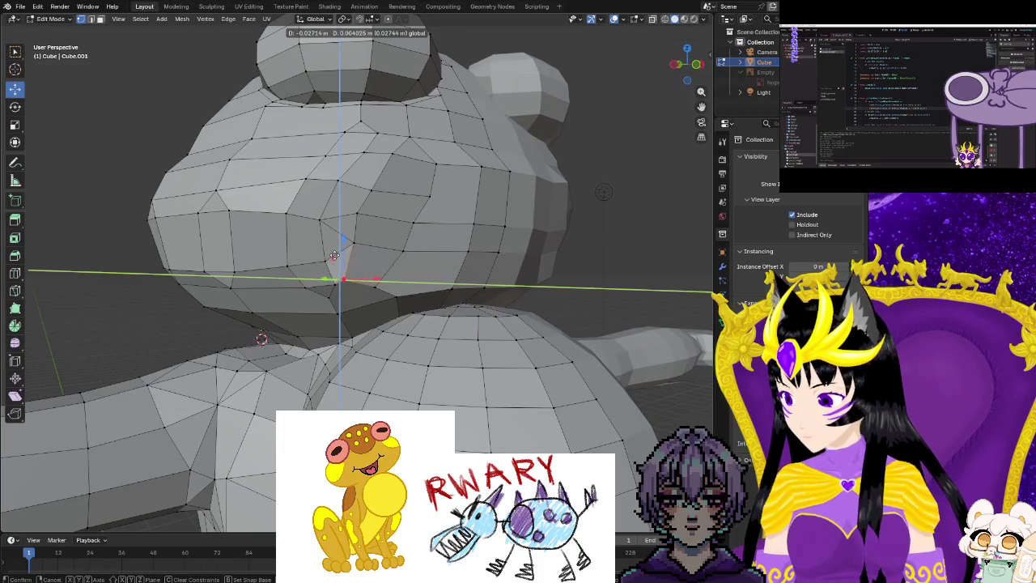
left_click(331, 252)
Check the reshaped head in Object Mode, then return to Edit Mode.
mouse_move(480, 338)
middle_mouse_down()
mouse_move(476, 374)
mouse_move(437, 324)
middle_mouse_up()
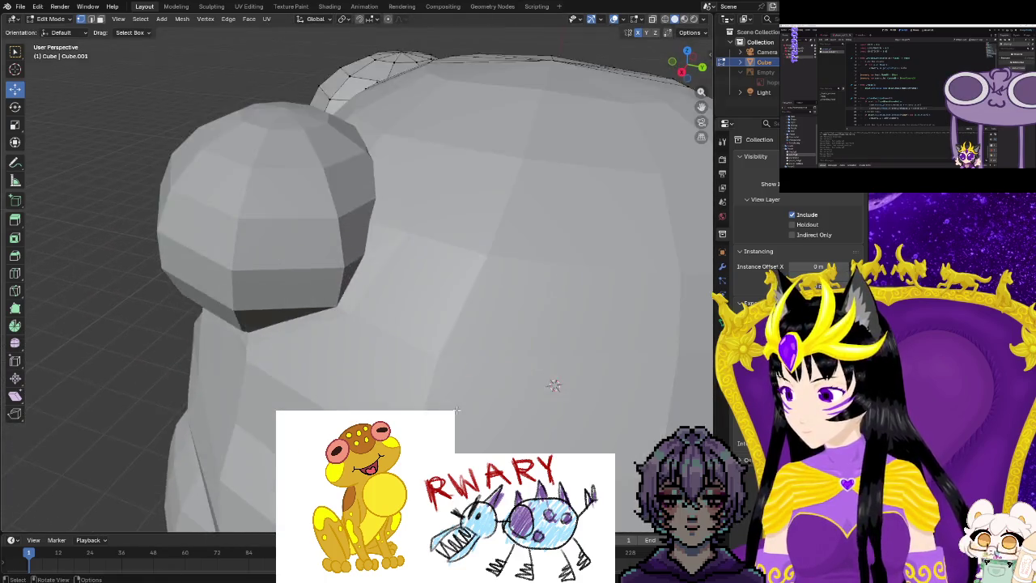
scroll(411, 282, "down", 5)
mouse_move(411, 282)
middle_mouse_down()
mouse_move(514, 405)
mouse_move(512, 332)
mouse_move(453, 358)
mouse_move(398, 358)
mouse_move(382, 394)
mouse_move(483, 424)
mouse_move(486, 437)
mouse_move(470, 422)
middle_mouse_up()
key("Tab")
mouse_move(388, 286)
middle_mouse_down()
mouse_move(473, 308)
mouse_move(551, 278)
mouse_move(570, 245)
middle_mouse_up()
scroll(433, 336, "up", 5)
mouse_move(432, 337)
middle_mouse_down()
mouse_move(517, 317)
mouse_move(465, 297)
mouse_move(393, 305)
middle_mouse_up()
key("Tab")
middle_click_drag(372, 308, 381, 372)
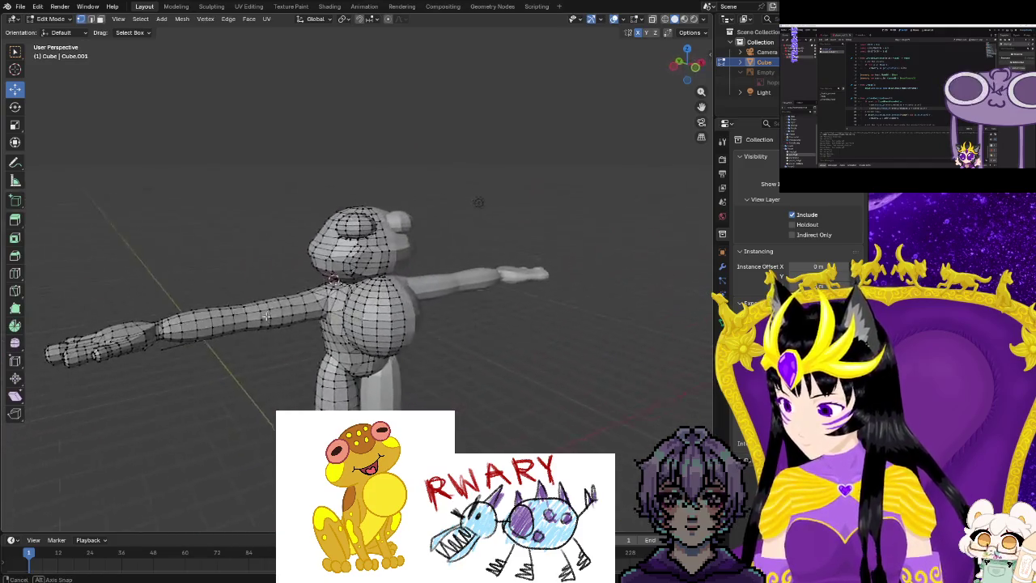
Back in Object Mode, shade the frog smooth from the object menu.
key("Tab")
right_click(381, 372)
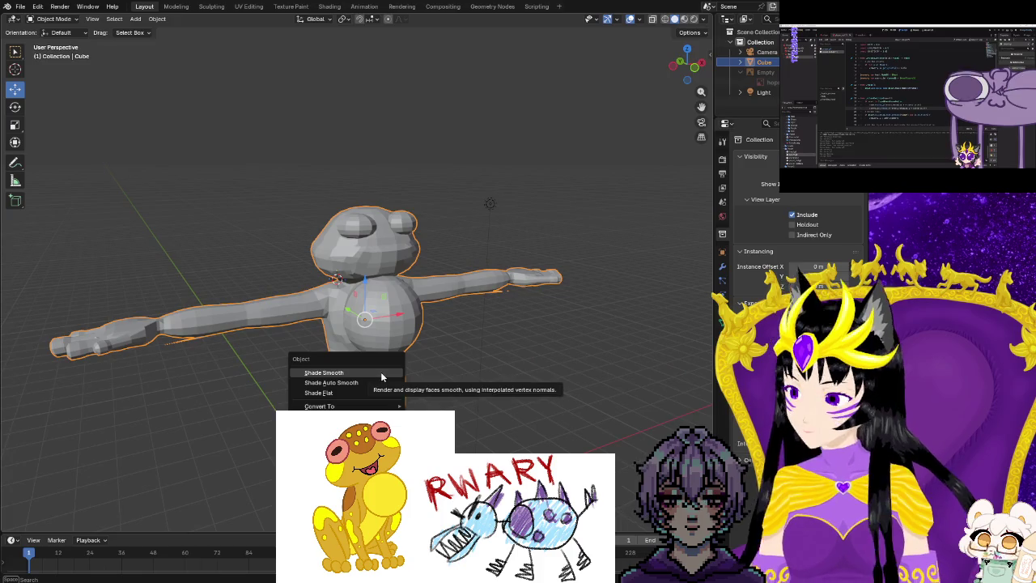
left_click(374, 380)
mouse_move(374, 381)
middle_mouse_down()
mouse_move(464, 387)
mouse_move(378, 356)
middle_mouse_up()
left_click(466, 385)
Reselect the frog and apply smooth shading again.
right_click(378, 356)
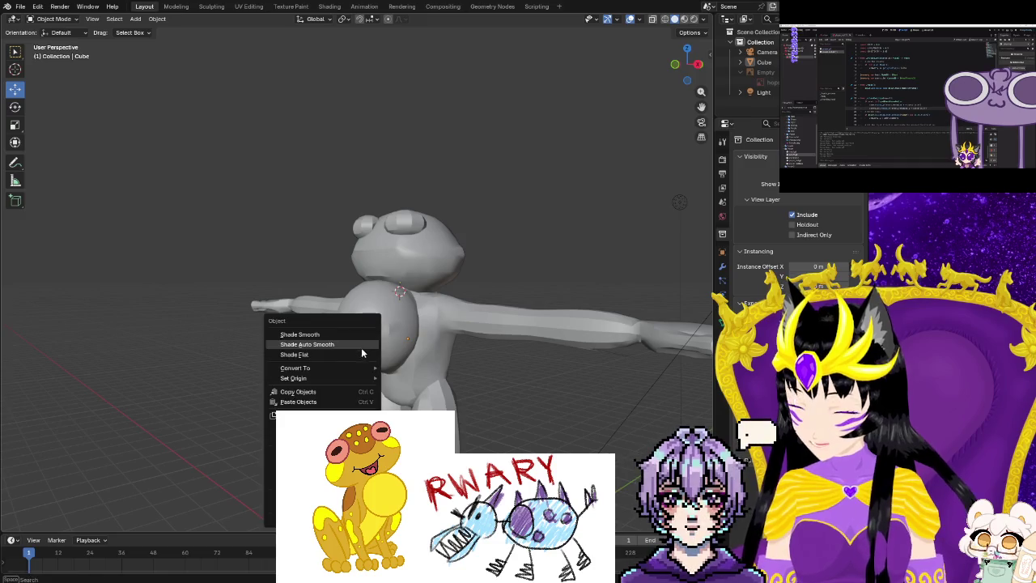
middle_click_drag(459, 378, 529, 387)
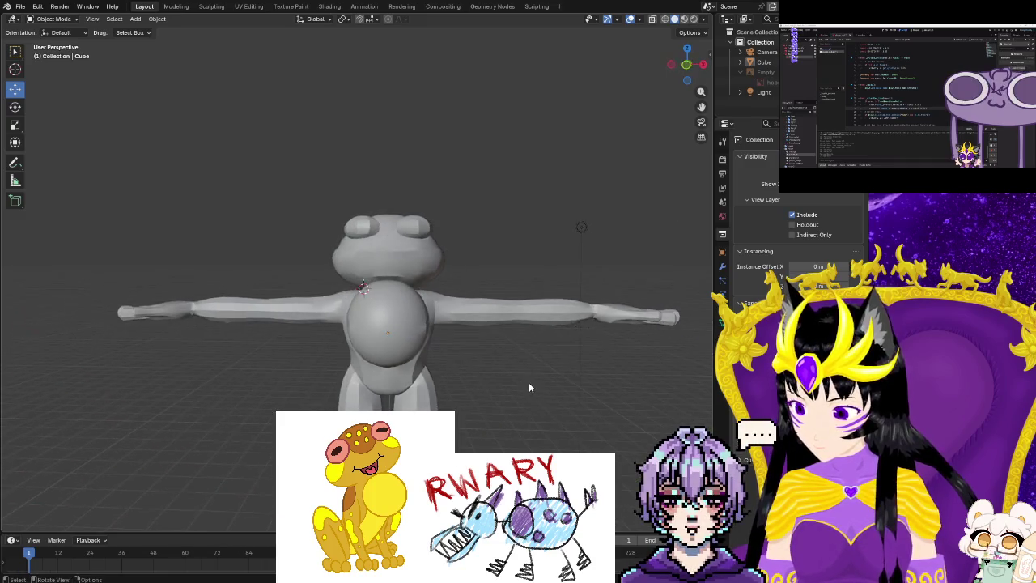
scroll(442, 372, "up", 2)
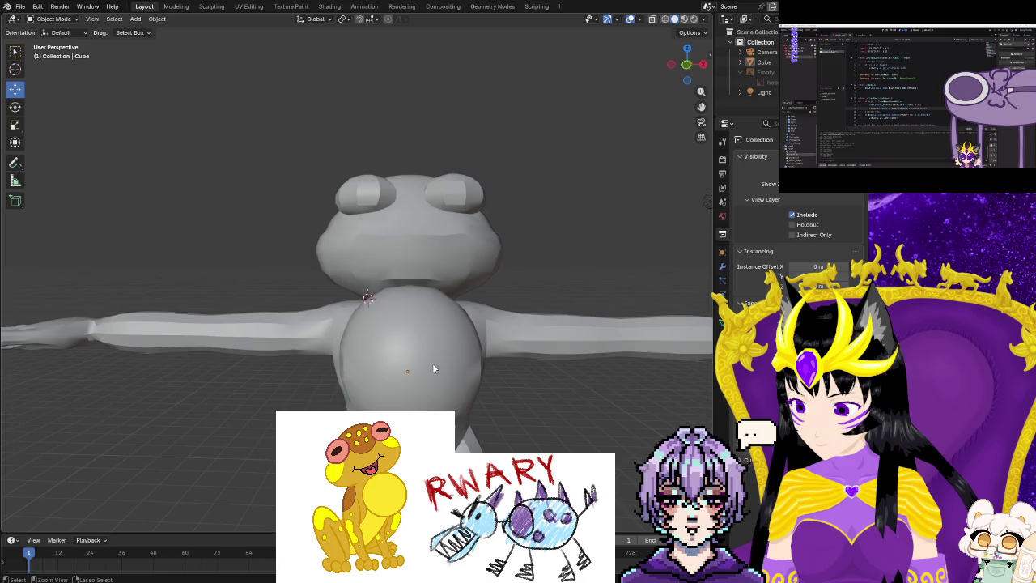
left_click(432, 363)
right_click(424, 372)
left_click(424, 373)
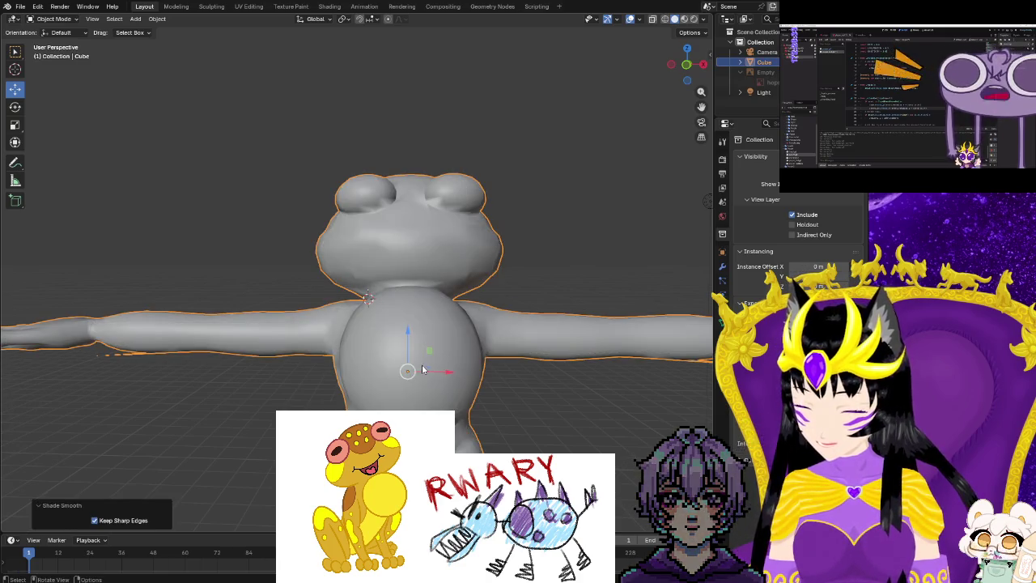
left_click(527, 387)
mouse_move(527, 387)
middle_mouse_down()
mouse_move(441, 411)
mouse_move(485, 388)
middle_mouse_up()
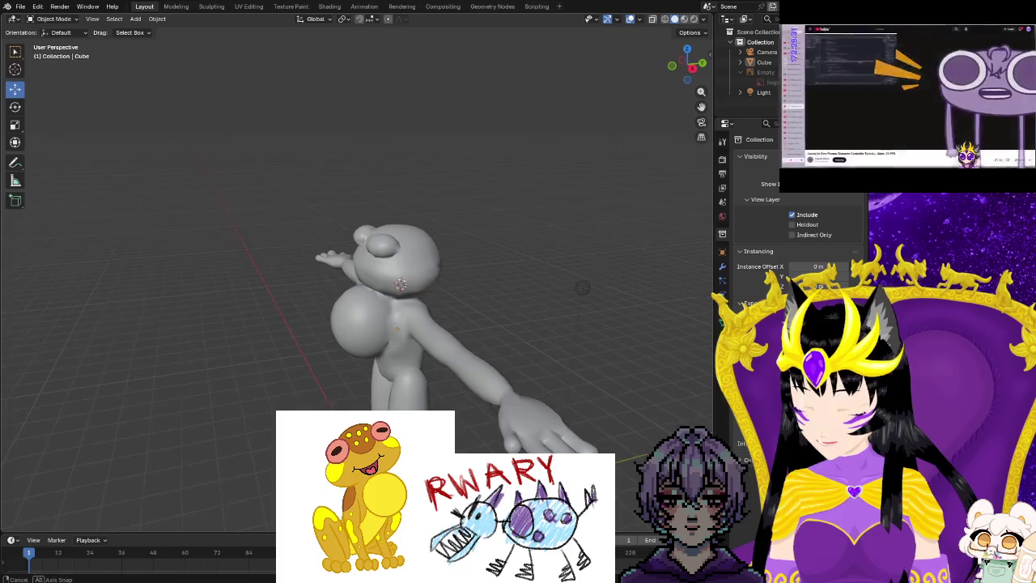
Orbit and zoom around the smoothed frog to inspect the head and eye domes.
scroll(485, 388, "down", 3)
scroll(486, 388, "down", 2)
middle_click_drag(411, 454, 411, 374, "shift")
scroll(417, 315, "up", 2)
scroll(420, 315, "up", 3)
scroll(413, 321, "up", 1)
mouse_move(413, 321)
middle_mouse_down()
mouse_move(435, 409)
mouse_move(522, 404)
middle_mouse_up()
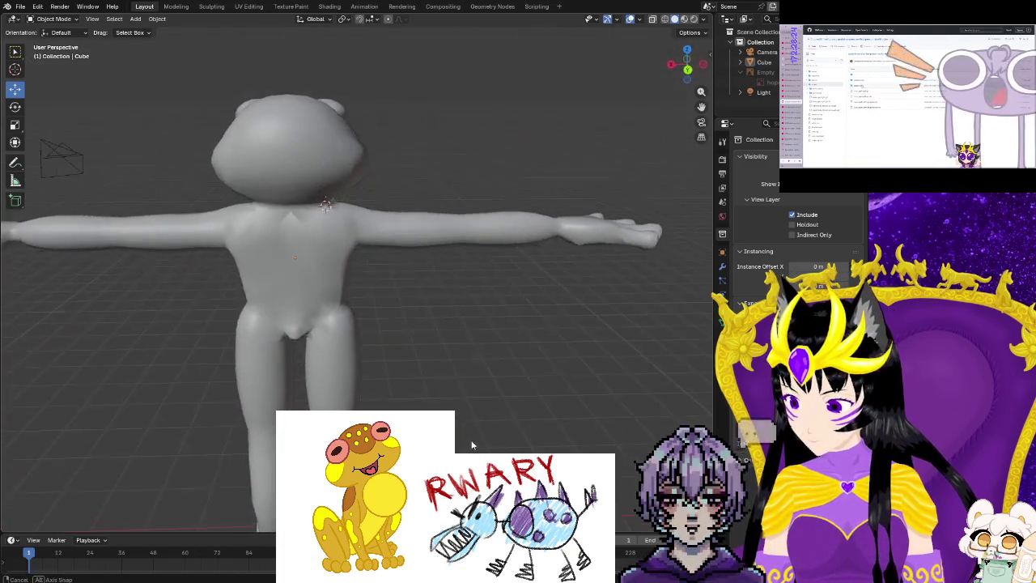
middle_click_drag(522, 404, 442, 396)
scroll(441, 397, "down", 2)
mouse_move(360, 356)
middle_mouse_down()
mouse_move(349, 316)
mouse_move(412, 315)
mouse_move(319, 310)
mouse_move(433, 314)
mouse_move(272, 311)
mouse_move(457, 306)
mouse_move(350, 321)
mouse_move(468, 318)
middle_mouse_up()
mouse_move(305, 324)
middle_mouse_down()
mouse_move(423, 321)
mouse_move(345, 333)
mouse_move(418, 343)
mouse_move(351, 218)
mouse_move(386, 394)
mouse_move(426, 275)
mouse_move(412, 261)
mouse_move(416, 329)
middle_mouse_up()
scroll(425, 323, "up", 5)
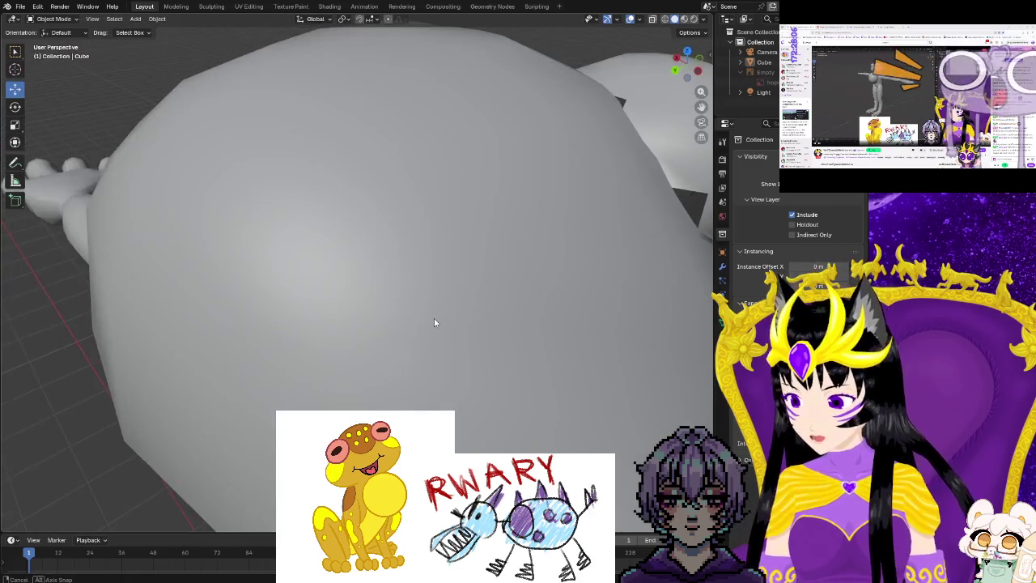
scroll(490, 287, "down", 5)
middle_click_drag(493, 286, 477, 308)
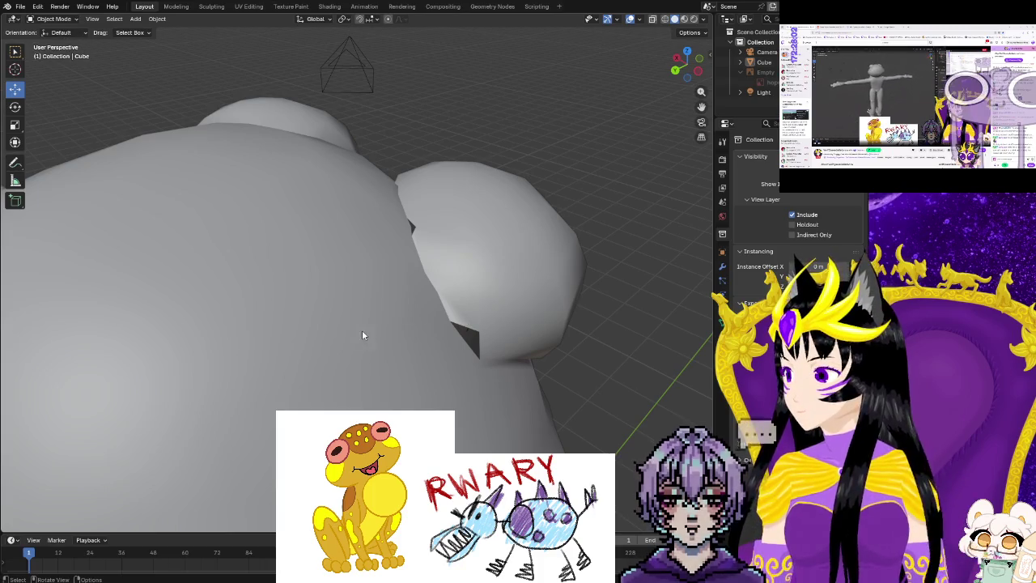
Select the frog and compare flat versus smooth shading around the dark eye crease.
left_click(294, 332)
key("ctrl+1")
mouse_move(338, 344)
middle_mouse_down()
mouse_move(392, 363)
mouse_move(389, 354)
middle_mouse_up()
key("ctrl+2")
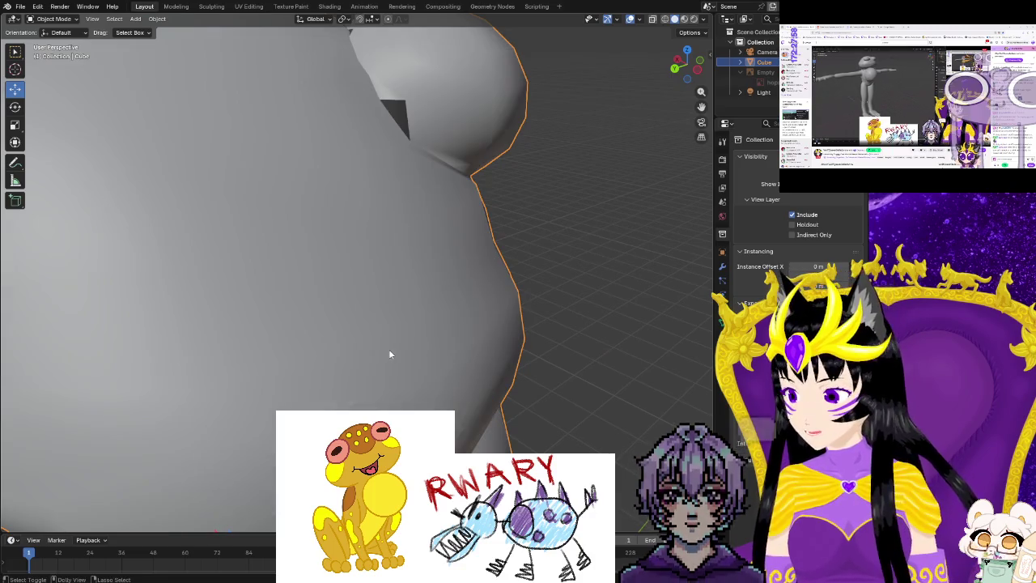
mouse_move(411, 256)
middle_mouse_down()
mouse_move(397, 302)
mouse_move(407, 304)
mouse_move(417, 348)
middle_mouse_up()
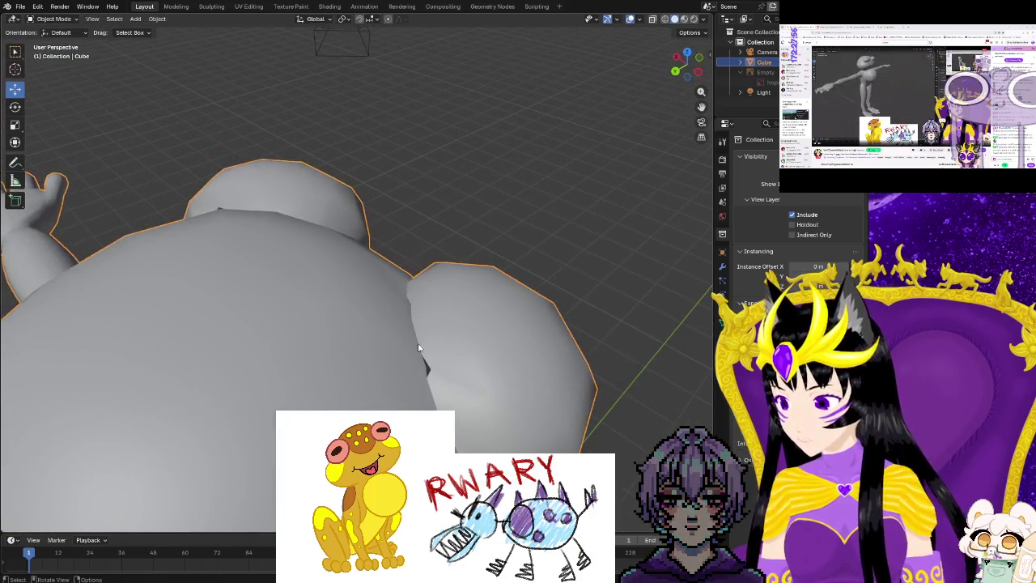
scroll(428, 385, "up", 3)
middle_click_drag(428, 384, 455, 275)
scroll(439, 207, "up", 3)
mouse_move(438, 207)
middle_mouse_down()
mouse_move(460, 241)
mouse_move(507, 240)
middle_mouse_up()
scroll(460, 245, "down", 4)
key("b")
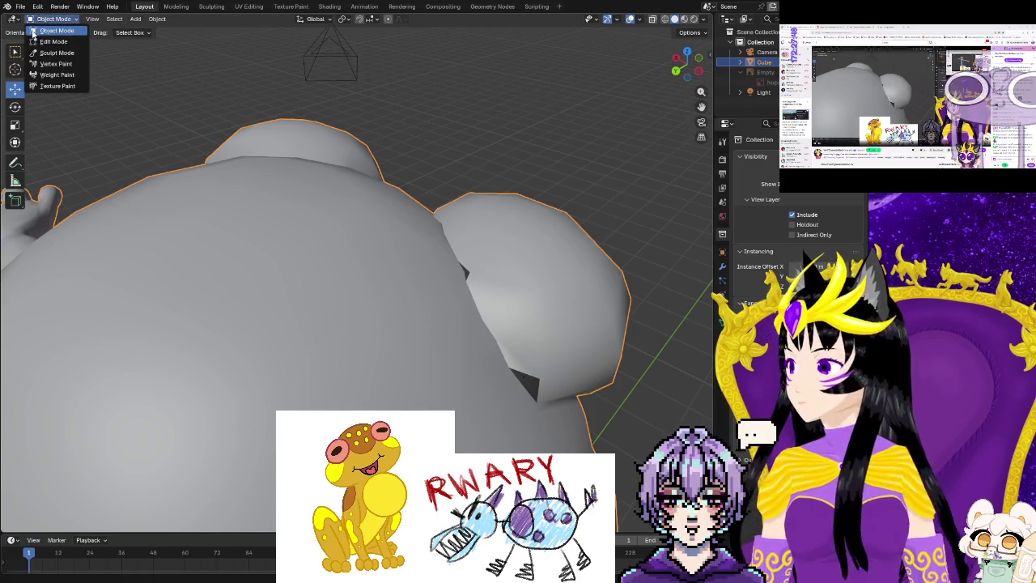
Switch the frog into Edit Mode and zoom in on the eye dome.
left_click(36, 41)
scroll(438, 314, "up", 3)
scroll(438, 315, "up", 3)
Move an eye-socket vertex up and right, then view the crease close up.
mouse_move(421, 291)
middle_mouse_down()
mouse_move(438, 315)
mouse_move(419, 280)
mouse_move(411, 316)
middle_mouse_up()
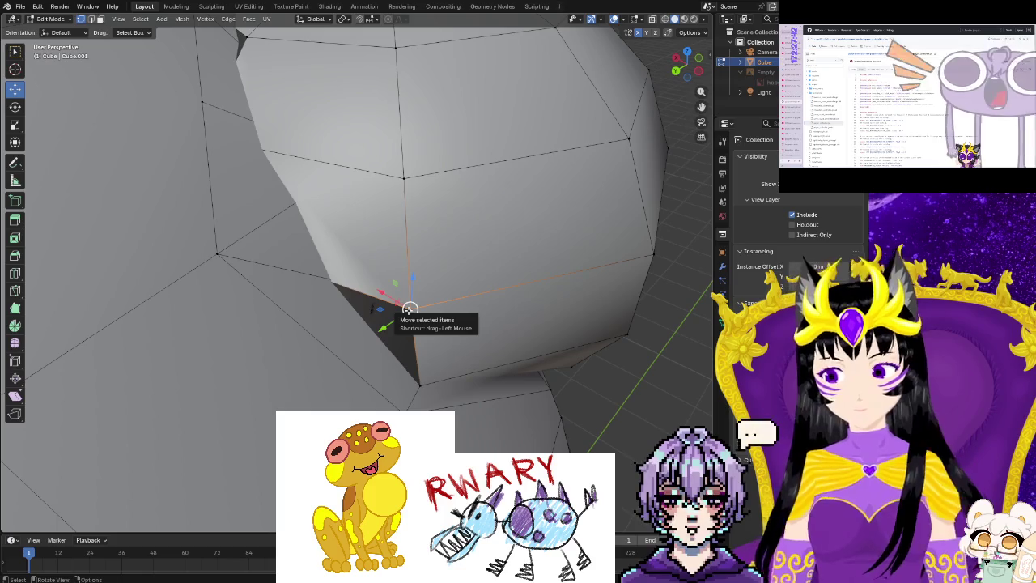
left_click_drag(409, 308, 427, 289)
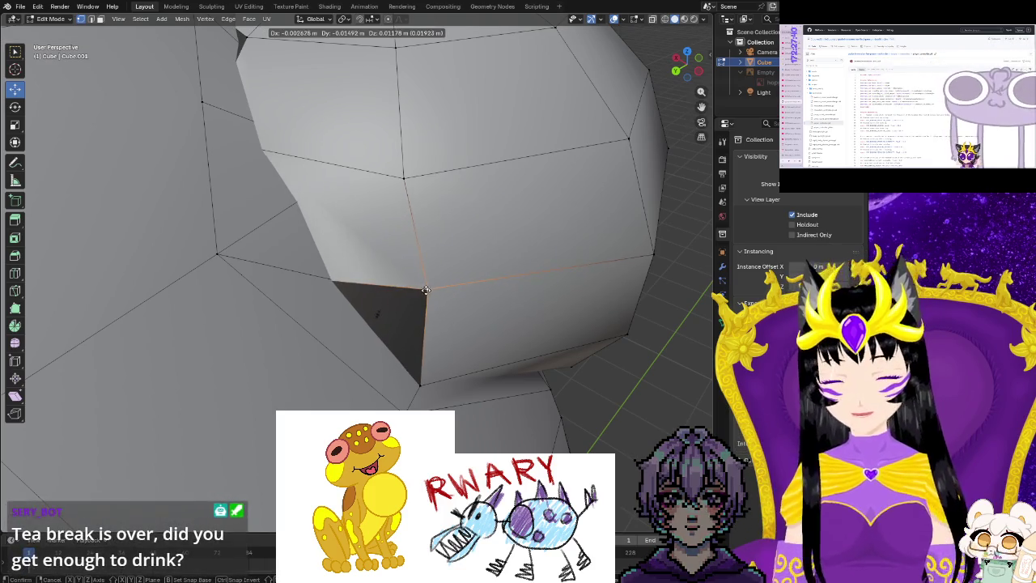
mouse_move(331, 285)
middle_mouse_down()
mouse_move(478, 365)
mouse_move(498, 364)
mouse_move(243, 315)
mouse_move(335, 319)
mouse_move(352, 305)
mouse_move(408, 299)
mouse_move(354, 316)
mouse_move(446, 307)
mouse_move(400, 351)
mouse_move(412, 359)
middle_mouse_up()
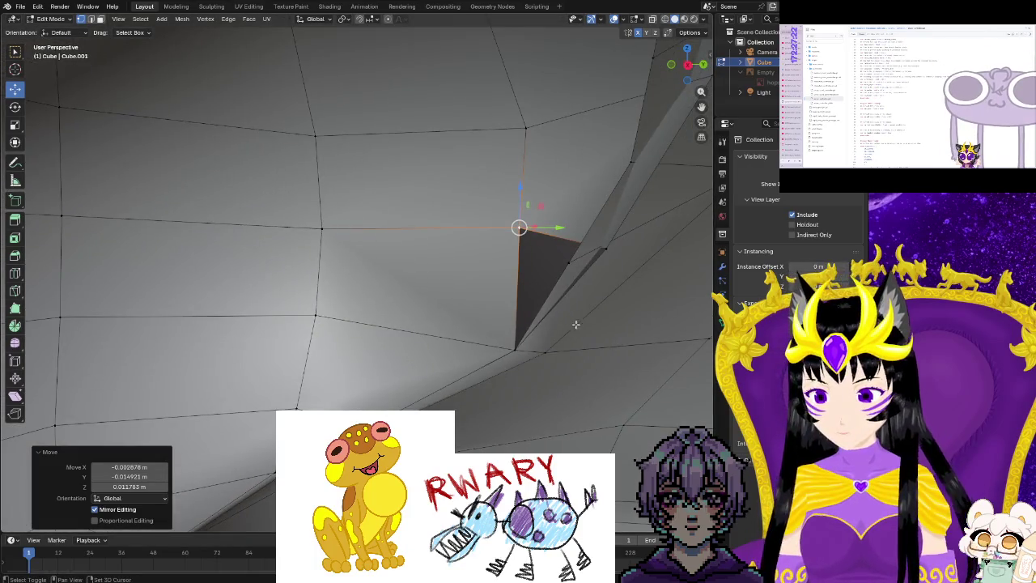
Shift-select a neighbouring vertex pair along the shoulder crease.
middle_click_drag(576, 324, 575, 329)
left_click(576, 274, "shift")
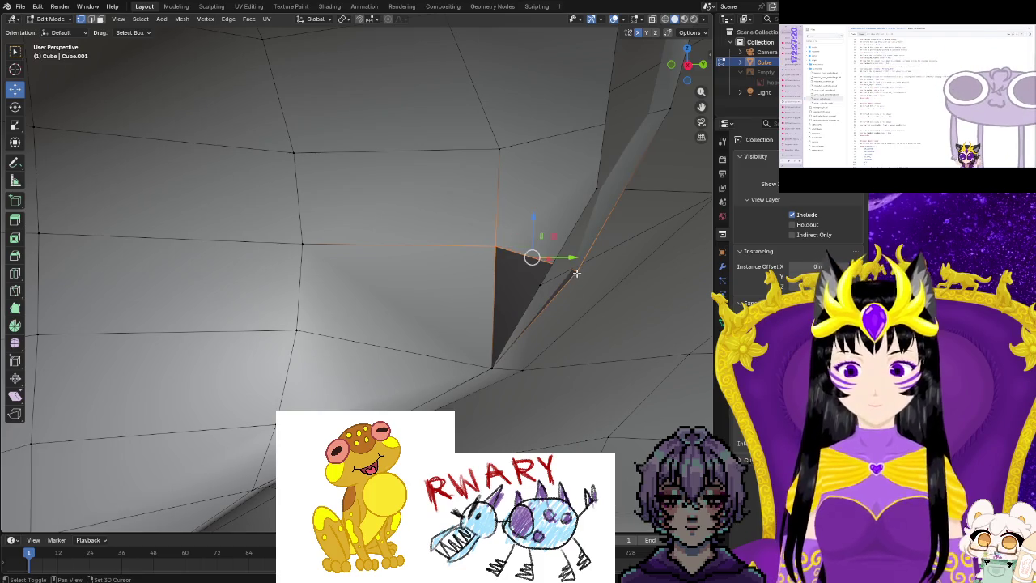
right_click(575, 273)
middle_click_drag(458, 300, 514, 327)
middle_click_drag(573, 354, 513, 363)
scroll(513, 363, "down", 5)
scroll(364, 354, "up", 3)
mouse_move(322, 315)
middle_mouse_down()
mouse_move(509, 275)
mouse_move(615, 393)
mouse_move(575, 372)
mouse_move(479, 370)
middle_mouse_up()
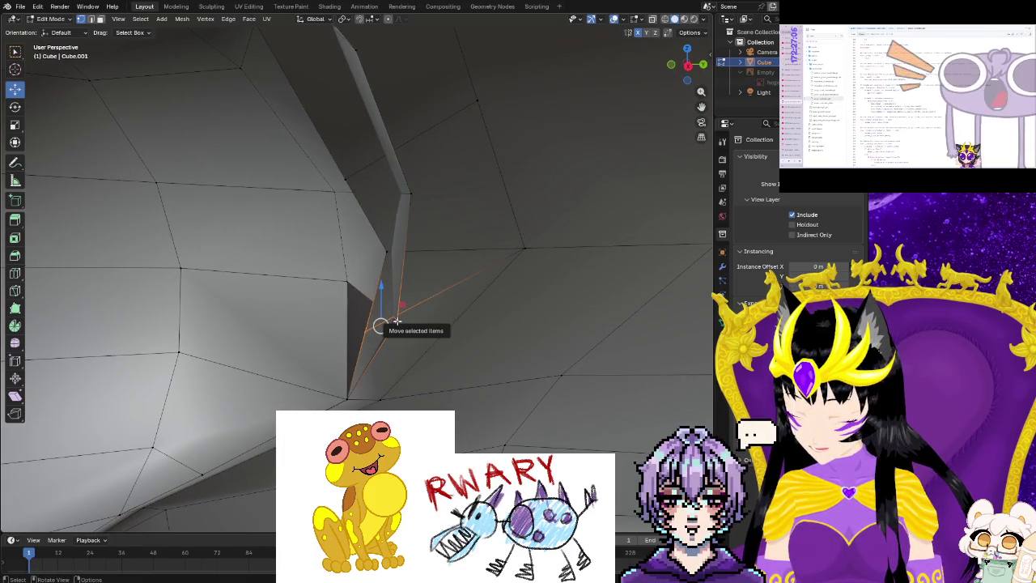
Merge the selected split vertices At Center.
key("m")
left_click(390, 263)
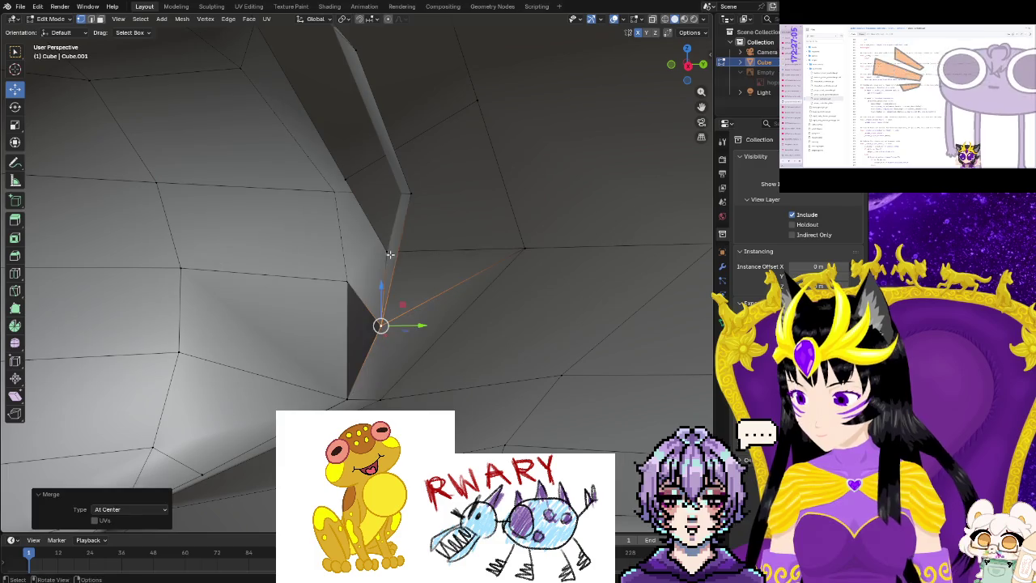
key("m")
left_click(409, 196)
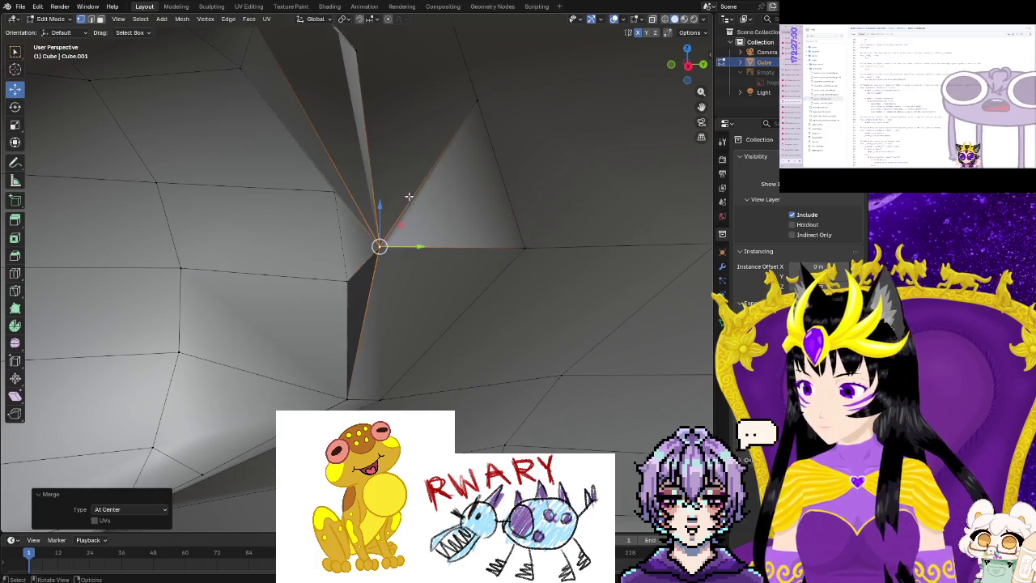
Add a neighbouring vertex and merge that pair At Center as well.
left_click(386, 319, "shift")
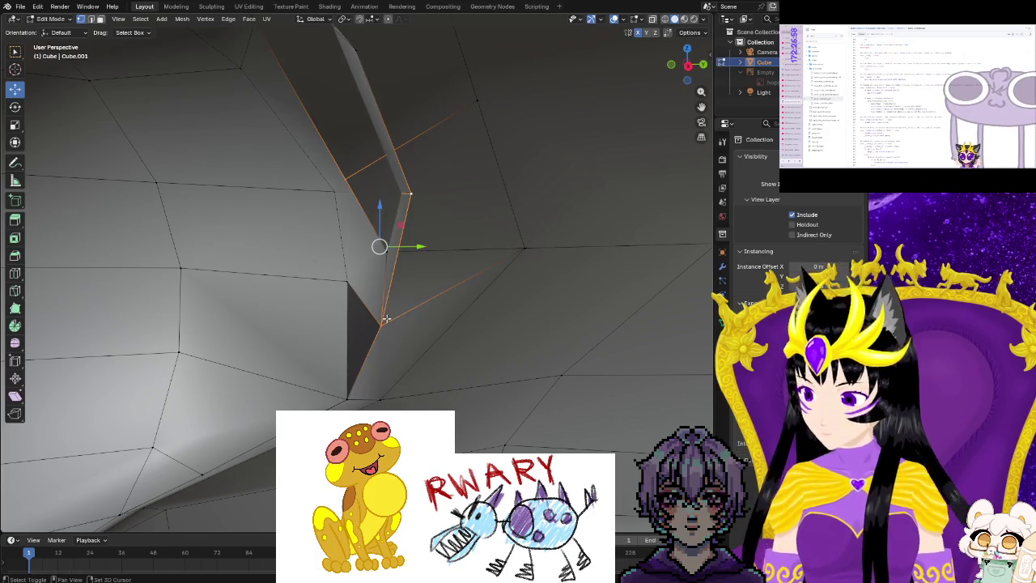
key("m")
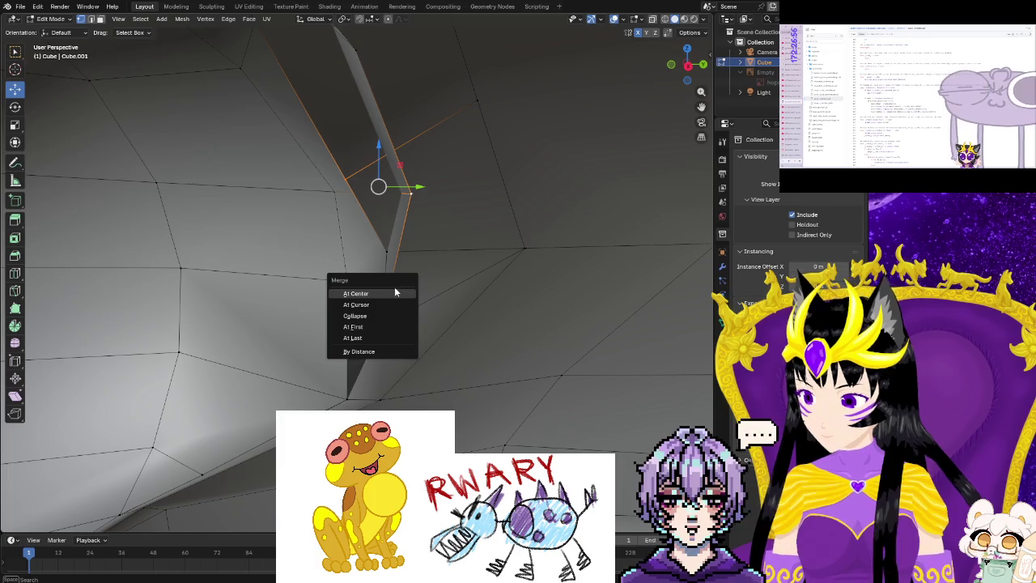
left_click(395, 294)
scroll(377, 241, "down", 10)
scroll(377, 241, "up", 10)
mouse_move(376, 241)
middle_mouse_down()
mouse_move(429, 247)
mouse_move(296, 257)
mouse_move(417, 245)
mouse_move(423, 254)
mouse_move(383, 271)
mouse_move(471, 328)
middle_mouse_up()
scroll(377, 247, "up", 3)
scroll(378, 249, "down", 3)
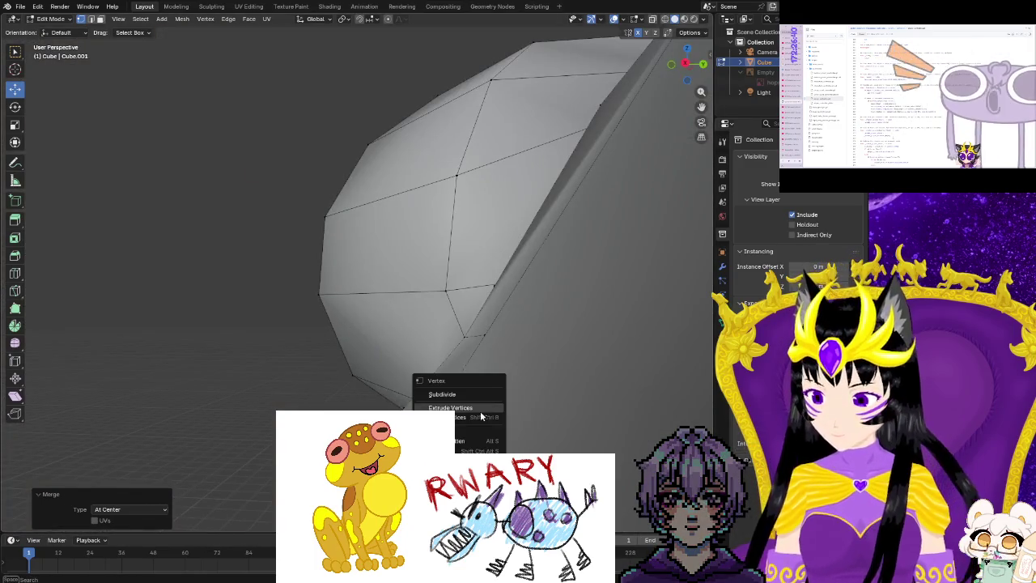
Select the whole frog mesh and change its shading from the context menu.
key("a")
right_click(536, 343)
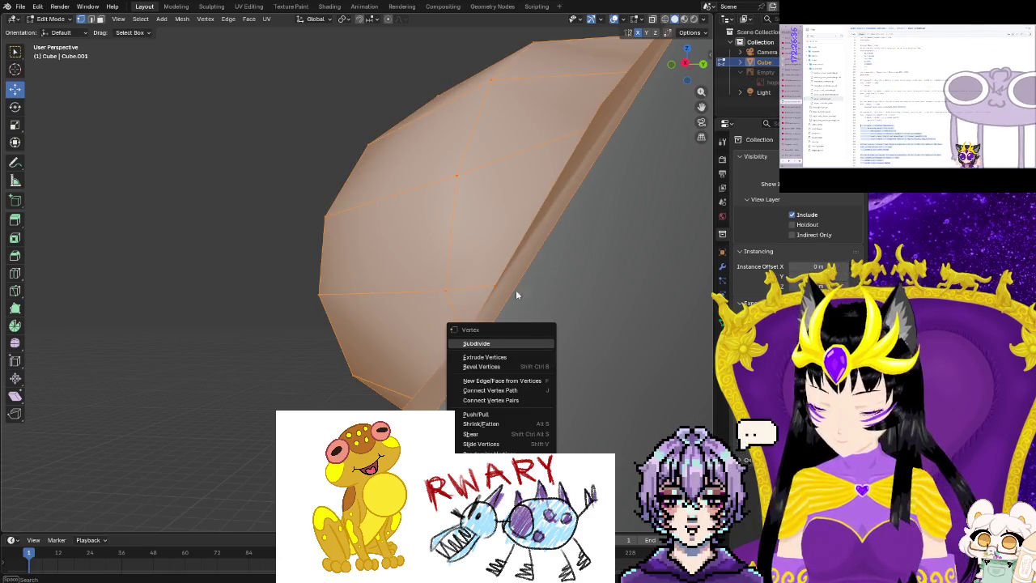
left_click(294, 266)
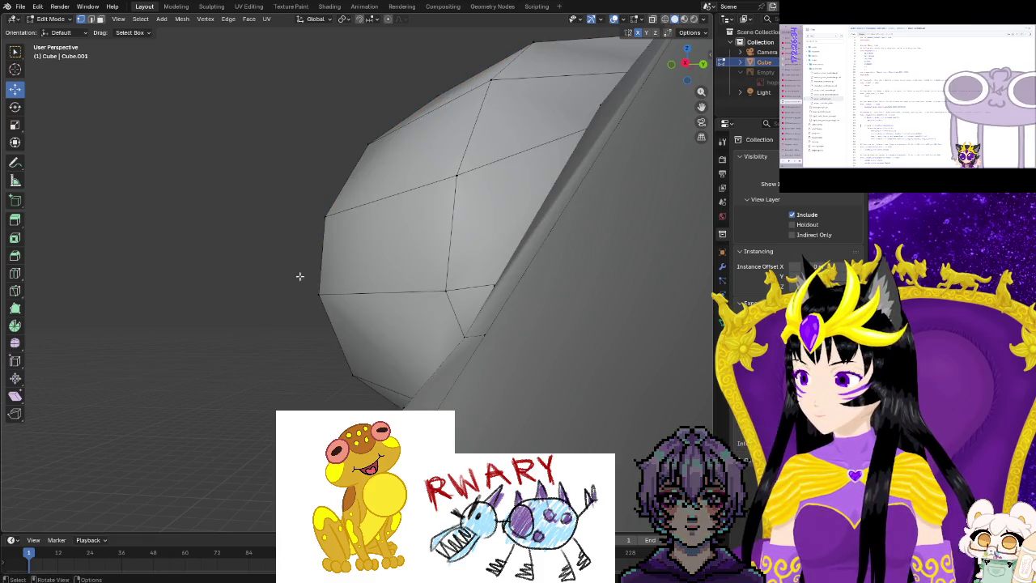
key("a")
right_click(390, 284)
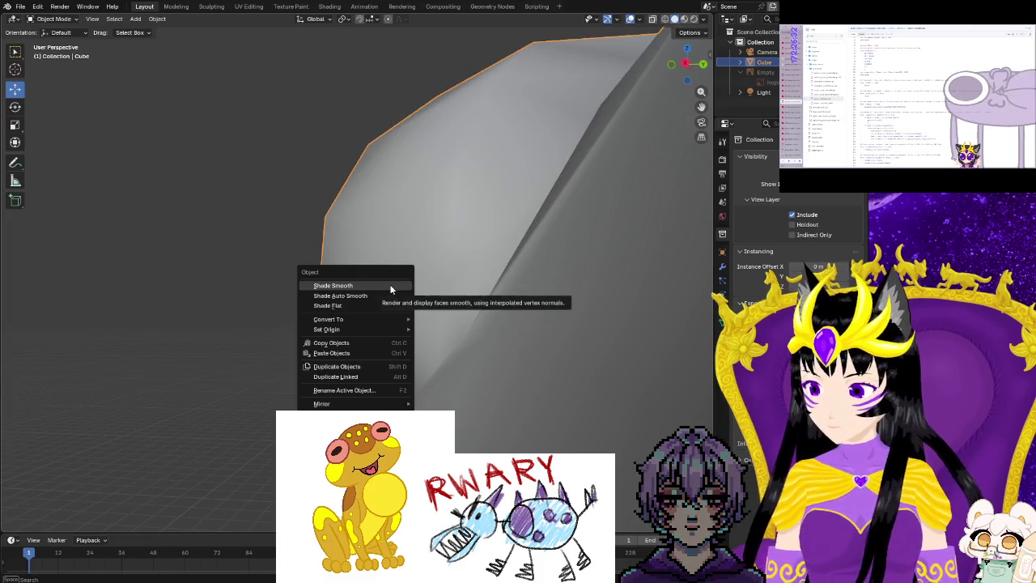
left_click(368, 303)
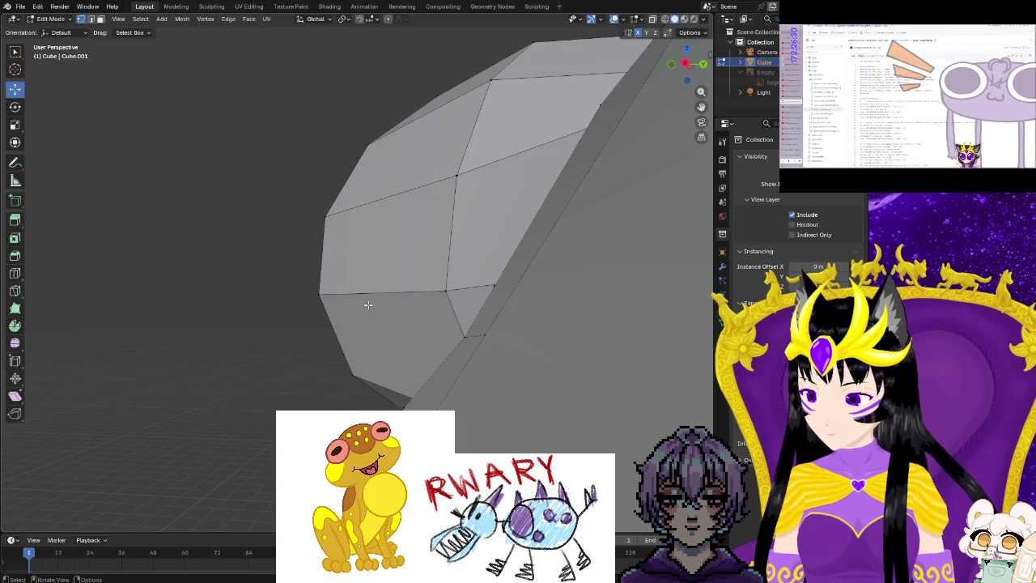
scroll(466, 330, "up", 5)
mouse_move(461, 330)
middle_mouse_down()
mouse_move(447, 331)
mouse_move(465, 345)
mouse_move(492, 329)
mouse_move(398, 319)
mouse_move(136, 350)
mouse_move(308, 299)
mouse_move(171, 349)
mouse_move(214, 382)
mouse_move(267, 323)
mouse_move(339, 351)
mouse_move(314, 390)
mouse_move(233, 384)
middle_mouse_up()
scroll(233, 382, "up", 2)
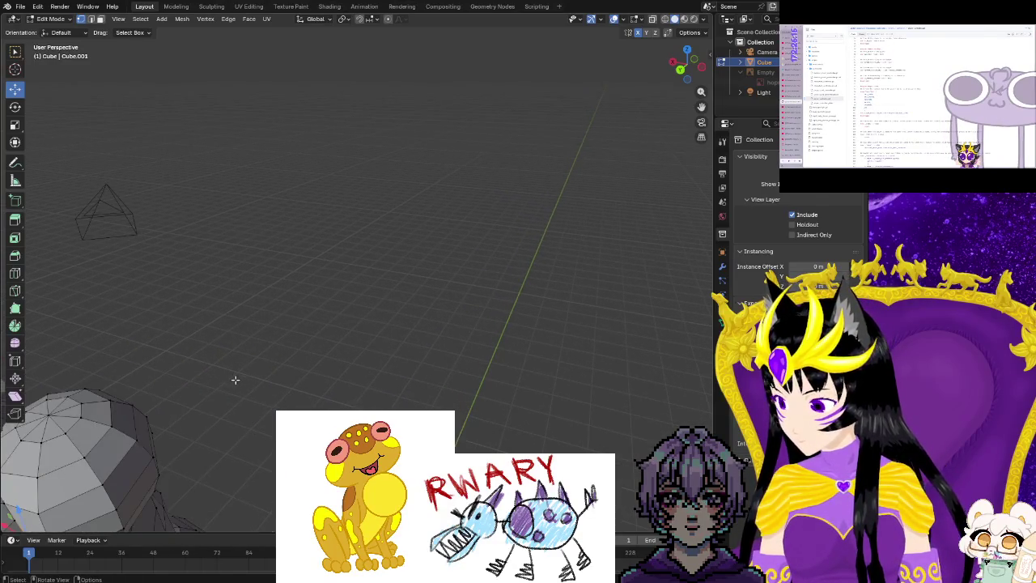
Delete the stray face on the eye-socket rim.
middle_click_drag(233, 382, 279, 340, "shift")
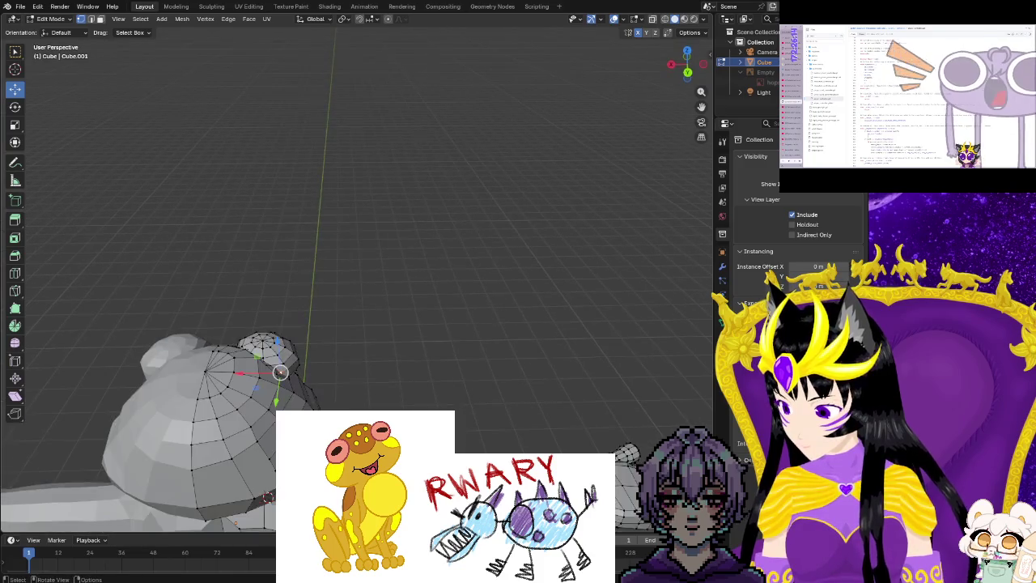
mouse_move(217, 441)
middle_mouse_down("ctrl")
mouse_move(334, 310)
mouse_move(382, 221)
mouse_move(407, 258)
mouse_move(352, 233)
middle_mouse_up("ctrl")
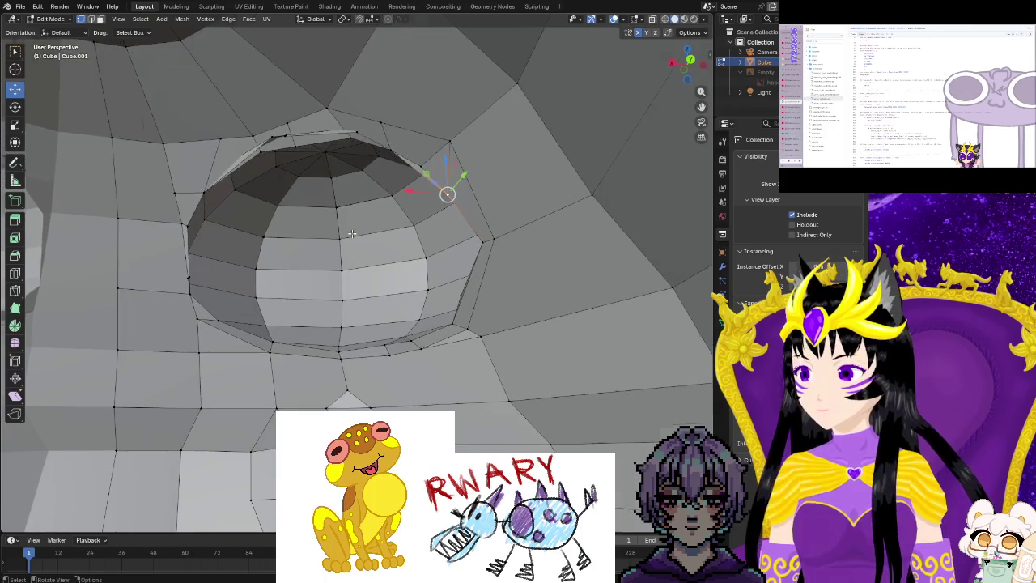
scroll(352, 233, "up", 3)
mouse_move(286, 204)
middle_mouse_down()
mouse_move(297, 242)
mouse_move(401, 331)
mouse_move(437, 206)
middle_mouse_up()
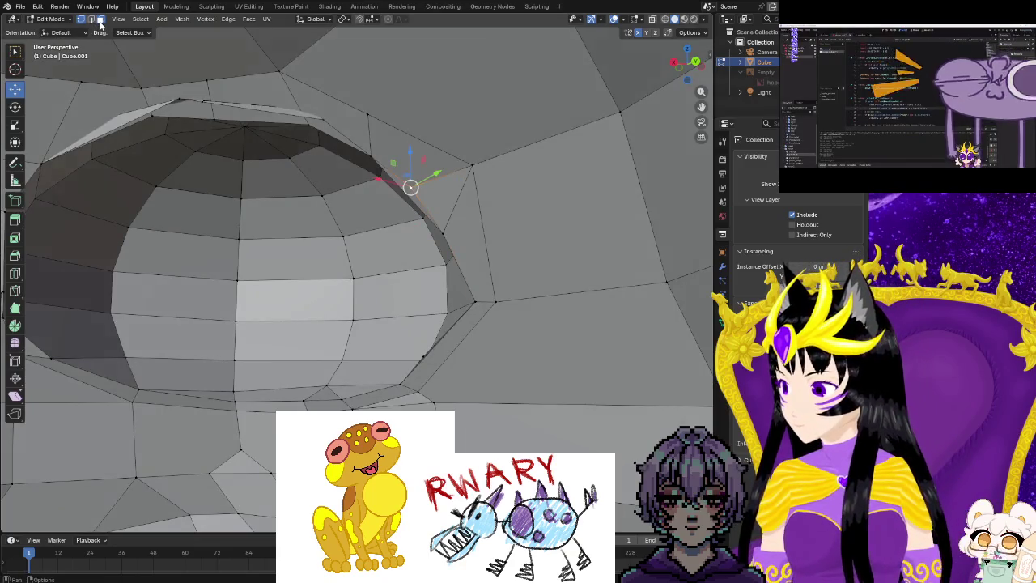
right_click(402, 186)
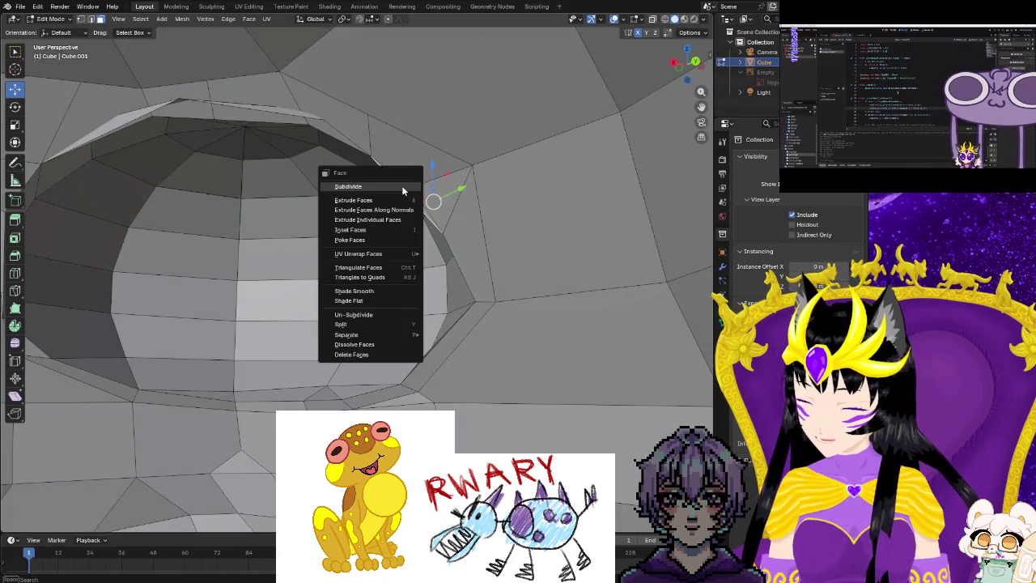
left_click(372, 357)
Merge the first separated rim vertex pair At Center.
middle_click_drag(373, 357, 283, 162)
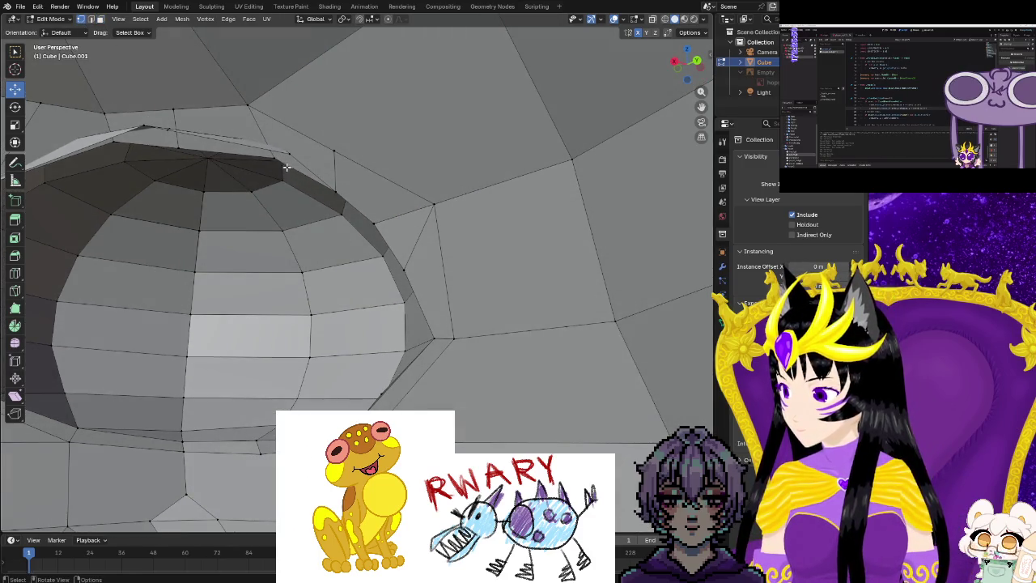
left_click(239, 172)
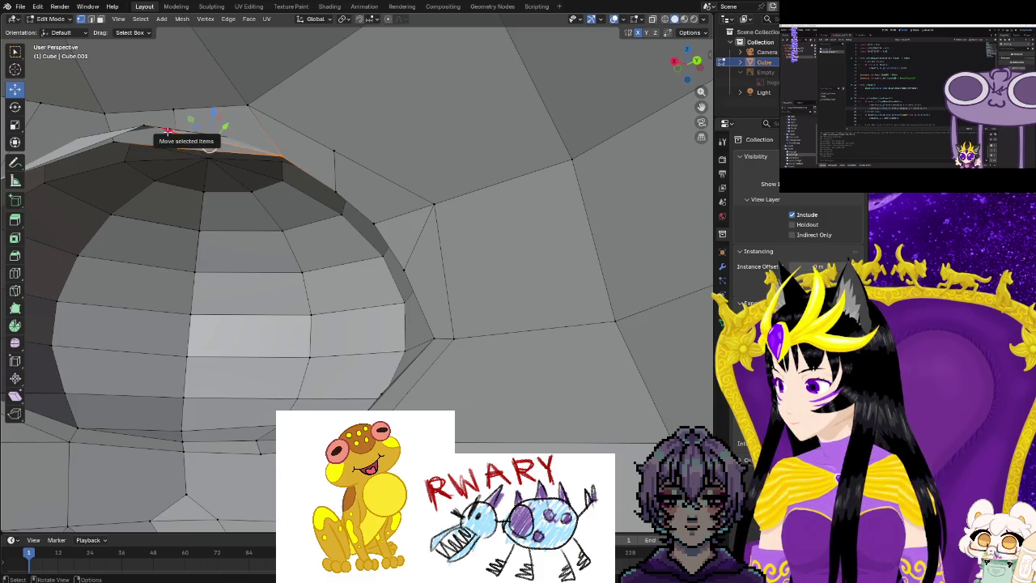
key("m")
left_click(174, 187)
Nudge a rim vertex left and merge the remaining rim pairs At Center.
middle_click_drag(175, 187, 343, 263)
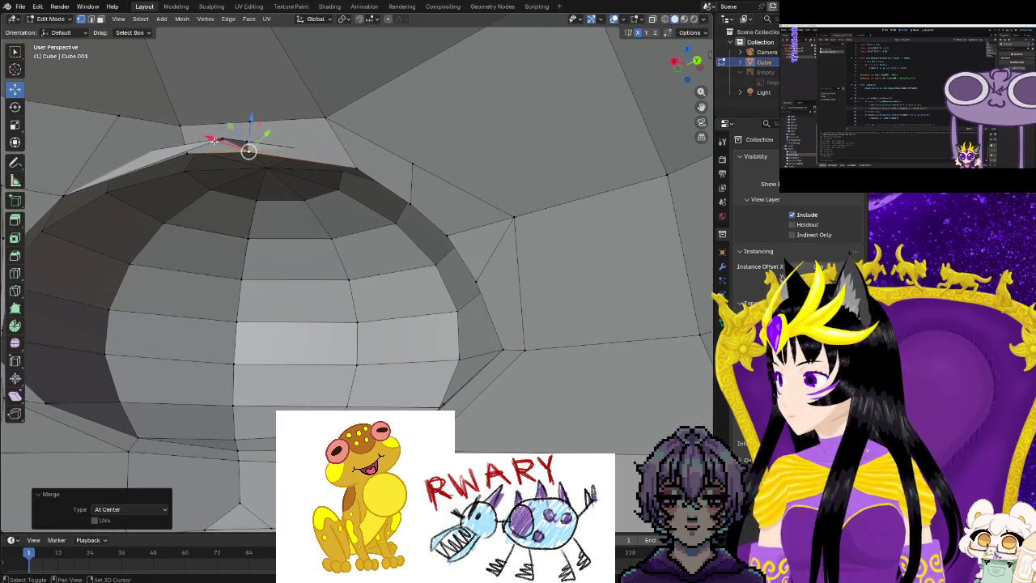
left_click_drag(220, 139, 206, 158)
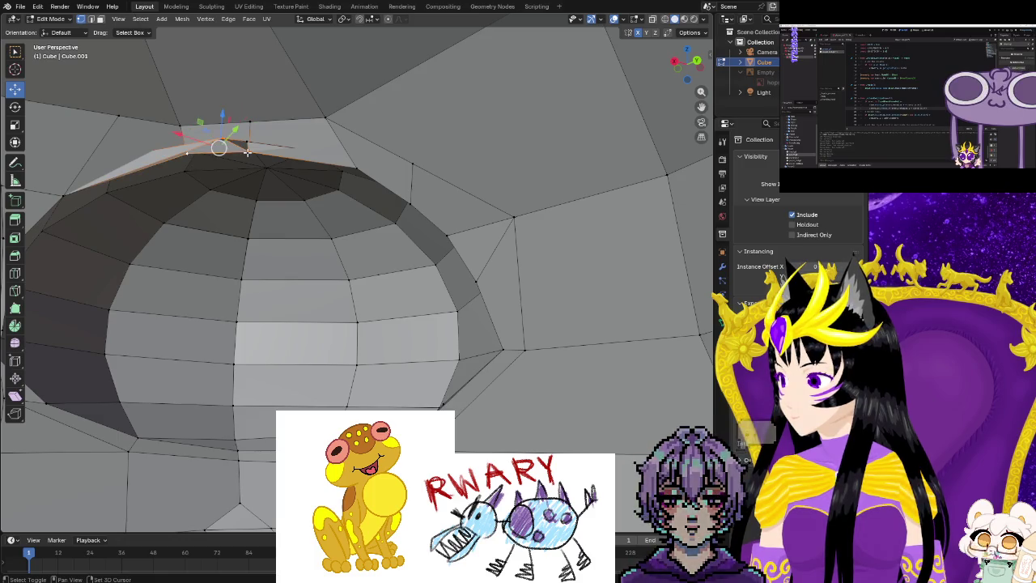
key("m")
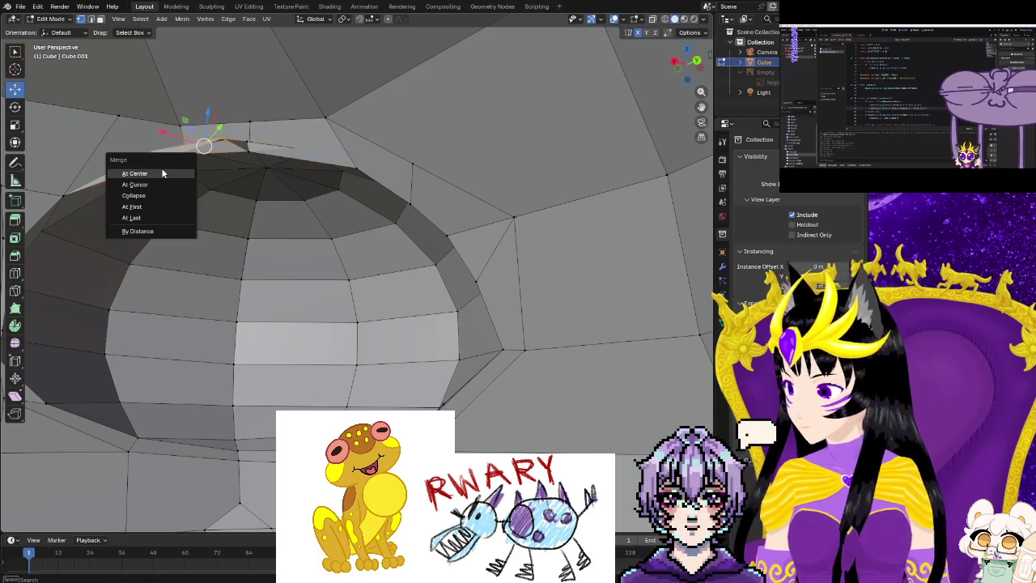
left_click(179, 172)
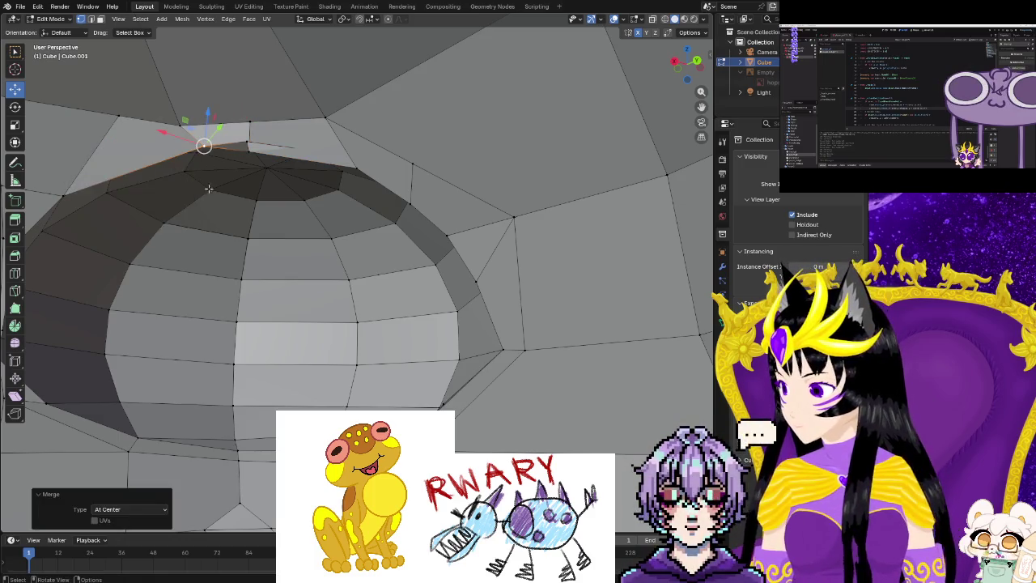
left_click(249, 150)
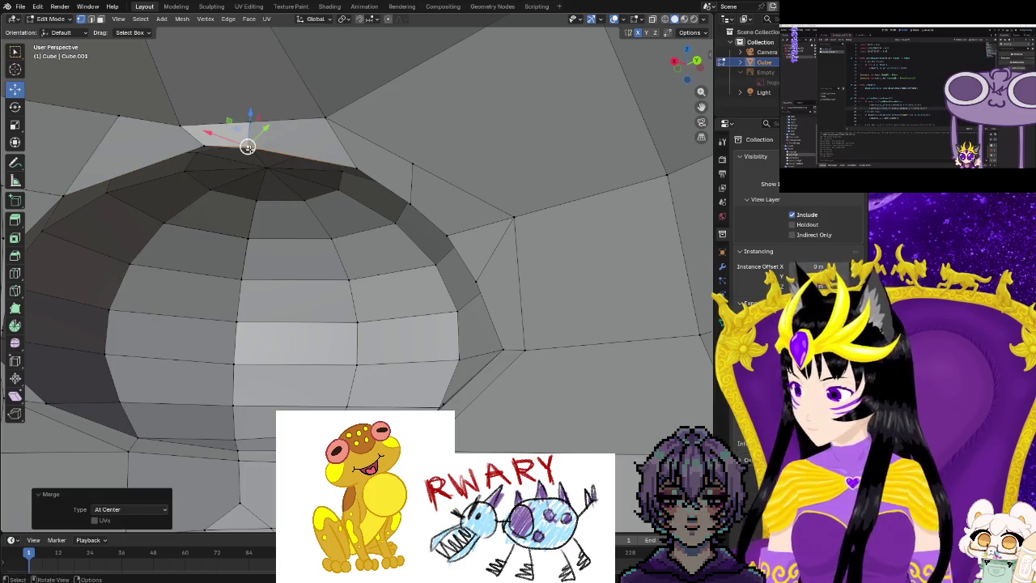
mouse_move(308, 211)
middle_mouse_down()
mouse_move(338, 239)
mouse_move(339, 326)
middle_mouse_up()
middle_click_drag(282, 359, 373, 364)
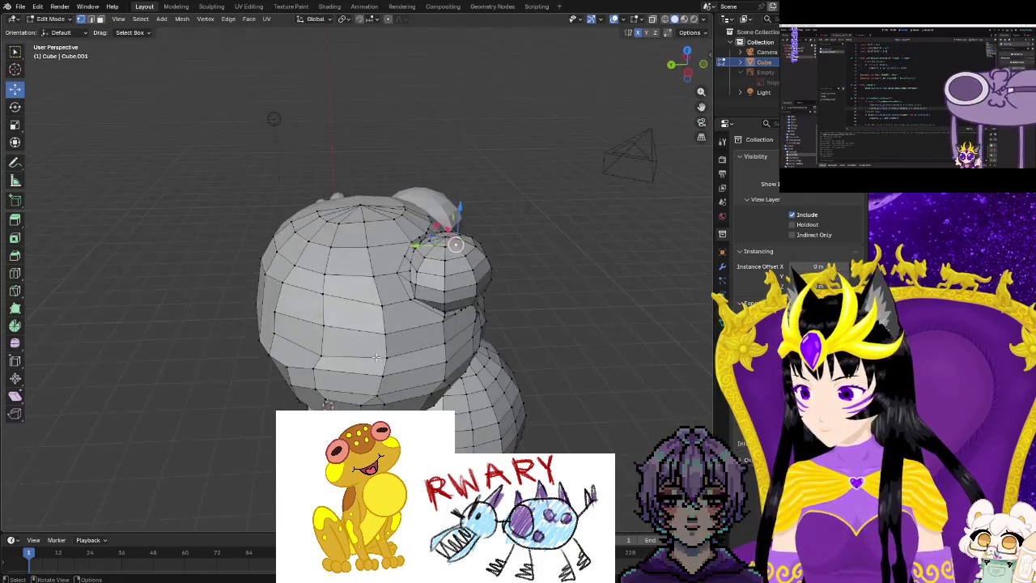
Fill the gap beside the crease with a new face, then select the next gap's edges.
scroll(463, 369, "up", 10)
middle_click_drag(521, 364, 306, 346)
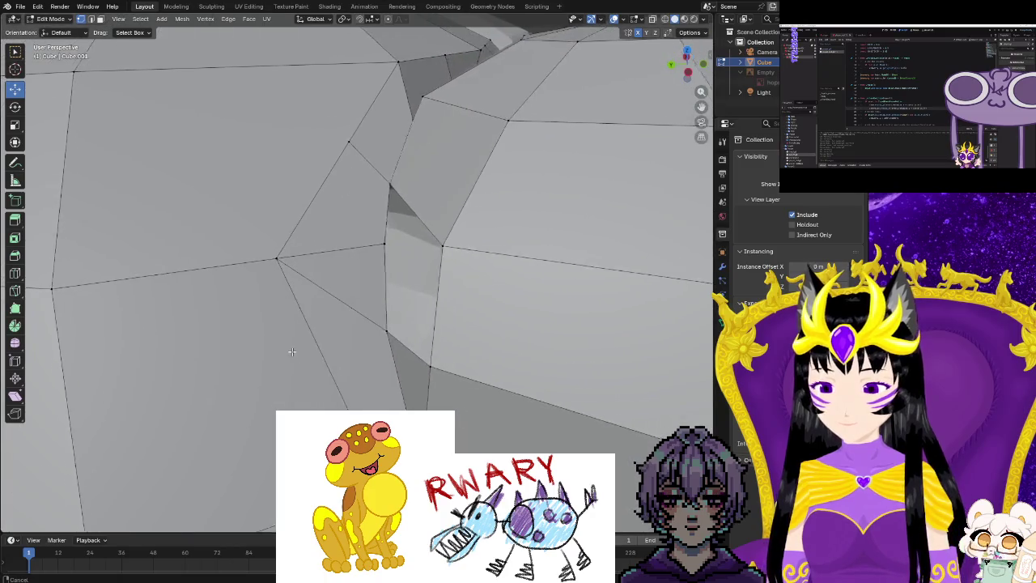
left_click_drag(450, 377, 450, 378)
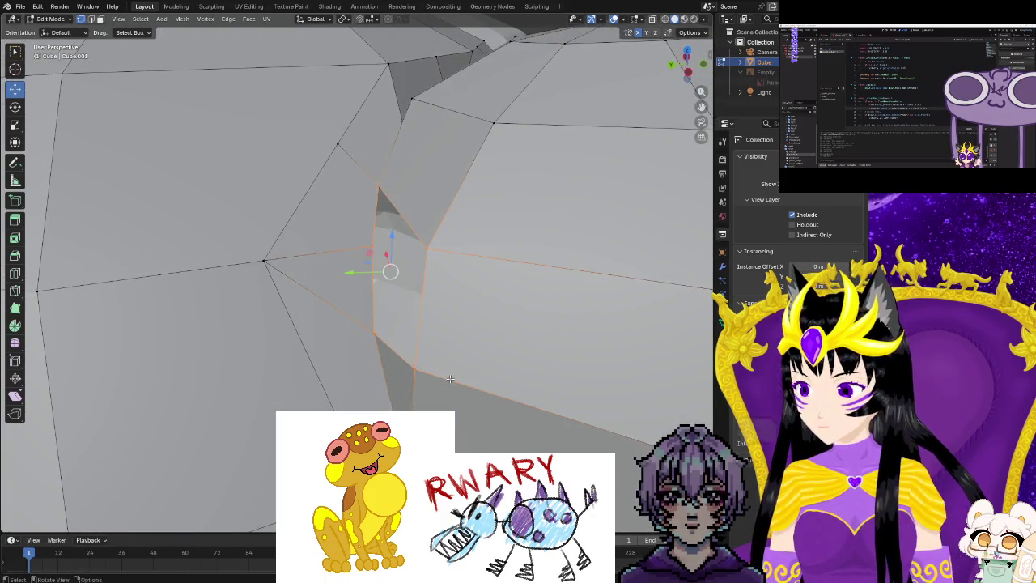
key("f")
middle_click_drag(450, 377, 233, 326)
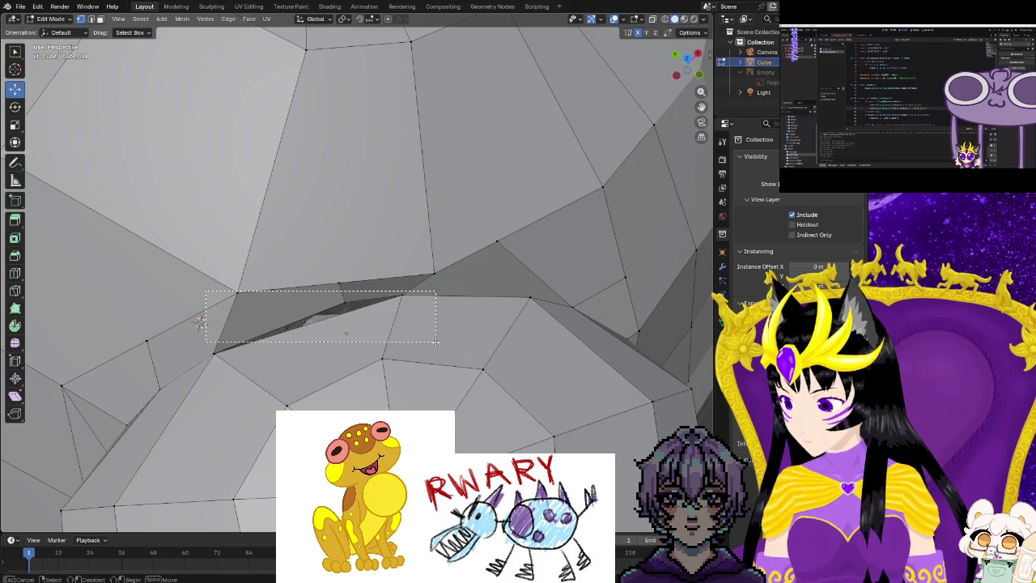
left_click_drag(389, 350, 388, 350)
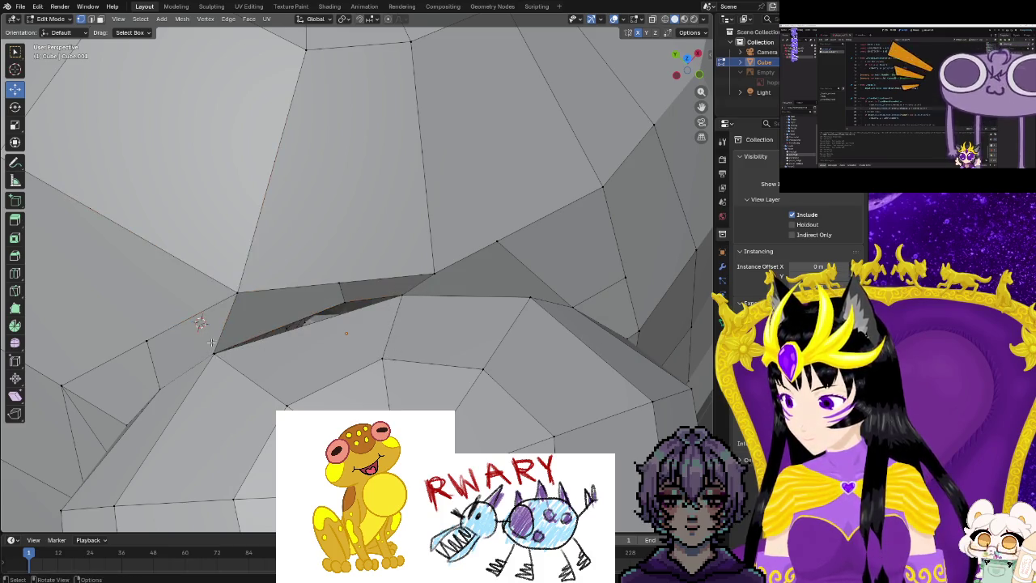
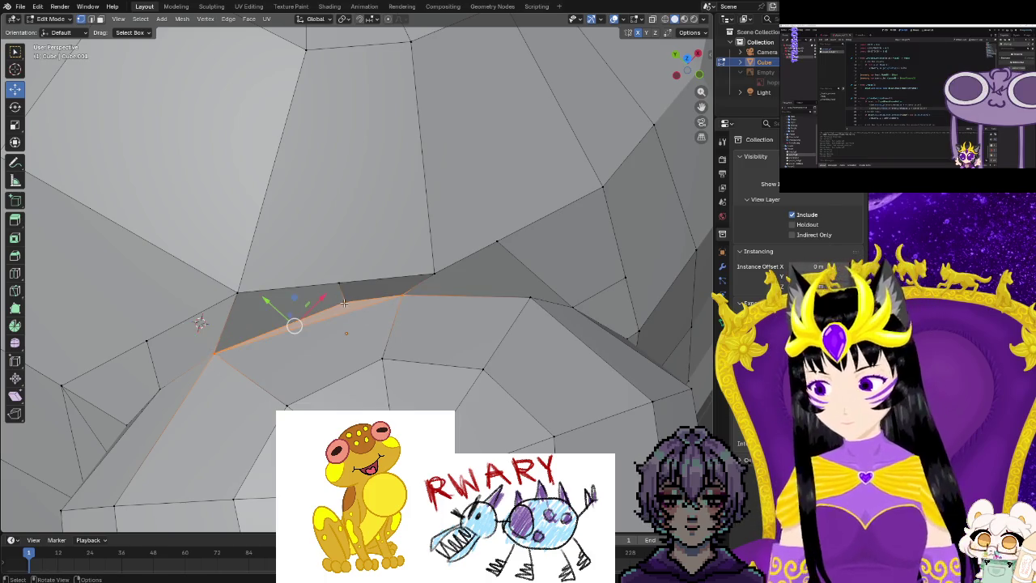
Subdivide a crease edge, try dissolving its vertices, and undo the bad dissolve.
right_click(344, 302)
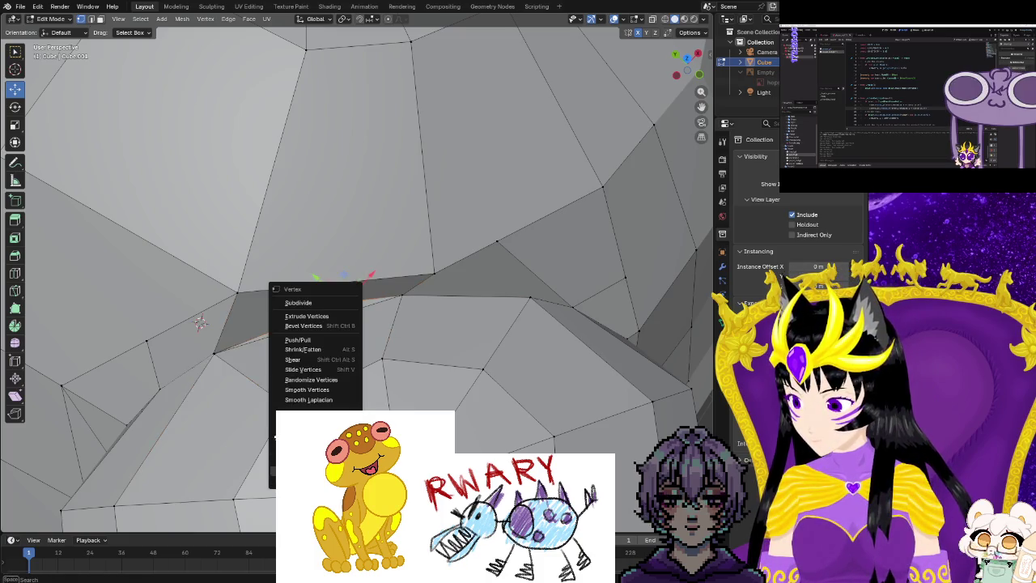
left_click(298, 302)
middle_click_drag(320, 284, 329, 271)
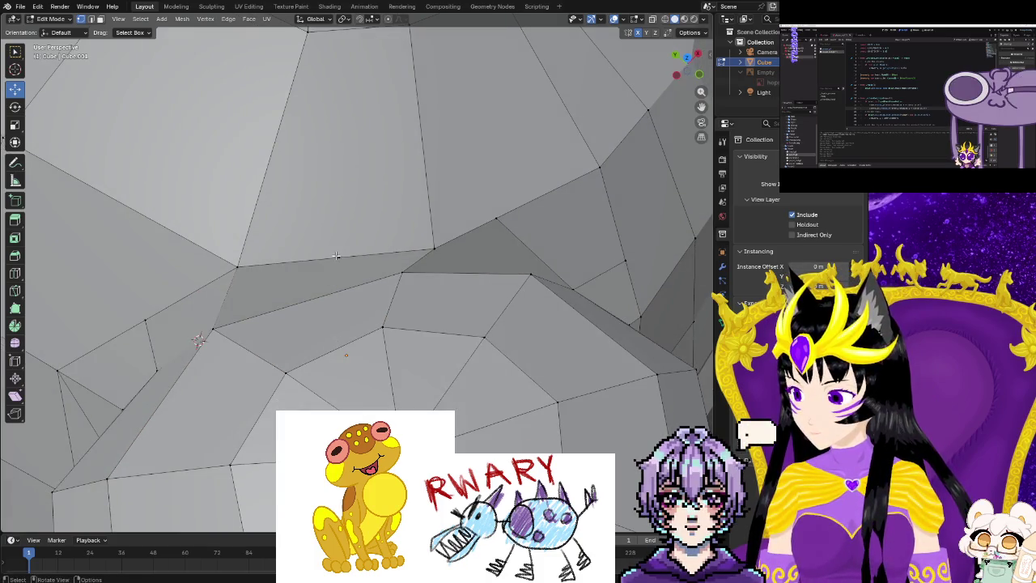
left_click(336, 256)
right_click(338, 259)
left_click(340, 259)
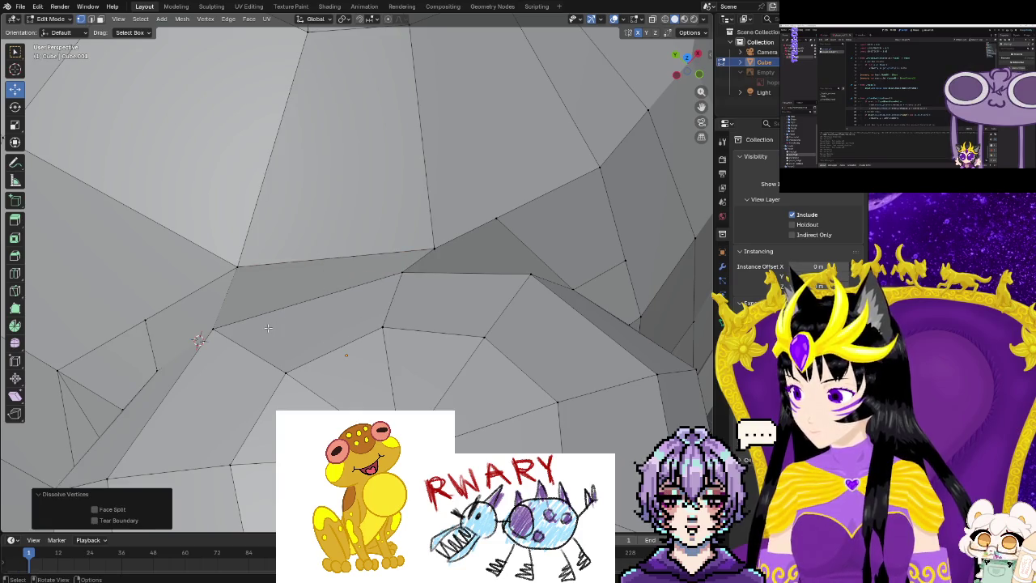
mouse_move(268, 327)
middle_mouse_down()
mouse_move(313, 323)
mouse_move(343, 303)
mouse_move(384, 350)
mouse_move(479, 296)
mouse_move(413, 387)
middle_mouse_up()
key("ctrl+z")
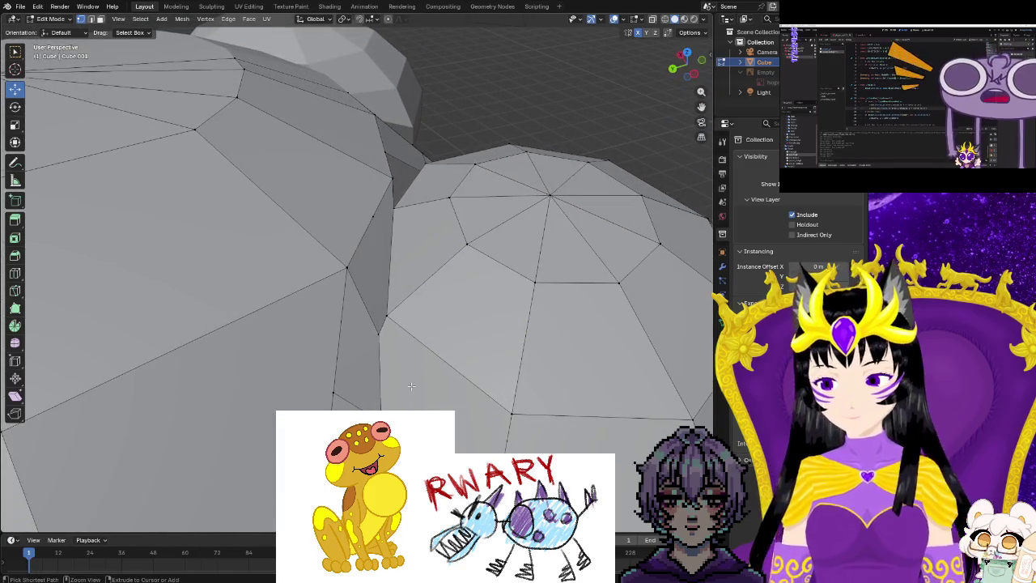
Remove the vertical crease edge with Dissolve Edges after undoing a failed vertex dissolve.
left_click(385, 308)
middle_click_drag(371, 293, 356, 315)
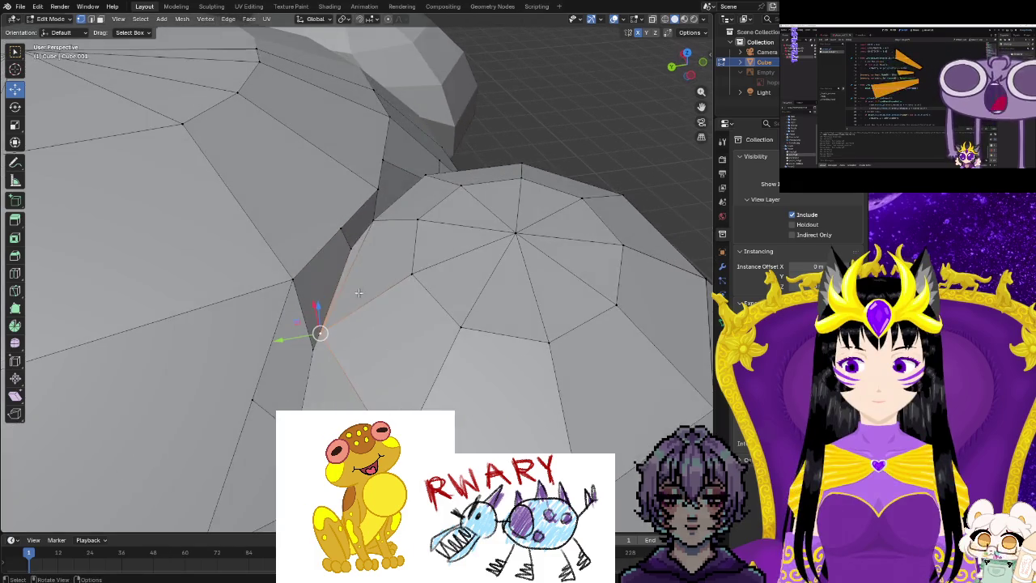
right_click(343, 240)
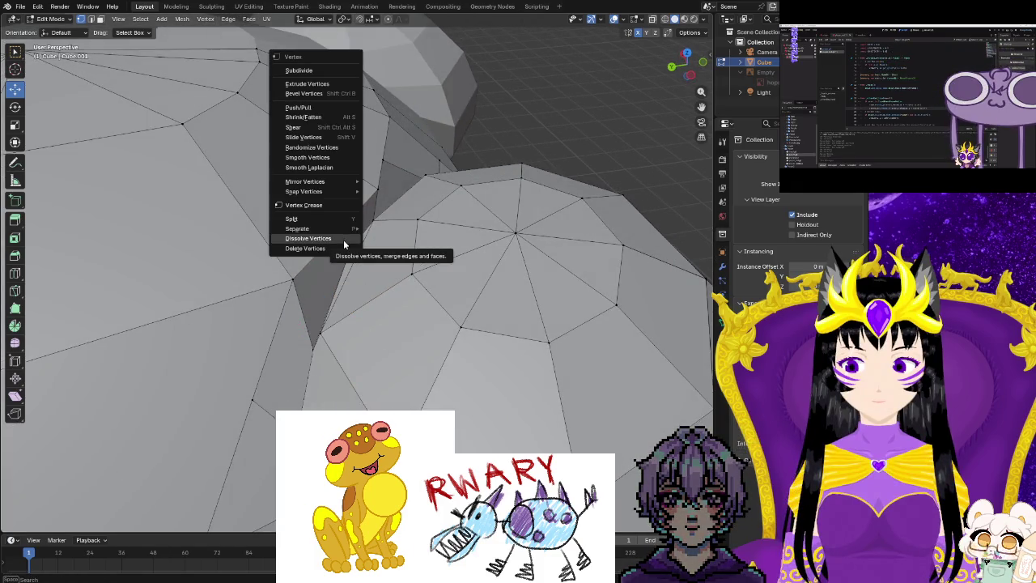
left_click(343, 239)
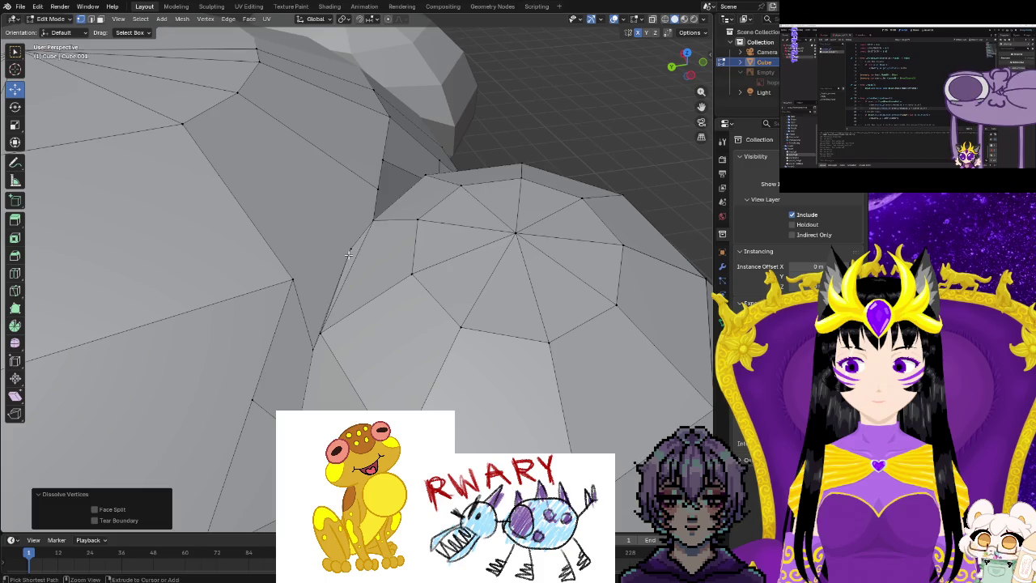
key("ctrl+z")
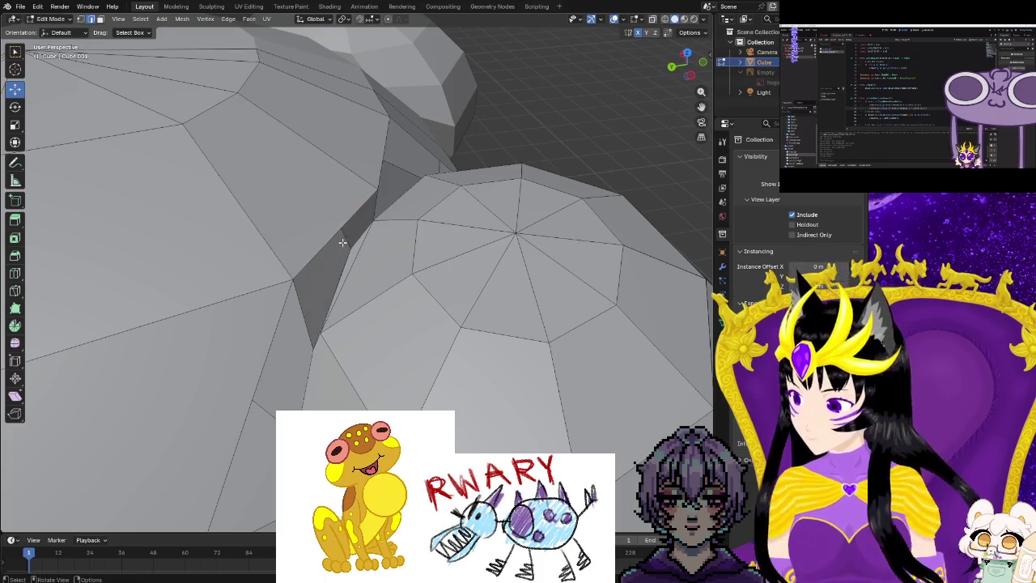
right_click(344, 240)
left_click(347, 242)
Nudge a crease vertex about 0.019403 m along Z with mirror editing.
mouse_move(349, 245)
middle_mouse_down()
mouse_move(380, 286)
mouse_move(373, 256)
middle_mouse_up()
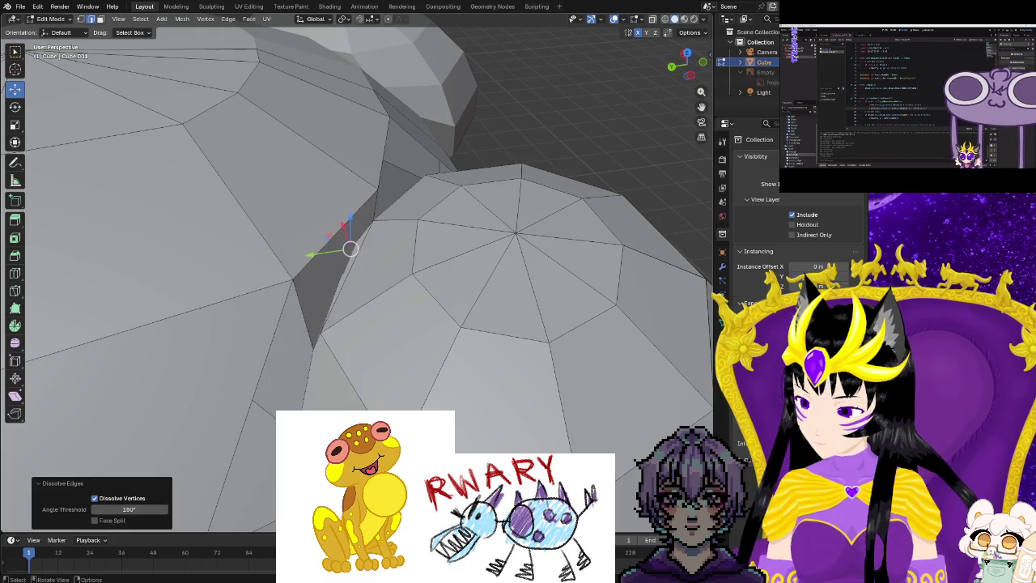
scroll(373, 256, "up", 2)
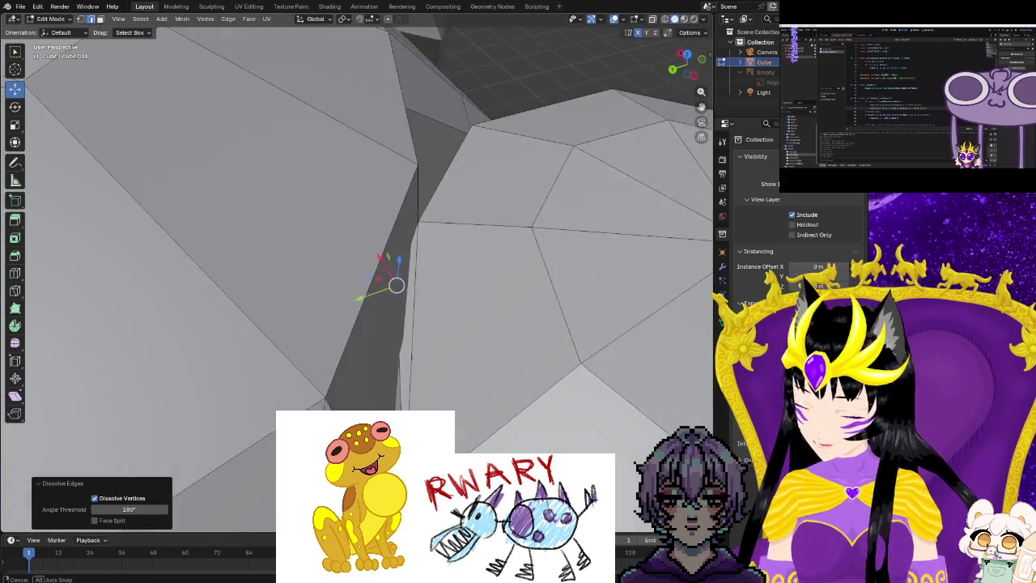
scroll(363, 404, "up", 2)
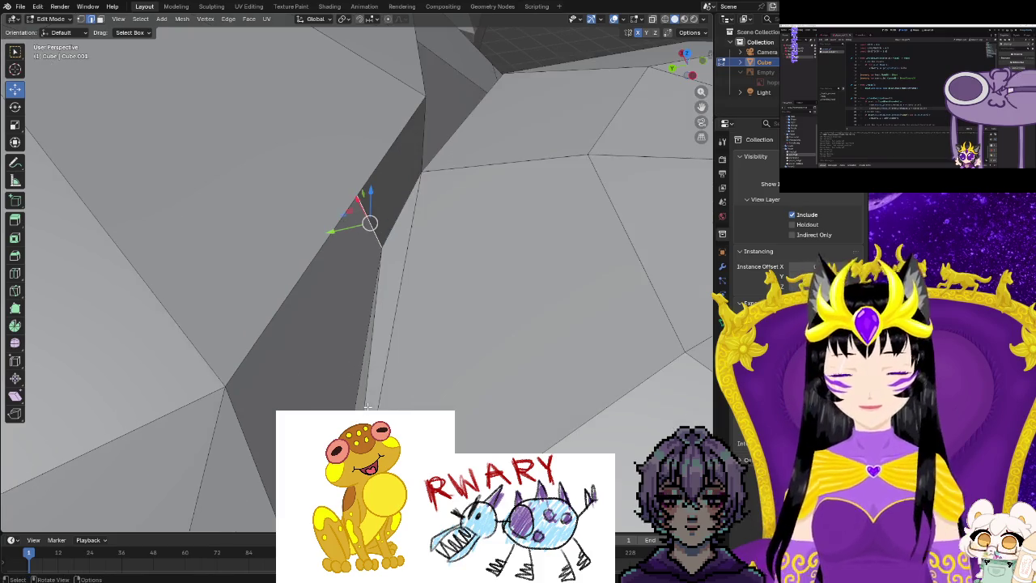
mouse_move(362, 405)
middle_mouse_down()
mouse_move(424, 408)
mouse_move(451, 394)
middle_mouse_up()
mouse_move(529, 273)
middle_mouse_down()
mouse_move(423, 297)
mouse_move(388, 421)
mouse_move(398, 380)
mouse_move(374, 369)
middle_mouse_up()
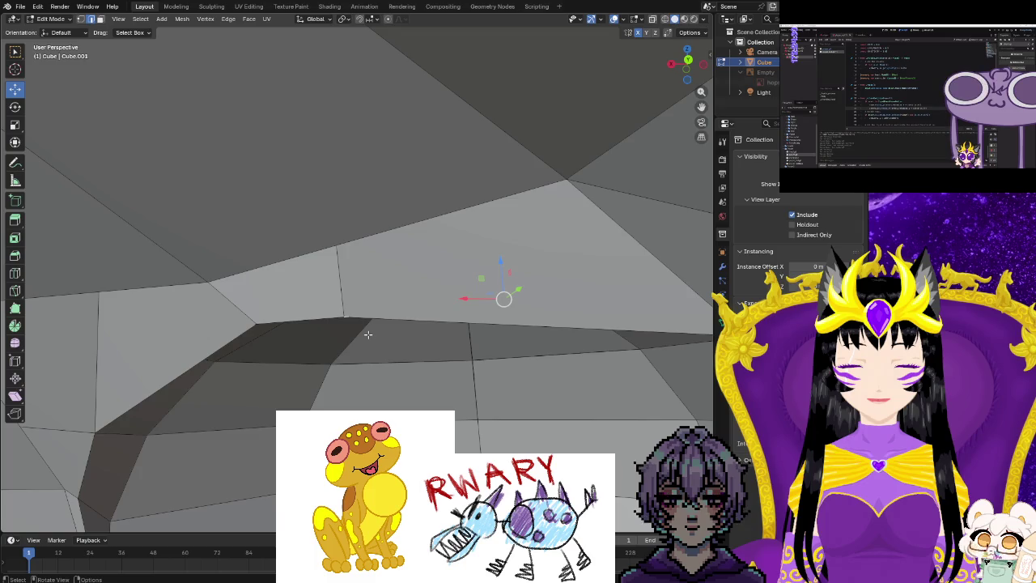
left_click(377, 282)
mouse_move(377, 281)
middle_mouse_down()
mouse_move(316, 351)
mouse_move(318, 363)
mouse_move(300, 357)
middle_mouse_up()
Dissolve another crease edge and lower its end vertex slightly along Z.
key("x")
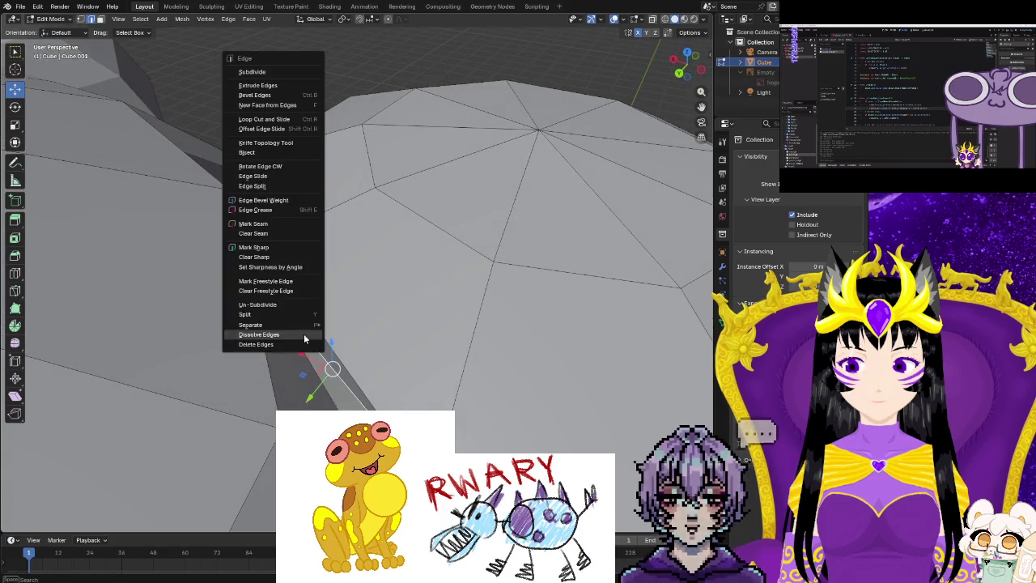
left_click(303, 334)
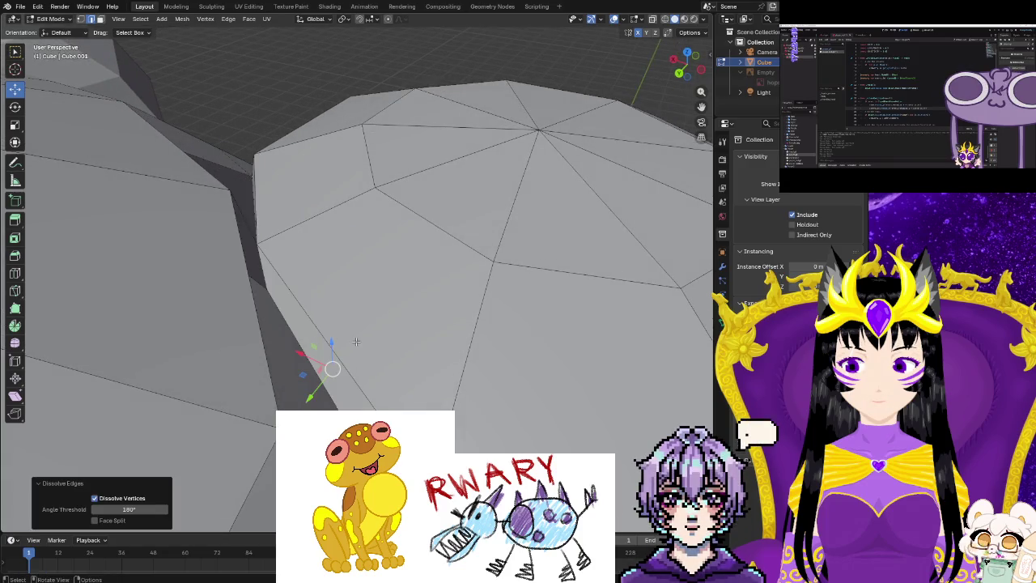
mouse_move(356, 342)
middle_mouse_down()
mouse_move(342, 320)
mouse_move(334, 332)
middle_mouse_up()
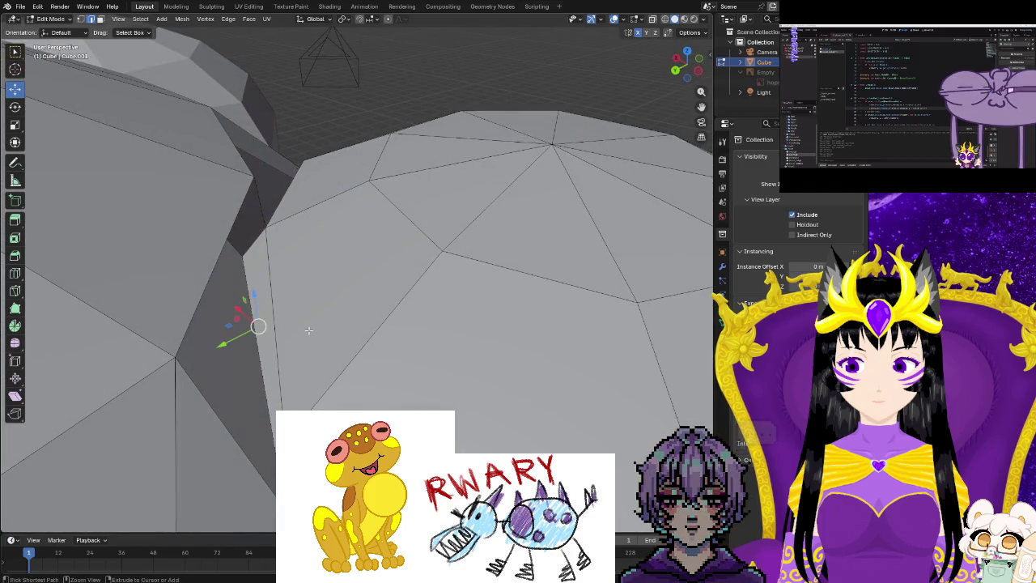
middle_click_drag(309, 330, 388, 187)
left_click(389, 187)
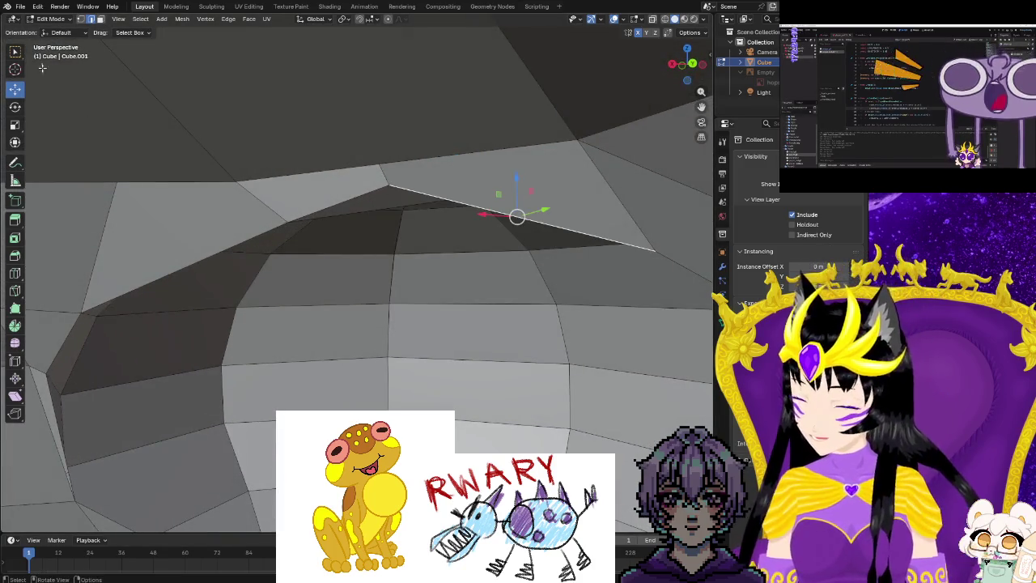
left_click(83, 20)
left_click(388, 184)
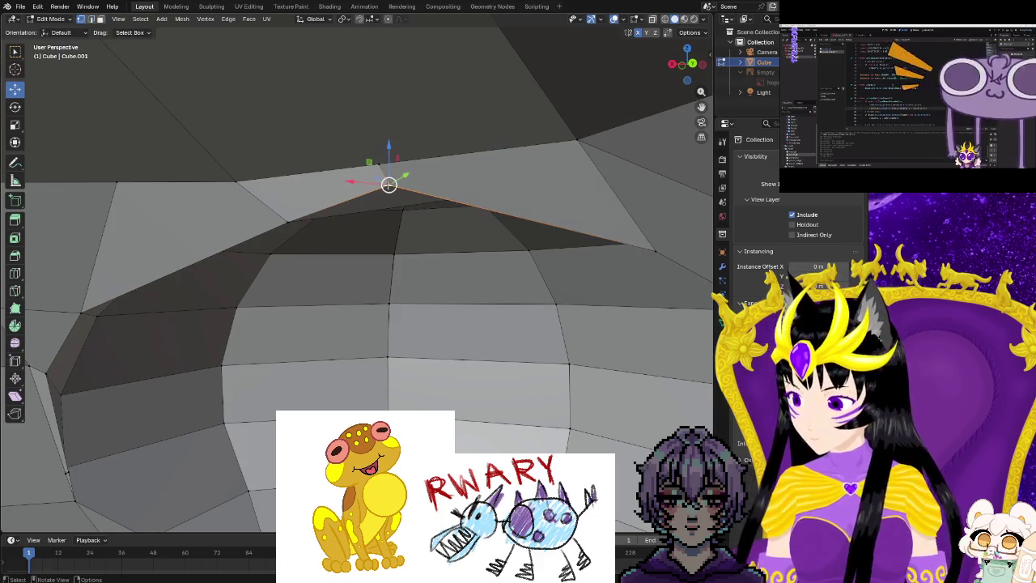
left_click_drag(390, 164, 383, 186)
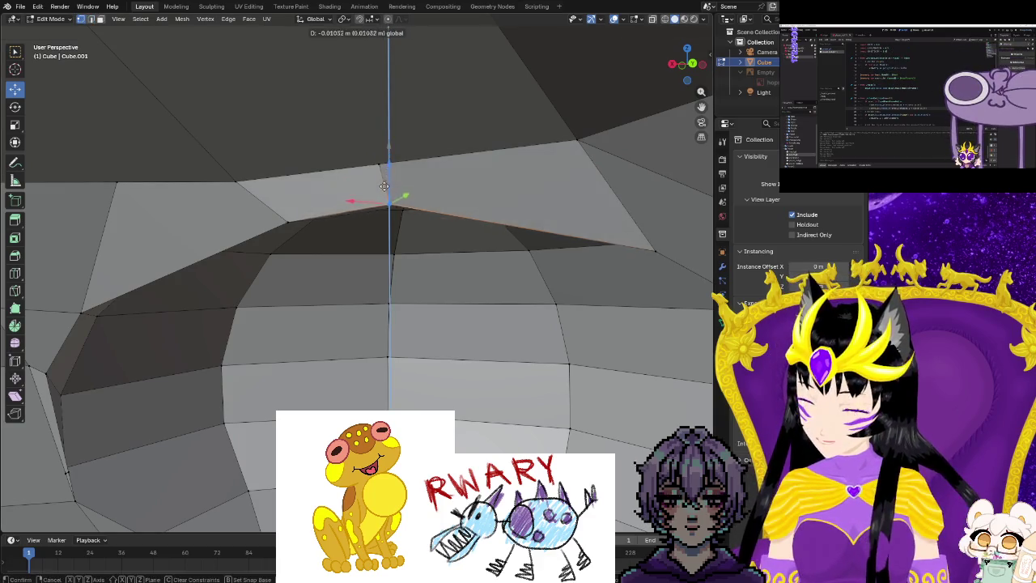
left_click(384, 195)
Shift a fan vertex about -0.008046 m along Y, then return to Object Mode.
mouse_move(384, 198)
middle_mouse_down()
mouse_move(409, 379)
mouse_move(294, 338)
middle_mouse_up()
scroll(399, 332, "down", 3)
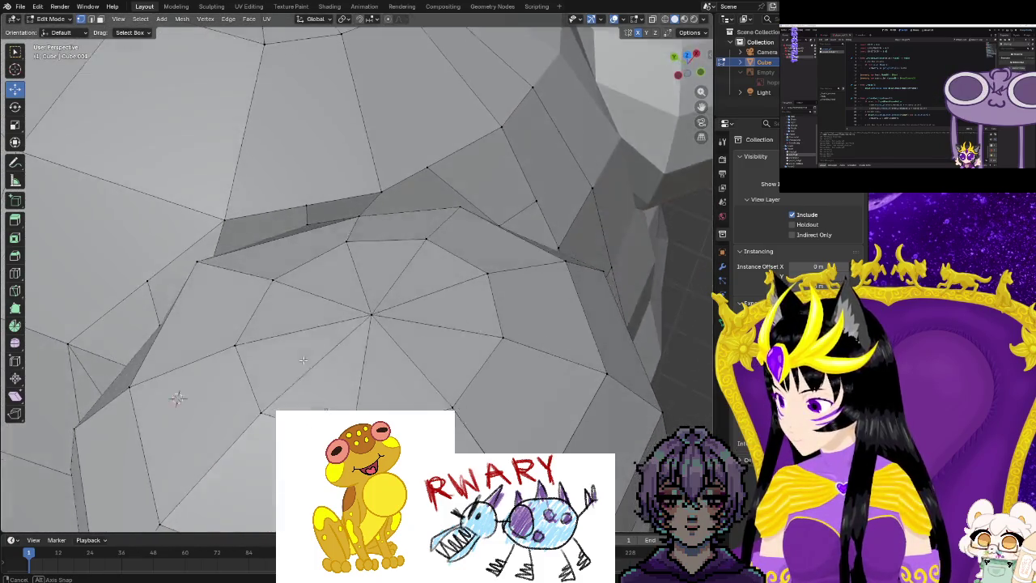
mouse_move(294, 338)
middle_mouse_down()
mouse_move(301, 217)
mouse_move(360, 161)
mouse_move(335, 223)
middle_mouse_up()
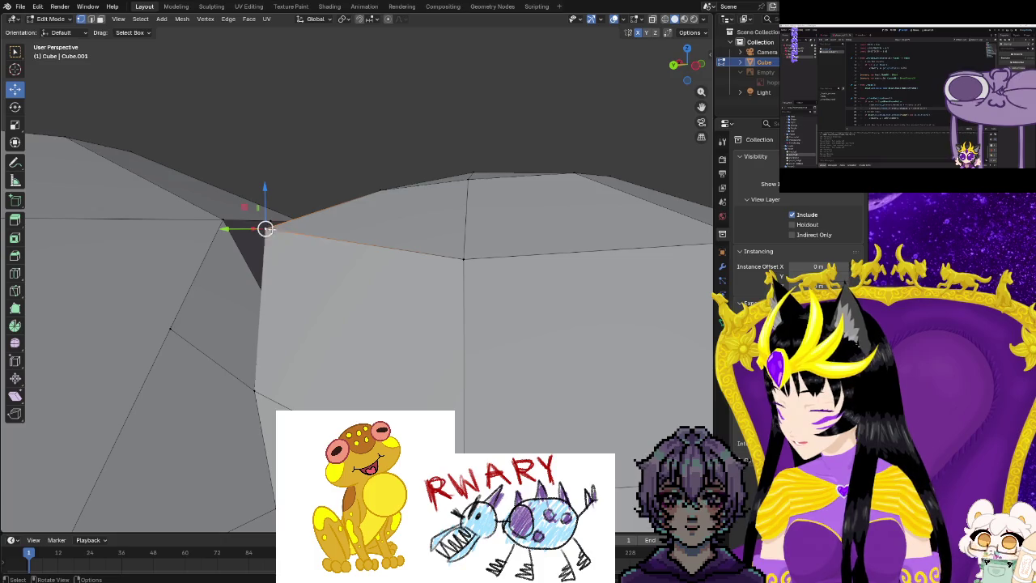
left_click_drag(267, 229, 293, 235)
mouse_move(293, 234)
middle_mouse_down()
mouse_move(343, 281)
mouse_move(264, 304)
middle_mouse_up()
left_click_drag(264, 304, 276, 314)
mouse_move(277, 314)
middle_mouse_down()
mouse_move(302, 320)
mouse_move(227, 350)
mouse_move(441, 366)
mouse_move(275, 332)
mouse_move(480, 316)
middle_mouse_up()
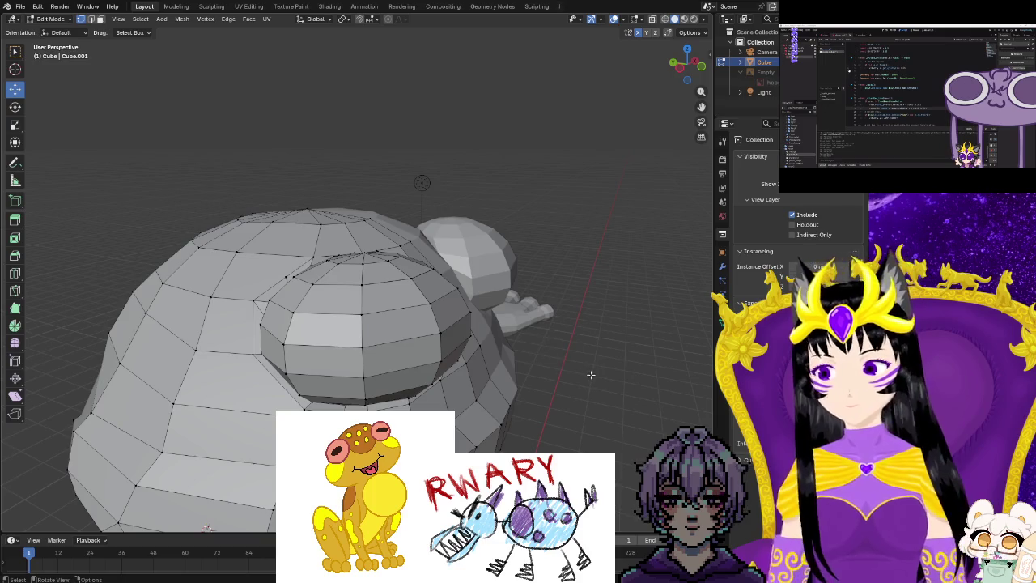
key("Tab")
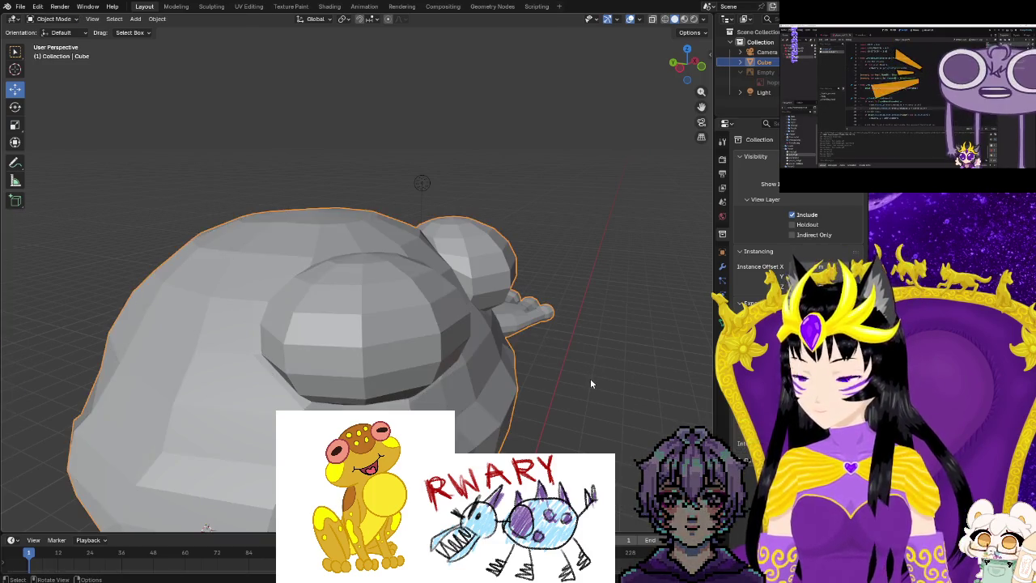
right_click(484, 402)
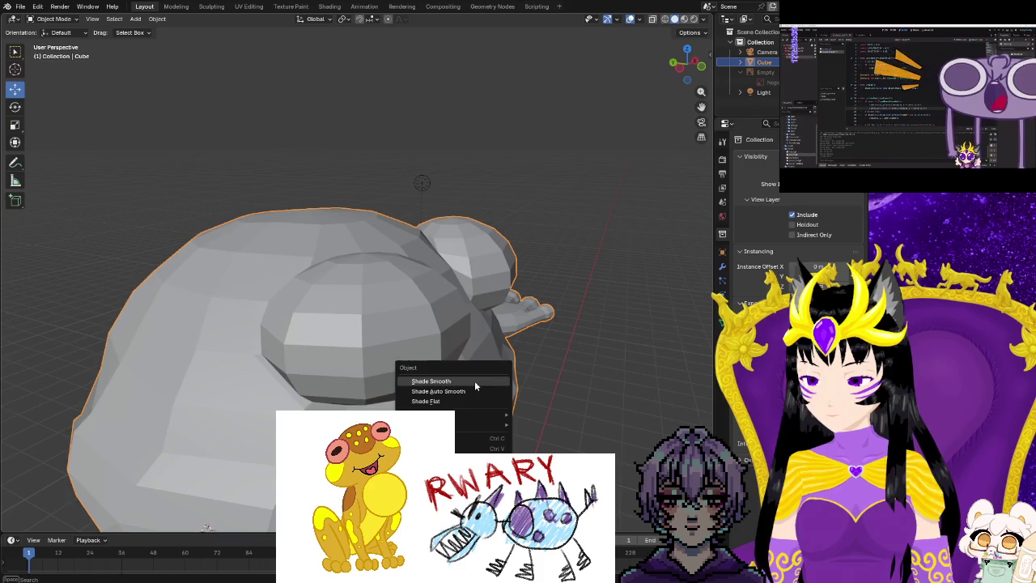
left_click(474, 380)
mouse_move(592, 377)
middle_mouse_down()
mouse_move(609, 391)
mouse_move(493, 421)
mouse_move(400, 391)
mouse_move(340, 394)
mouse_move(330, 365)
mouse_move(333, 384)
mouse_move(343, 379)
middle_mouse_up()
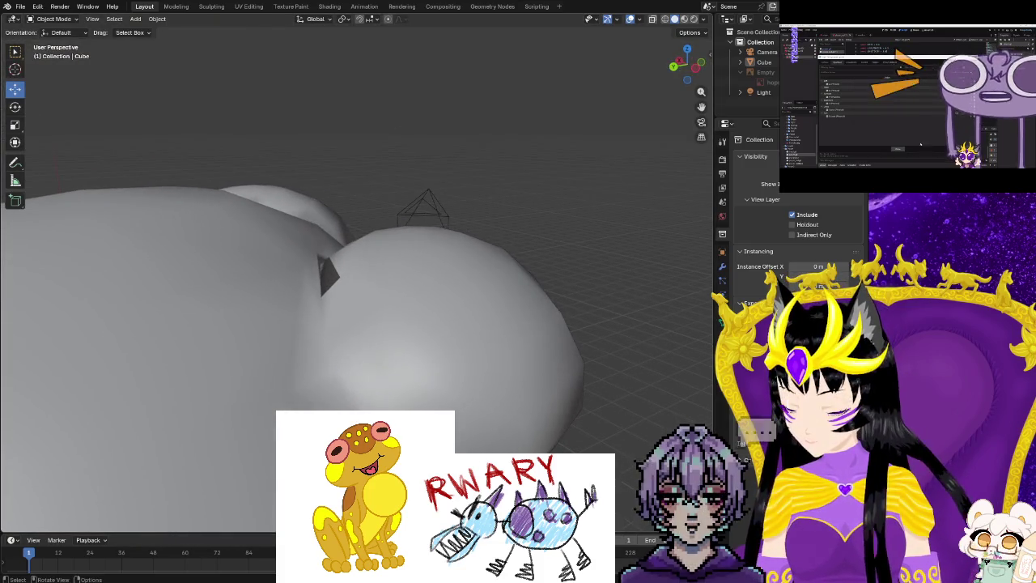
key("ctrl+z")
key("ctrl+z")
middle_click_drag(343, 379, 350, 369)
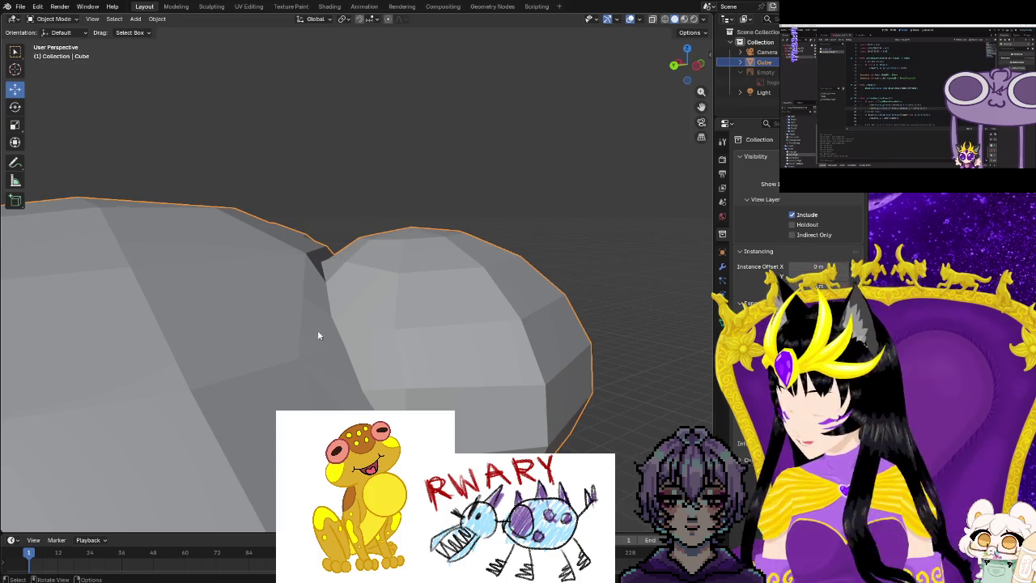
key("Tab")
middle_click_drag(325, 344, 456, 432)
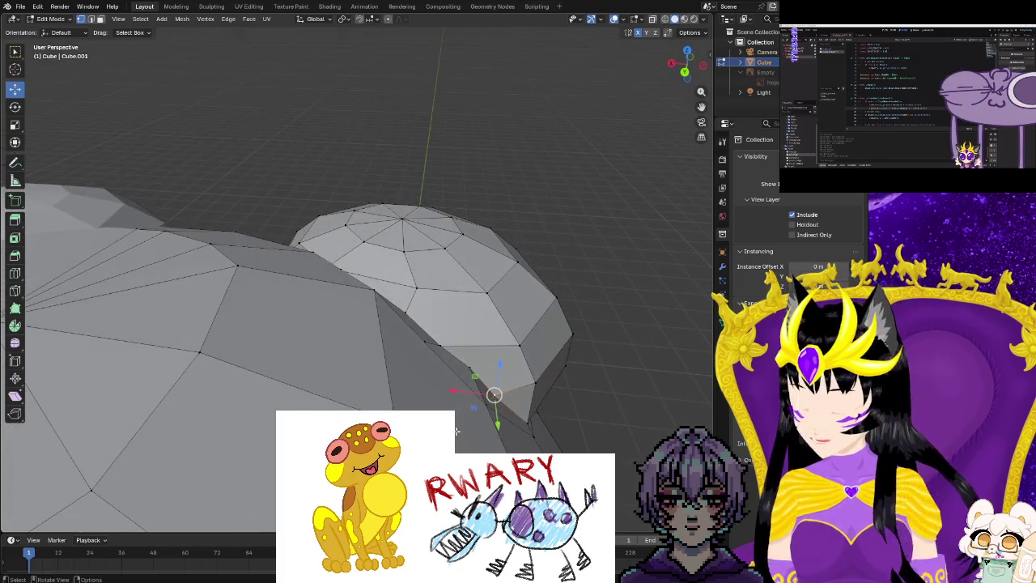
Pull several seam vertices between dome and body to close the gaps.
left_click(522, 424)
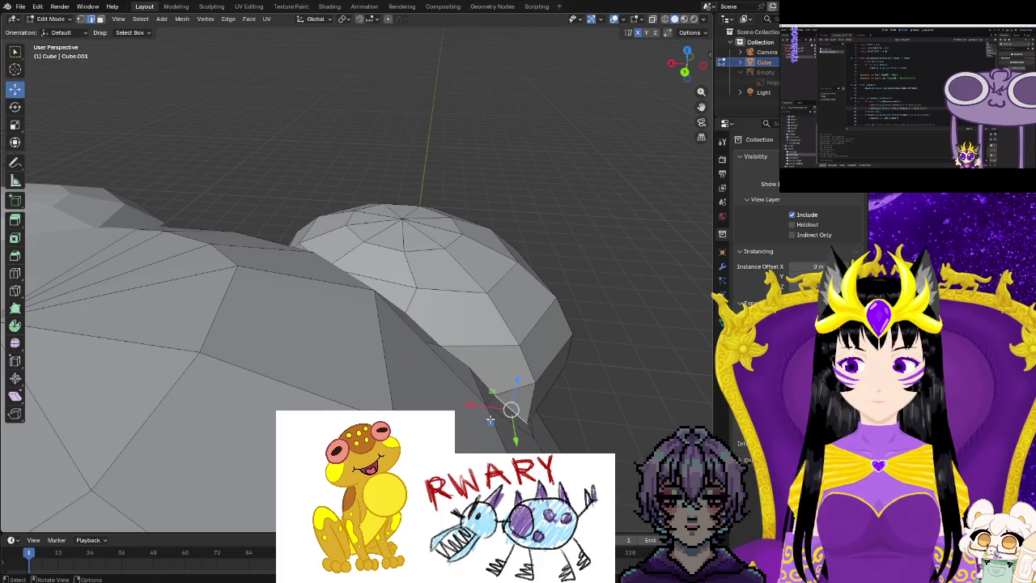
left_click_drag(489, 424, 496, 424)
left_click(498, 423)
middle_click_drag(513, 407, 365, 390)
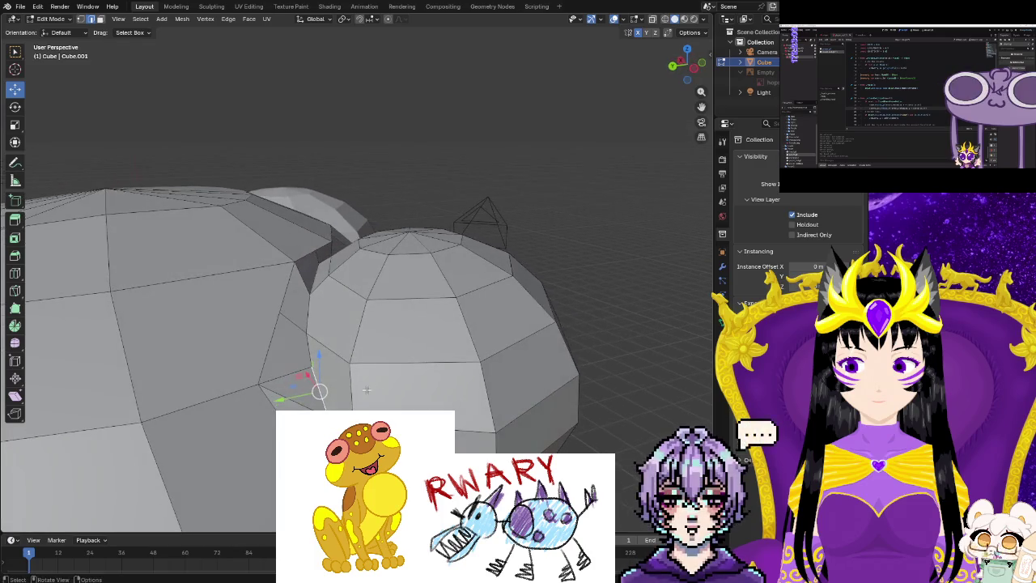
left_click(298, 374)
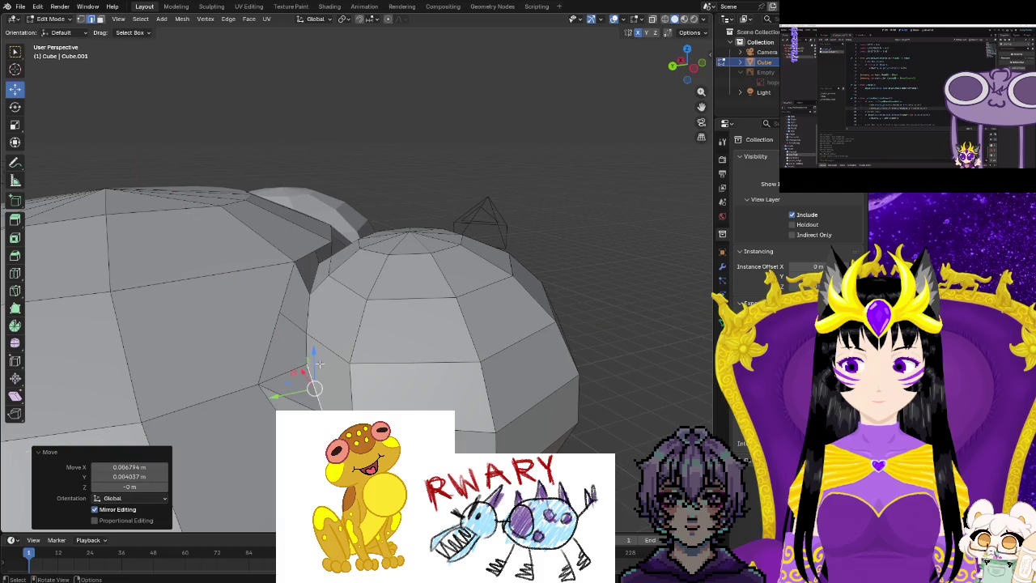
middle_click_drag(321, 366, 367, 352)
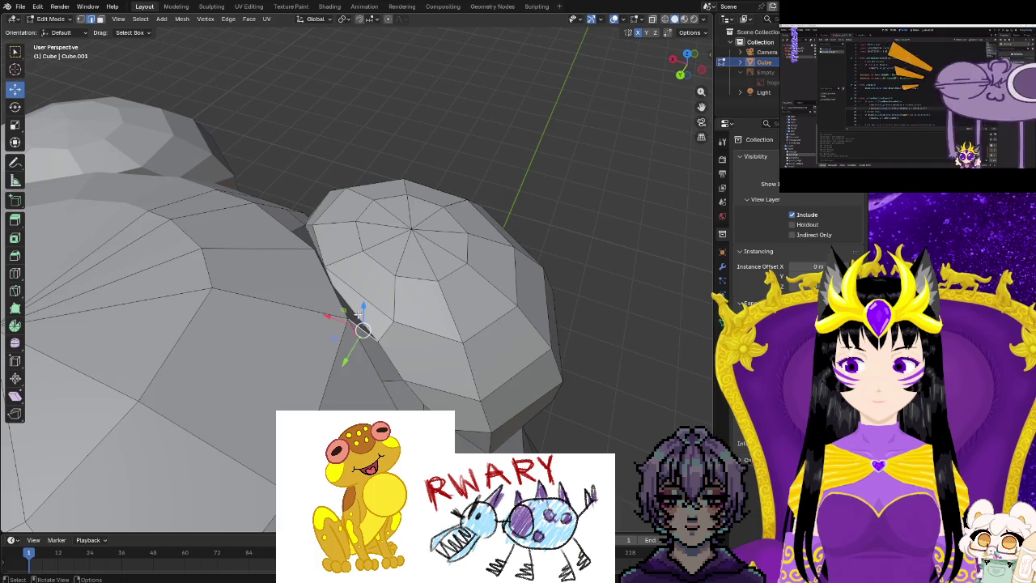
middle_click_drag(340, 301, 301, 283)
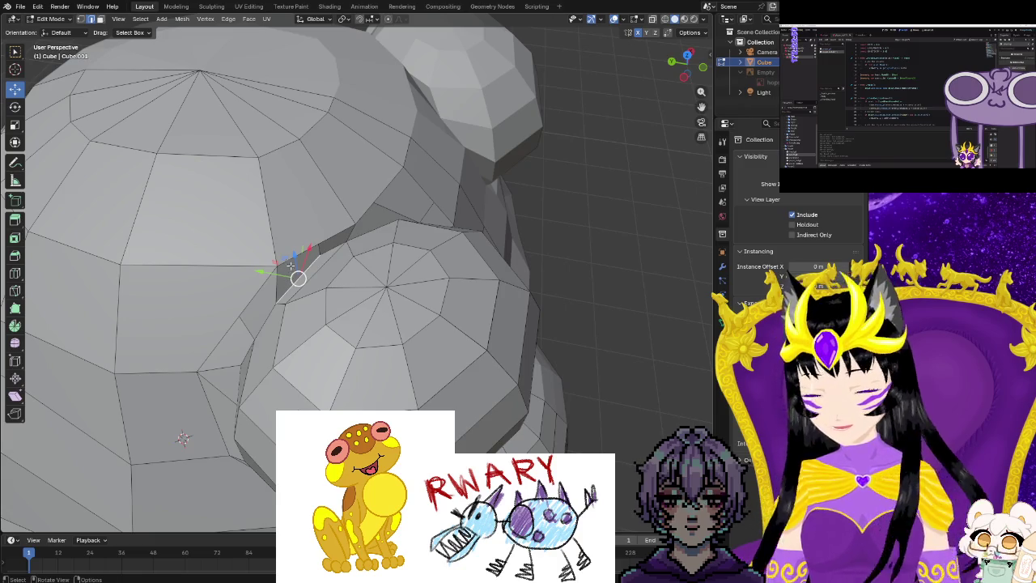
left_click(290, 250)
left_click(332, 244)
left_click(331, 216)
mouse_move(331, 216)
middle_mouse_down()
mouse_move(209, 248)
mouse_move(405, 243)
middle_mouse_up()
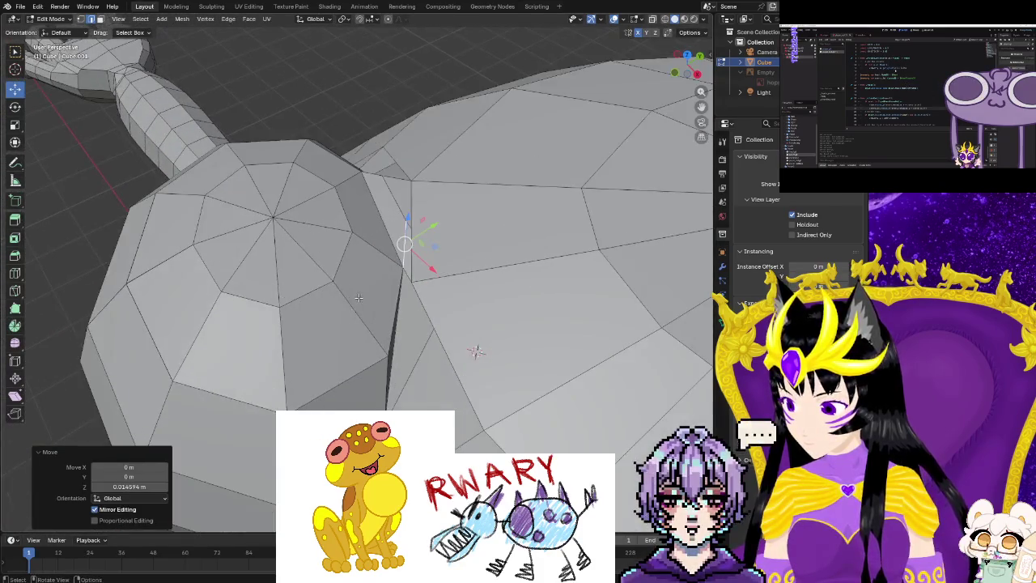
Apply an edge context-menu operation to a selected crease edge.
left_click(518, 275)
mouse_move(518, 275)
middle_mouse_down()
mouse_move(420, 270)
mouse_move(446, 312)
mouse_move(425, 238)
mouse_move(420, 279)
middle_mouse_up()
right_click(421, 270)
left_click(389, 288)
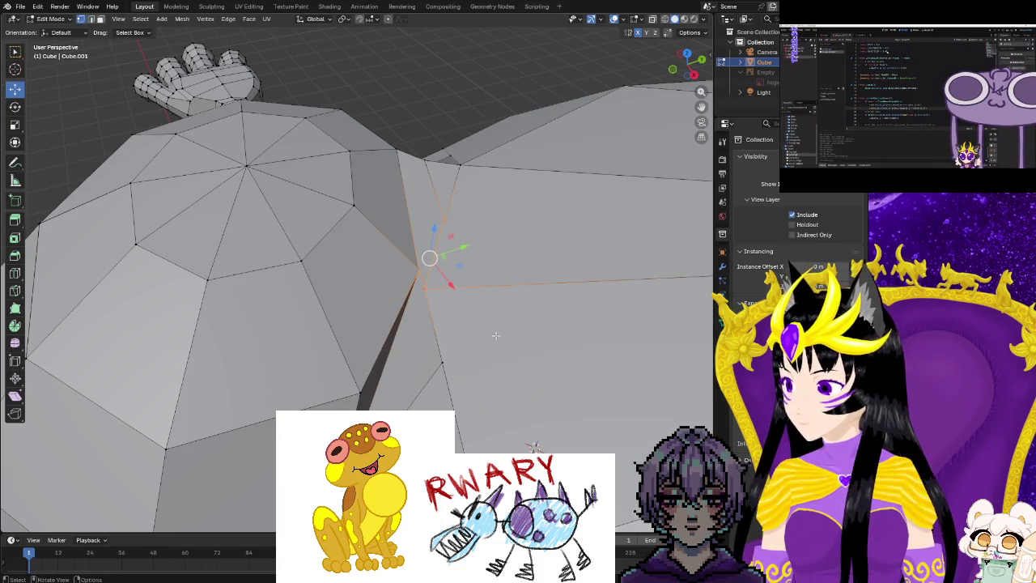
right_click(421, 279)
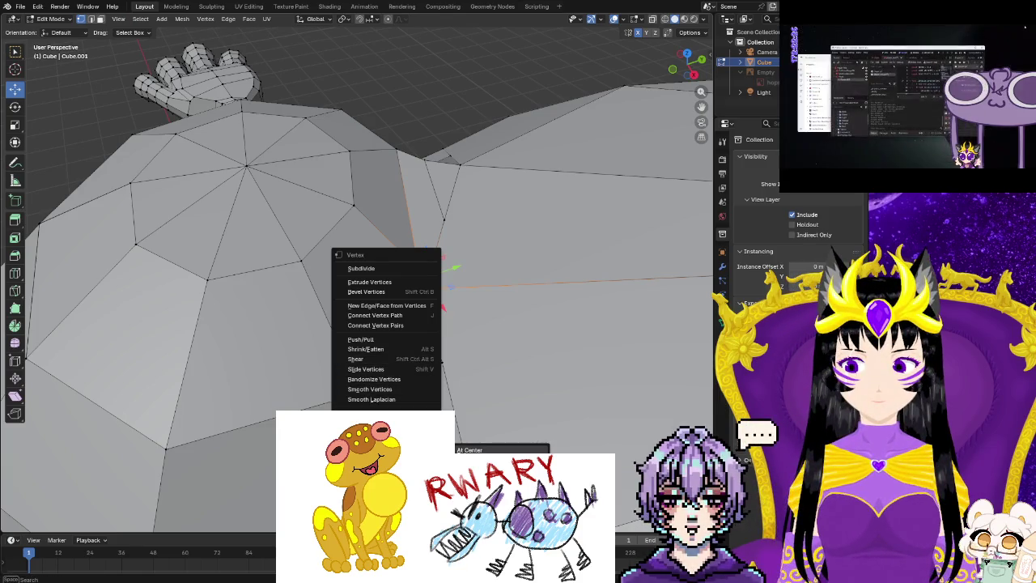
Merge the stray vertices at center and raise a crease edge along Z.
left_click(535, 447)
middle_click_drag(452, 385, 421, 374)
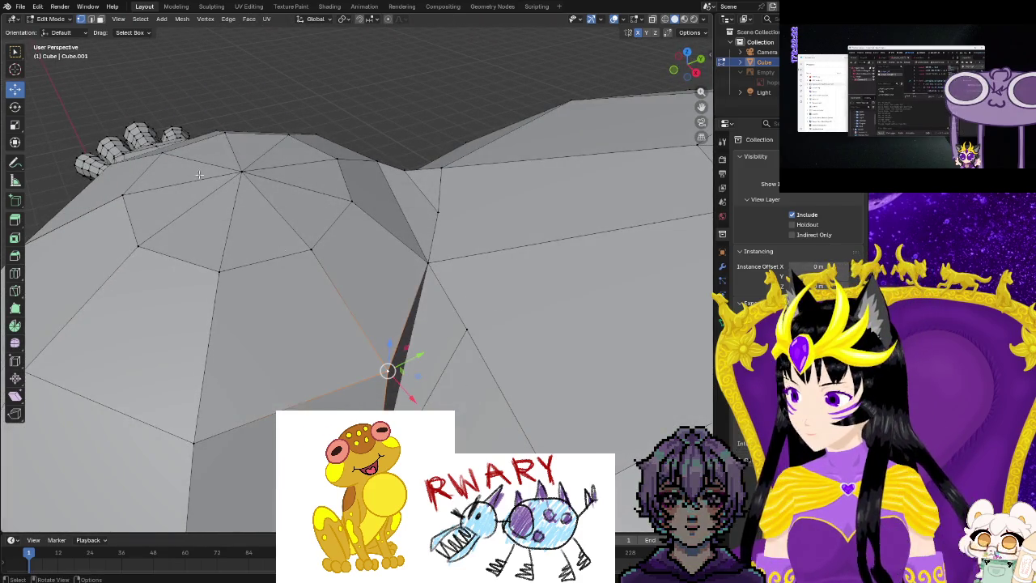
key("2")
left_click(398, 388)
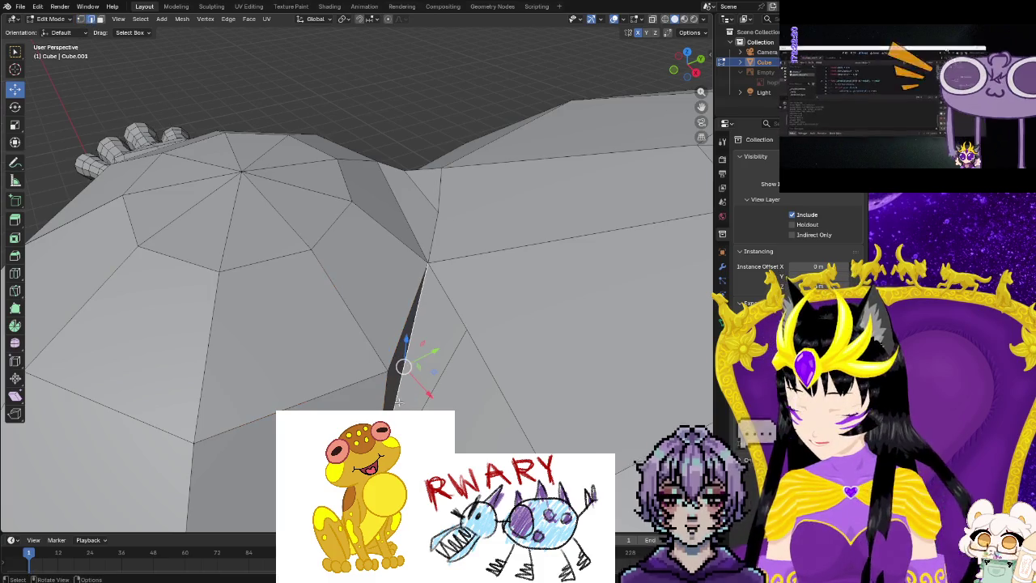
key("g")
key("z")
left_click(414, 340)
Select the connected seam and nudge its vertices to close the gap.
mouse_move(416, 358)
middle_mouse_down()
mouse_move(505, 385)
mouse_move(453, 453)
mouse_move(197, 263)
middle_mouse_up()
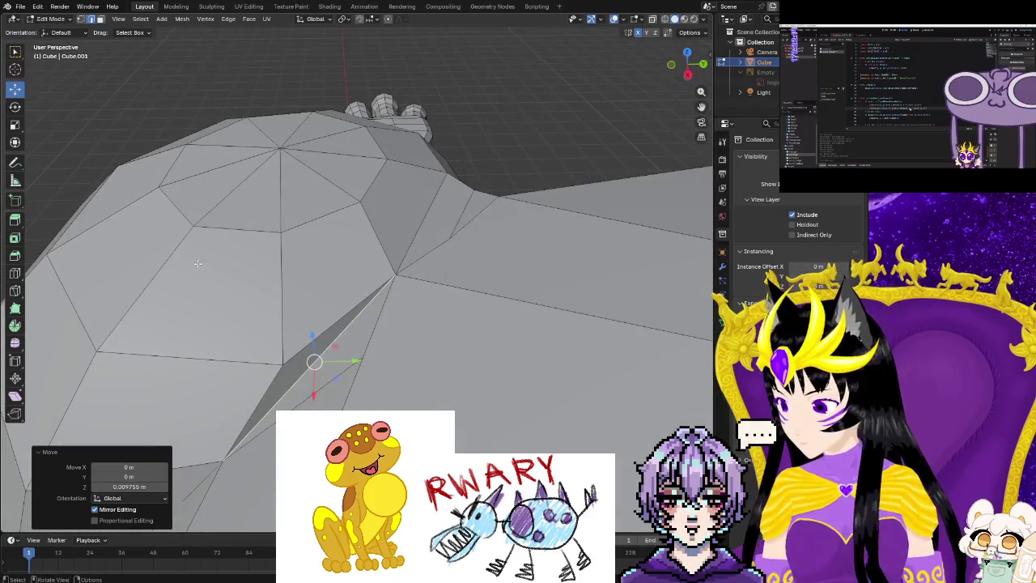
key("l")
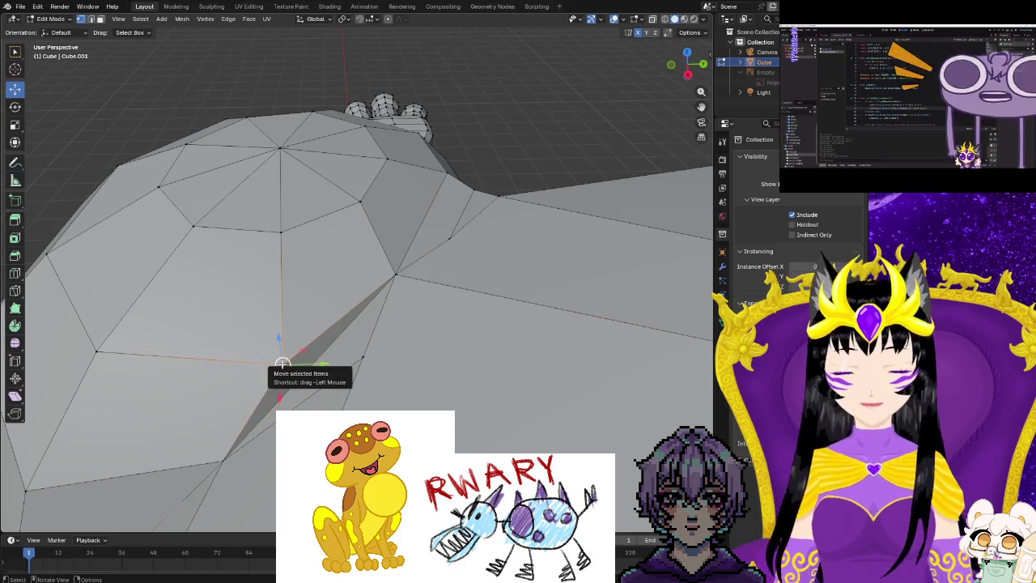
left_click_drag(281, 364, 254, 361)
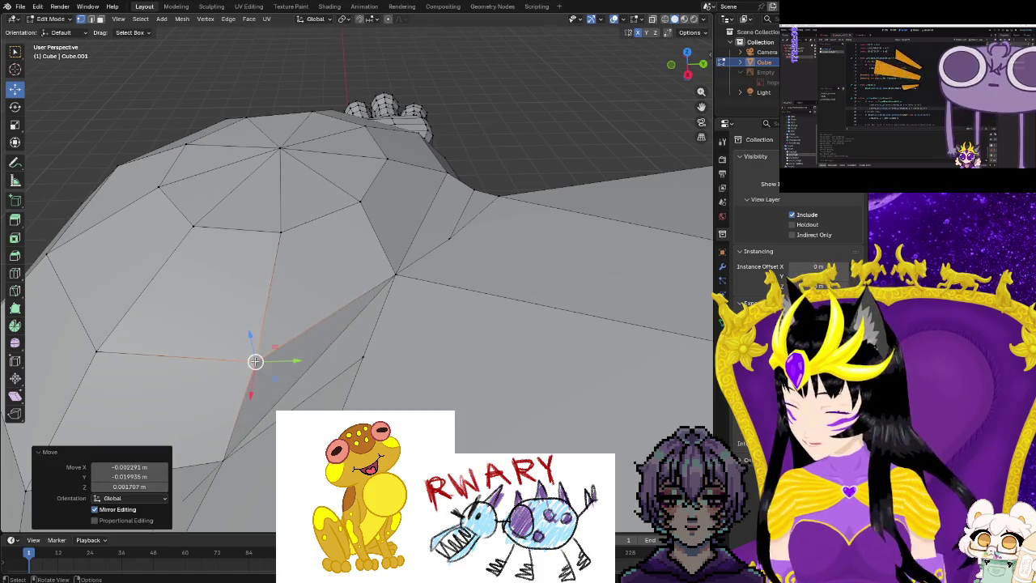
middle_click_drag(399, 351, 442, 274)
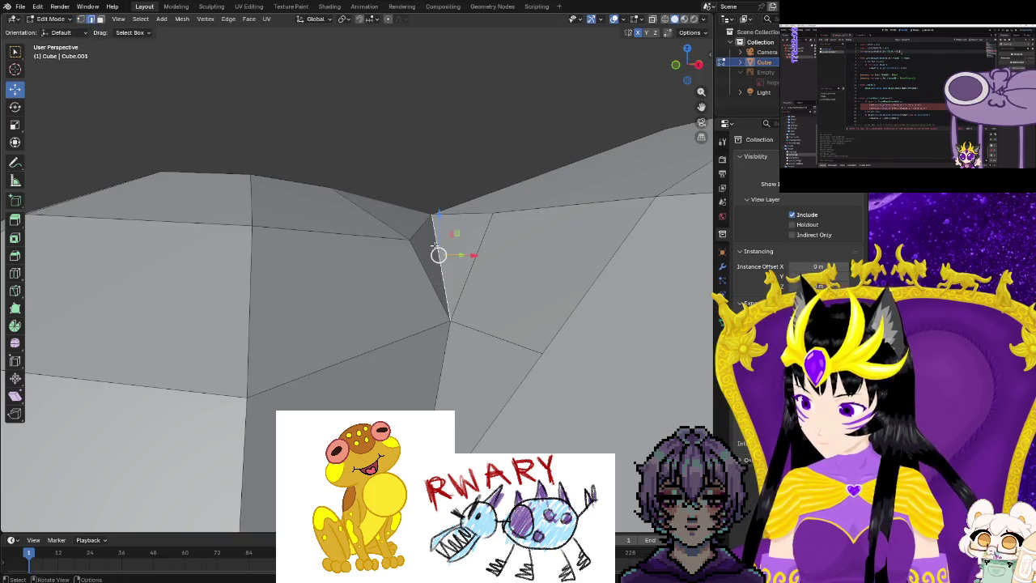
left_click_drag(438, 223, 438, 216)
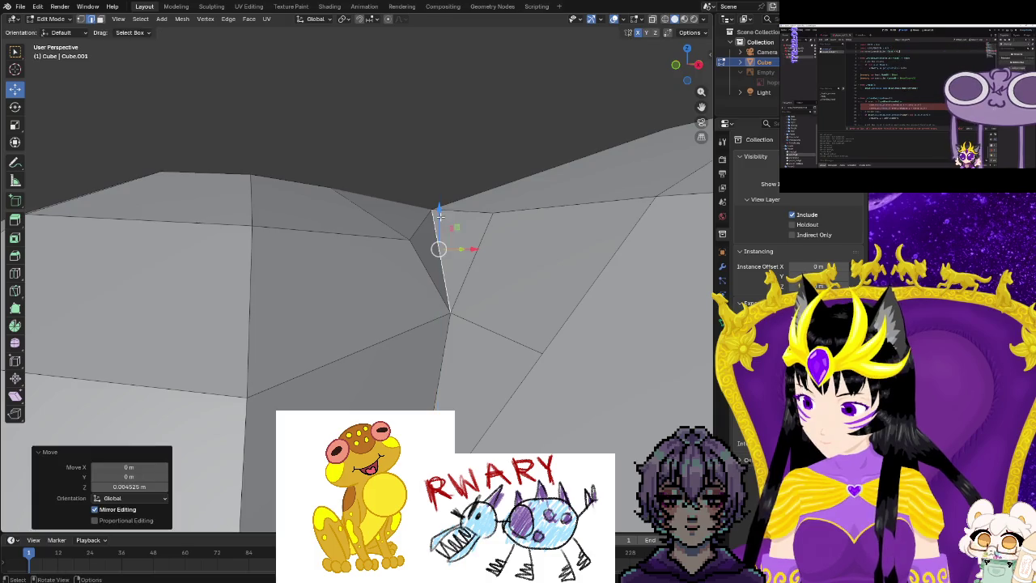
Raise one more seam vertex along Z and return to Object Mode.
left_click(81, 19)
mouse_move(442, 256)
middle_mouse_down()
mouse_move(339, 326)
mouse_move(361, 358)
middle_mouse_up()
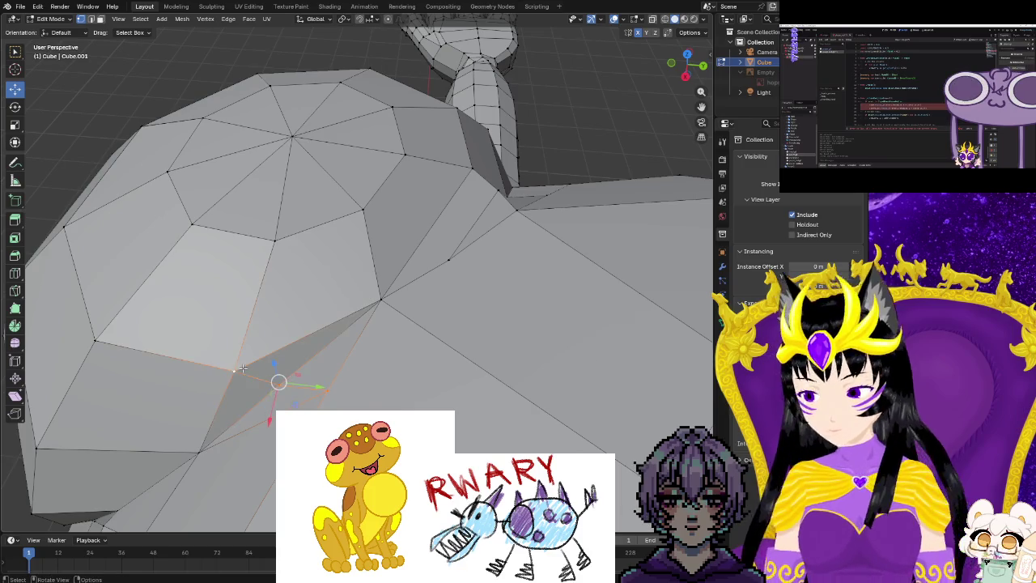
middle_click_drag(243, 369, 427, 384)
left_click(326, 315)
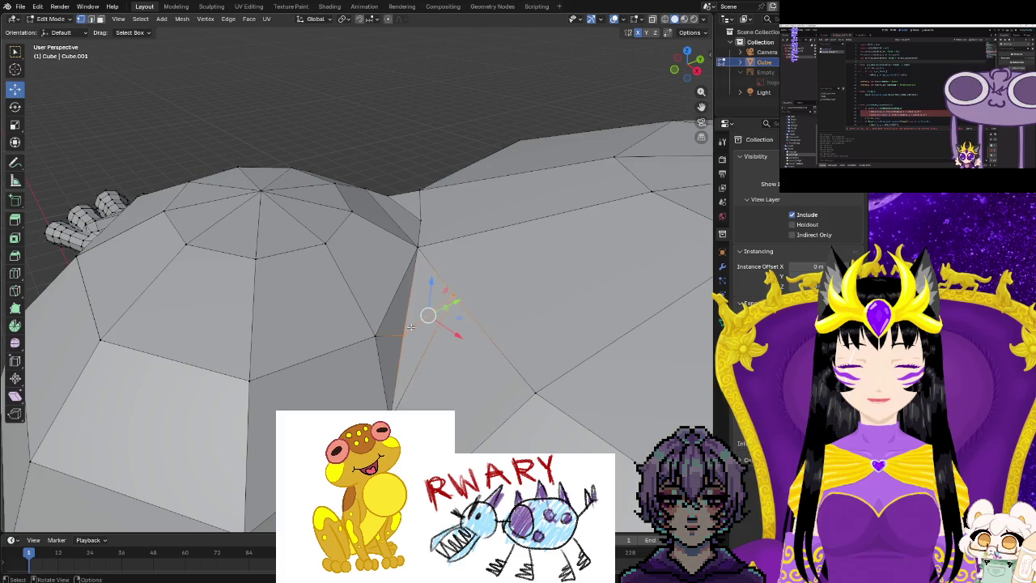
left_click_drag(404, 312, 406, 302)
mouse_move(405, 323)
middle_mouse_down()
mouse_move(494, 410)
mouse_move(502, 405)
middle_mouse_up()
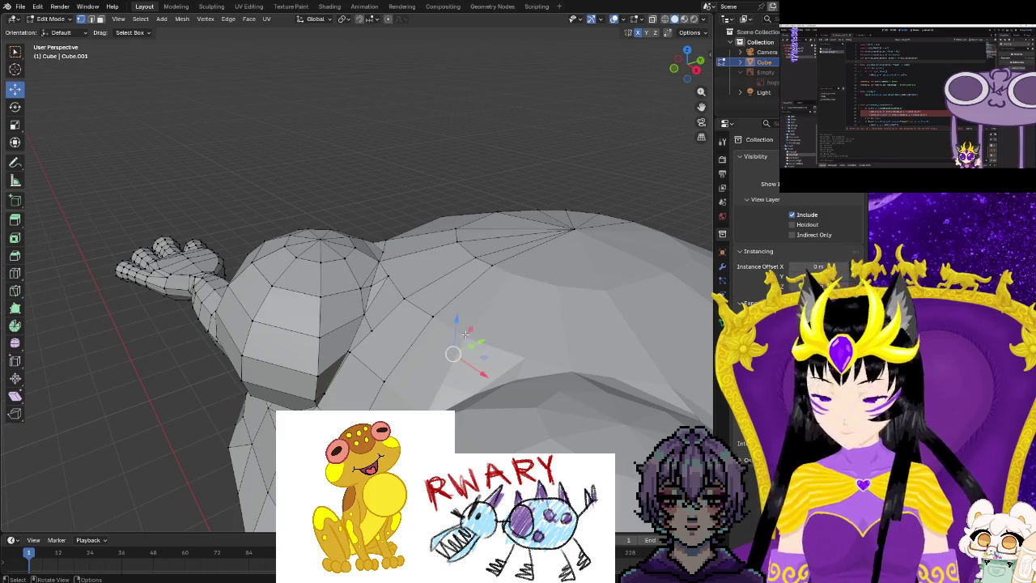
key("Tab")
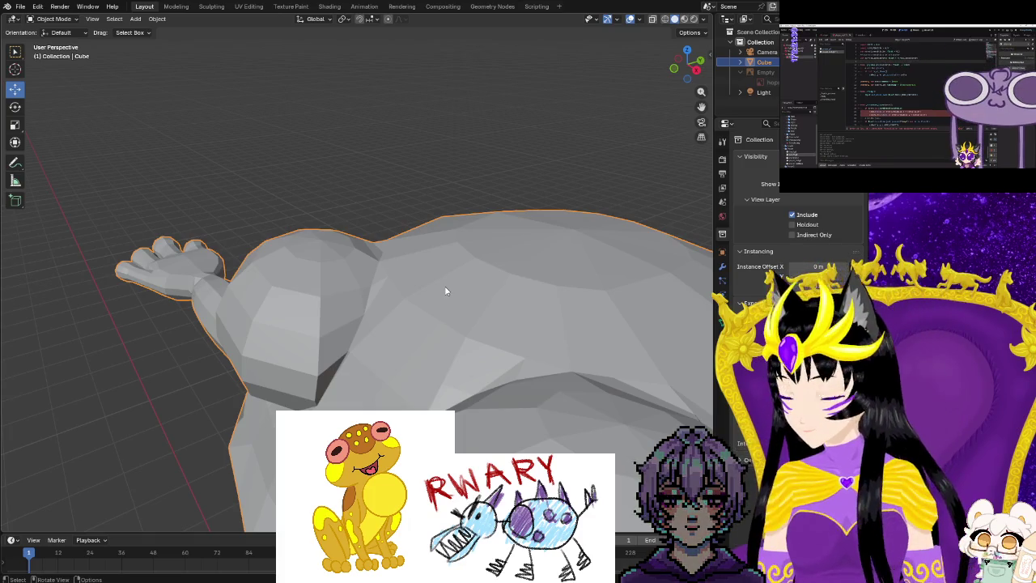
Preview the frog with Shade Smooth, undo to flat shading, and re-enter Edit Mode.
right_click(445, 292)
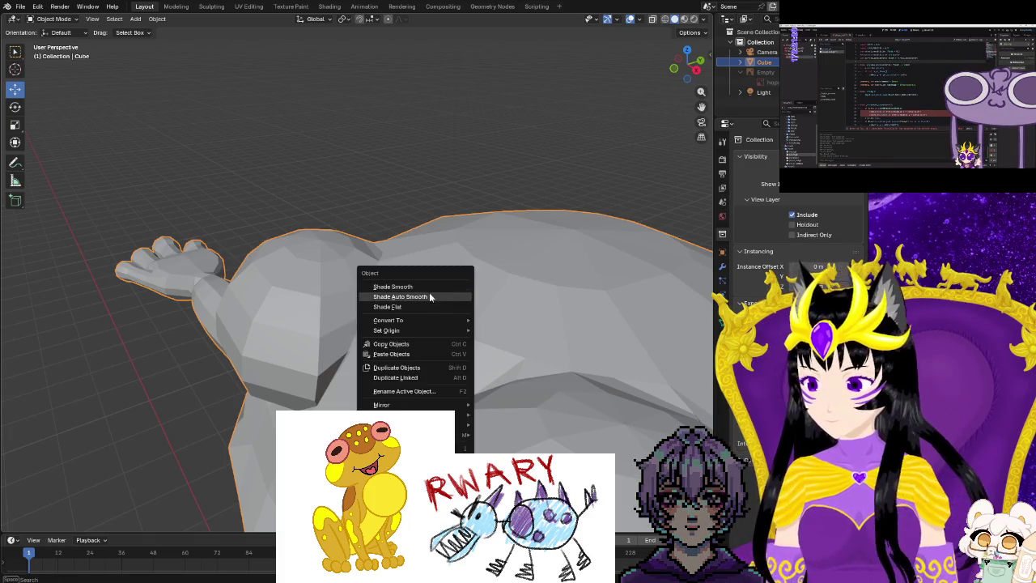
left_click(430, 293)
mouse_move(467, 313)
middle_mouse_down()
mouse_move(381, 341)
mouse_move(291, 341)
mouse_move(227, 328)
mouse_move(173, 293)
mouse_move(22, 280)
mouse_move(306, 340)
mouse_move(284, 327)
mouse_move(224, 350)
middle_mouse_up()
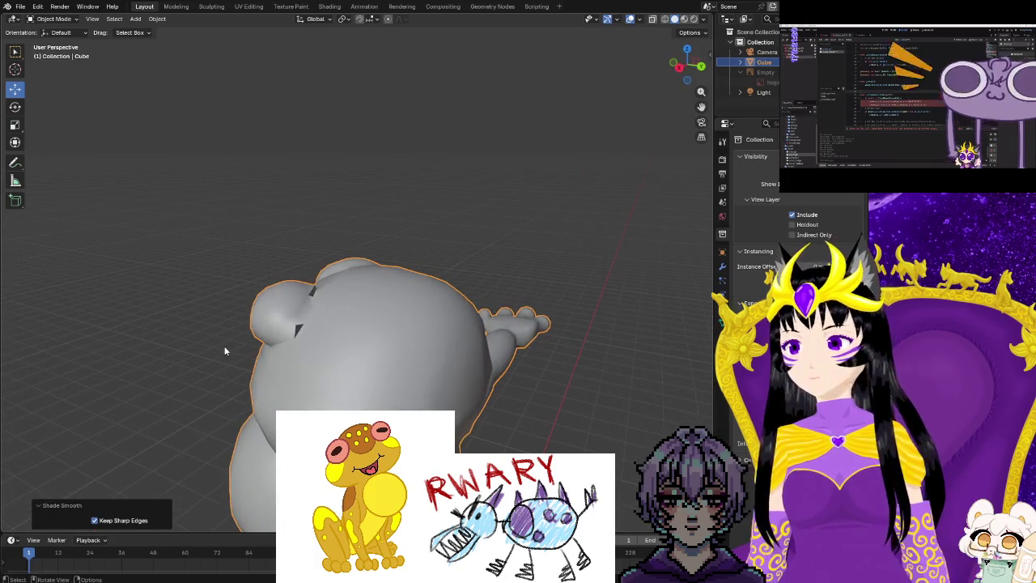
key("ctrl+z")
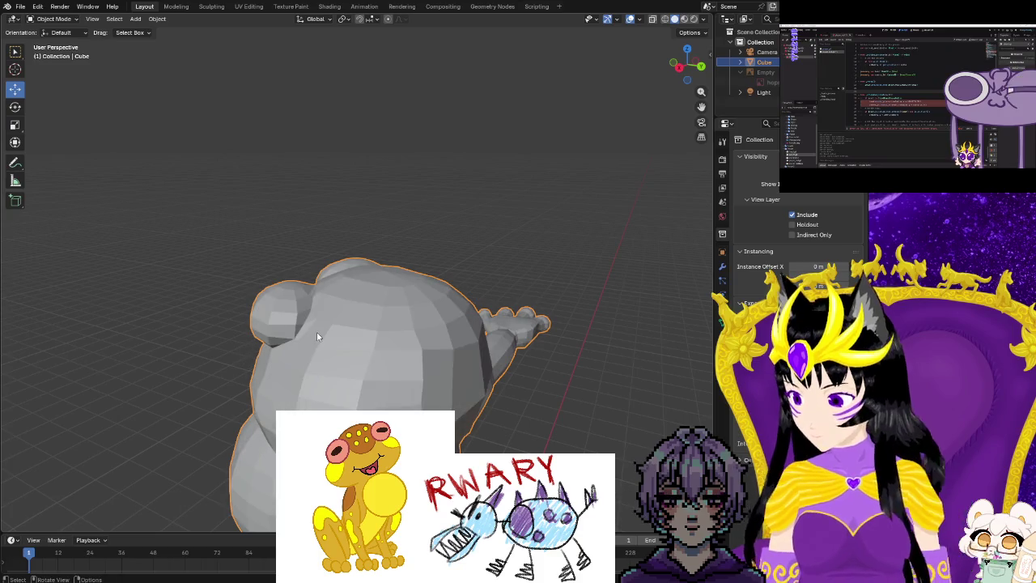
key("Tab")
scroll(469, 370, "up", 2)
scroll(520, 416, "up", 4)
mouse_move(338, 356)
middle_mouse_down()
mouse_move(159, 390)
mouse_move(331, 299)
middle_mouse_up()
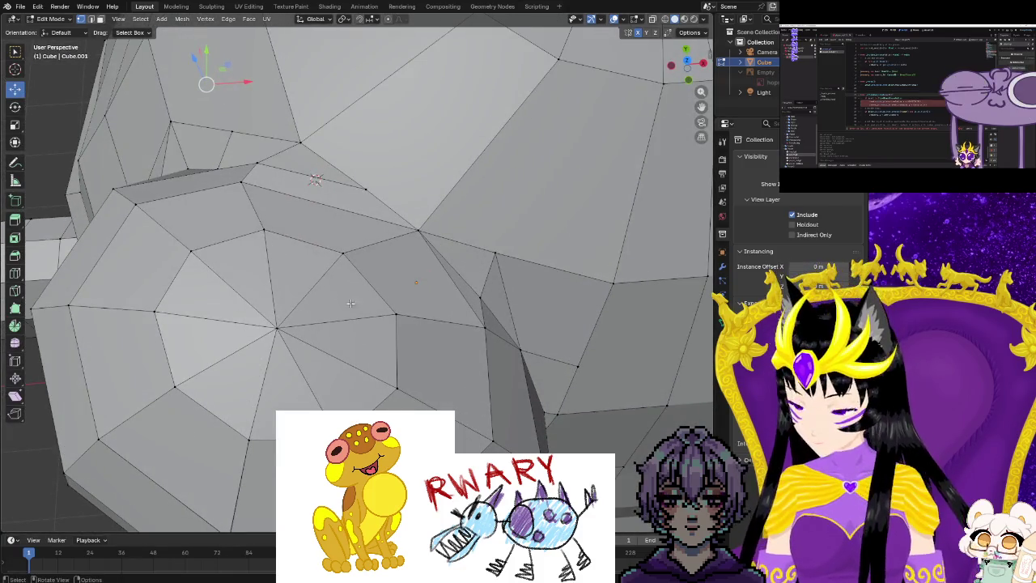
Zoom in and move a seam vertex upward.
scroll(351, 303, "up", 1)
scroll(340, 328, "up", 2)
scroll(330, 357, "up", 1)
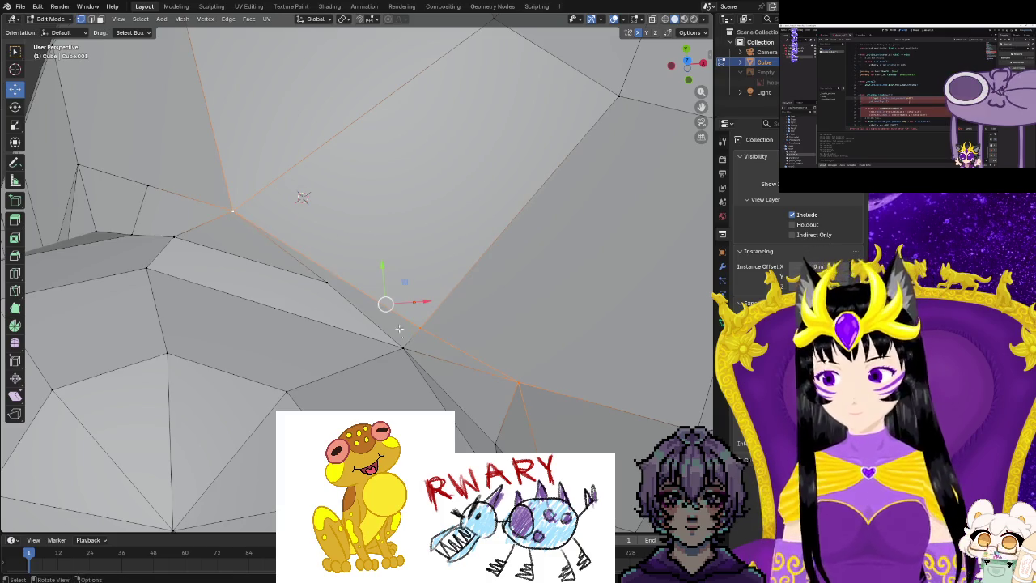
left_click_drag(419, 326, 441, 285)
middle_click_drag(441, 285, 336, 230)
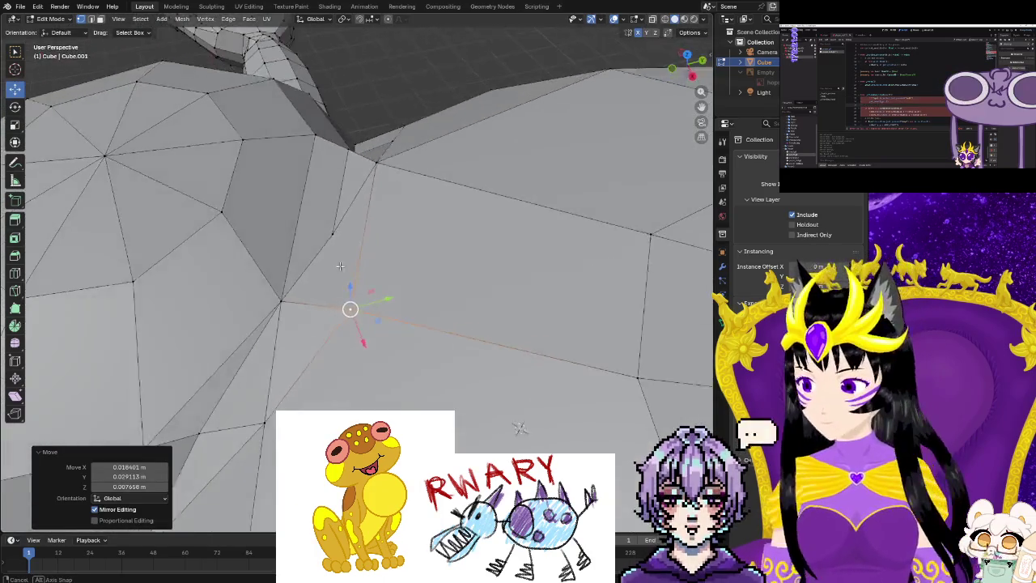
Connect two seam vertices with a new edge using J, then nudge its end vertex.
left_click(335, 231)
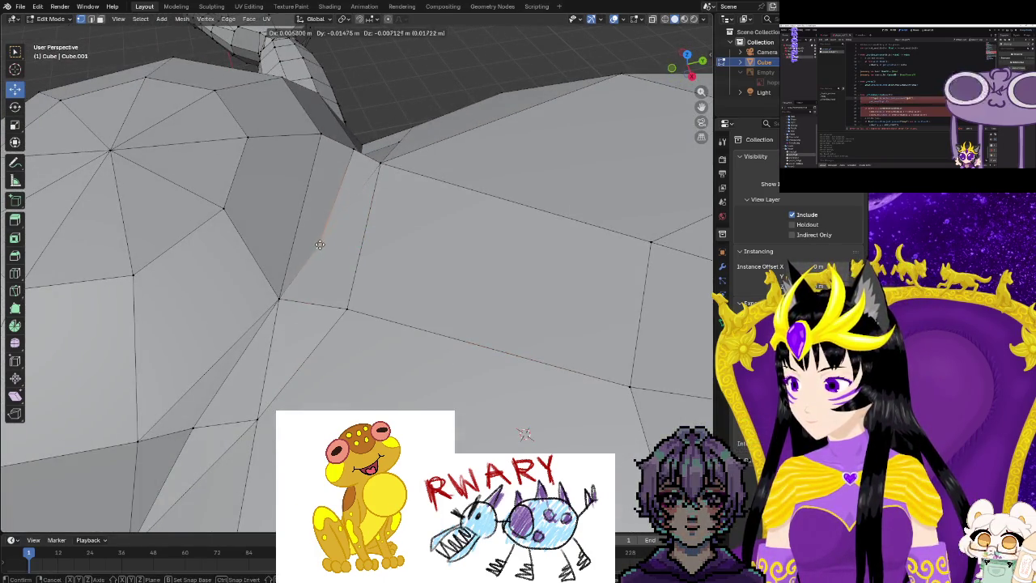
left_click(320, 245)
left_click(279, 299)
left_click(347, 308)
mouse_move(382, 391)
middle_mouse_down()
mouse_move(527, 417)
mouse_move(334, 370)
middle_mouse_up()
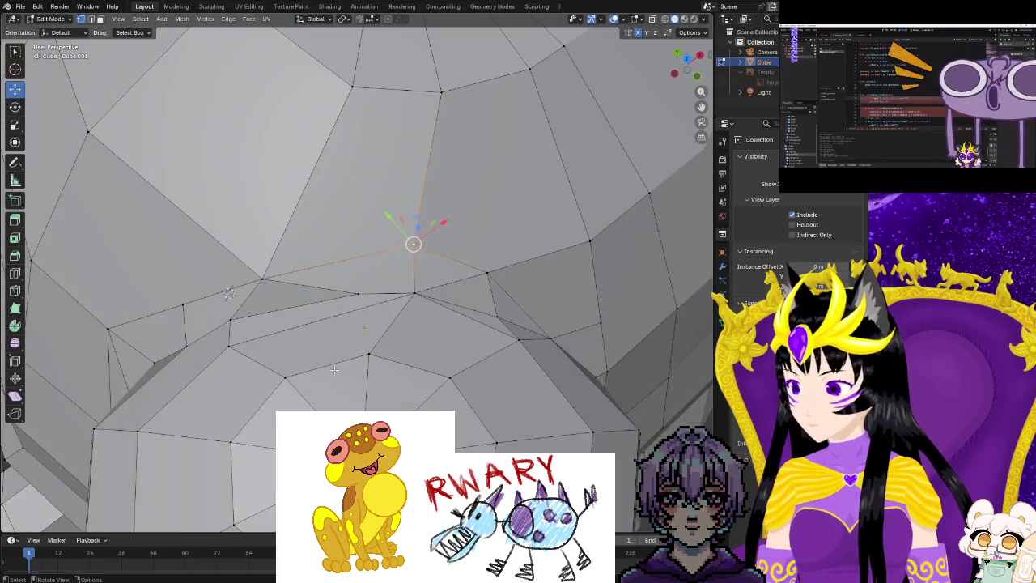
left_click(356, 291)
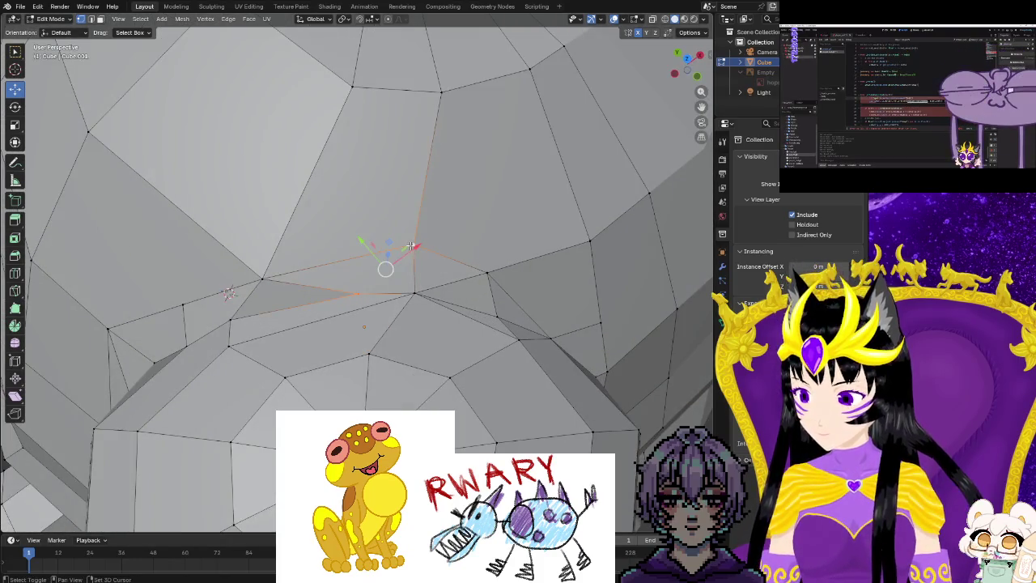
key("j")
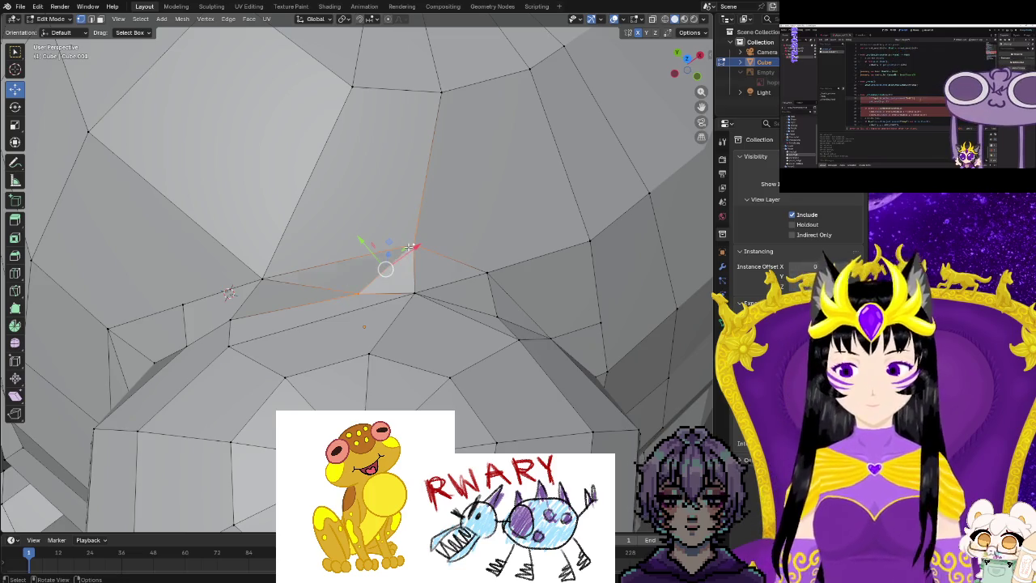
left_click(357, 293)
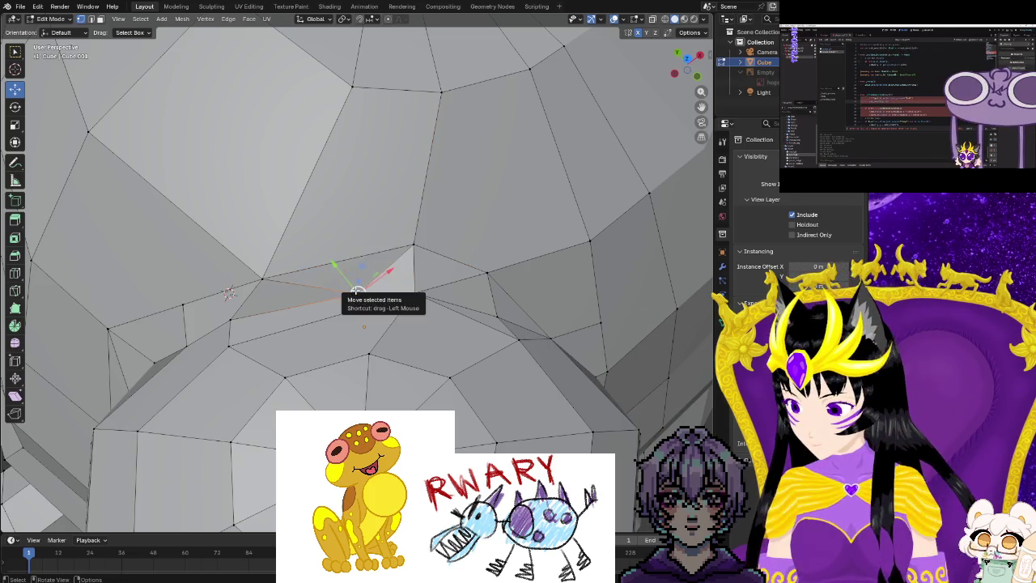
left_click_drag(356, 290, 337, 296)
Move another seam vertex along the Y axis.
mouse_move(337, 296)
middle_mouse_down()
mouse_move(315, 297)
mouse_move(320, 227)
middle_mouse_up()
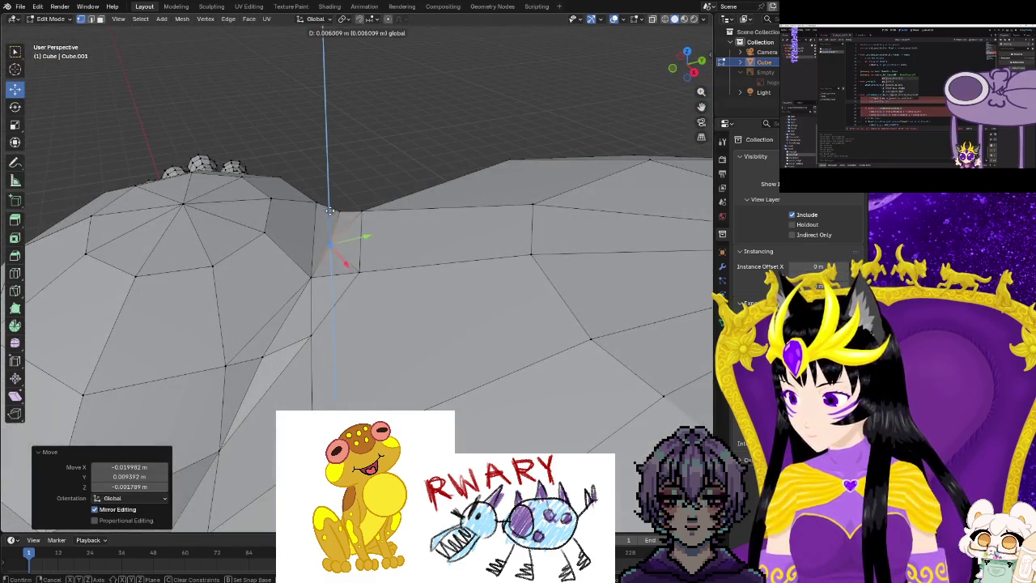
left_click(308, 265)
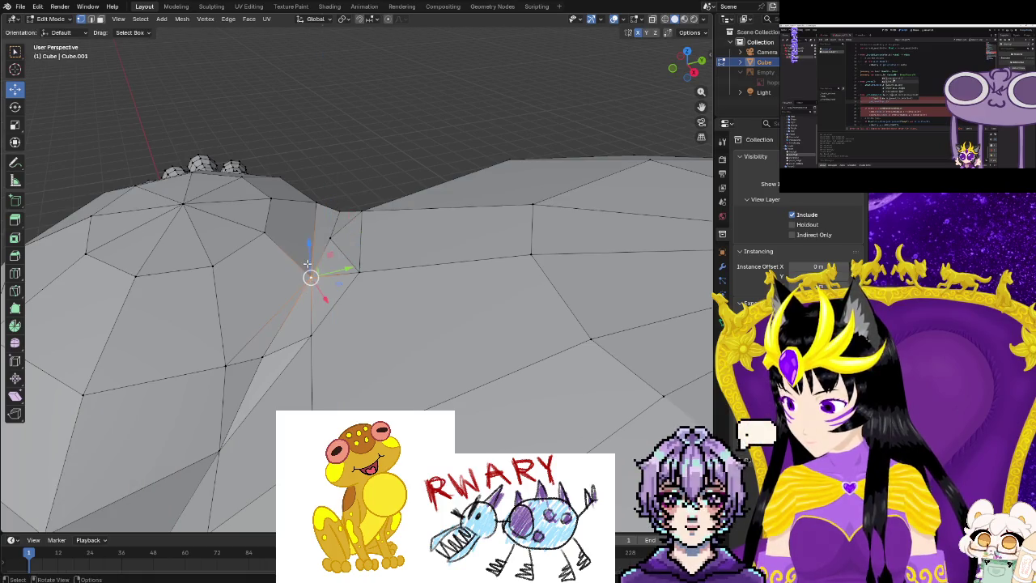
mouse_move(282, 337)
middle_mouse_down()
mouse_move(277, 355)
mouse_move(327, 364)
mouse_move(400, 304)
middle_mouse_up()
key("g")
key("y")
left_click(328, 364)
Raise the next seam vertex 0.004741 m along Z and return to Object Mode.
scroll(335, 358, "up", 3)
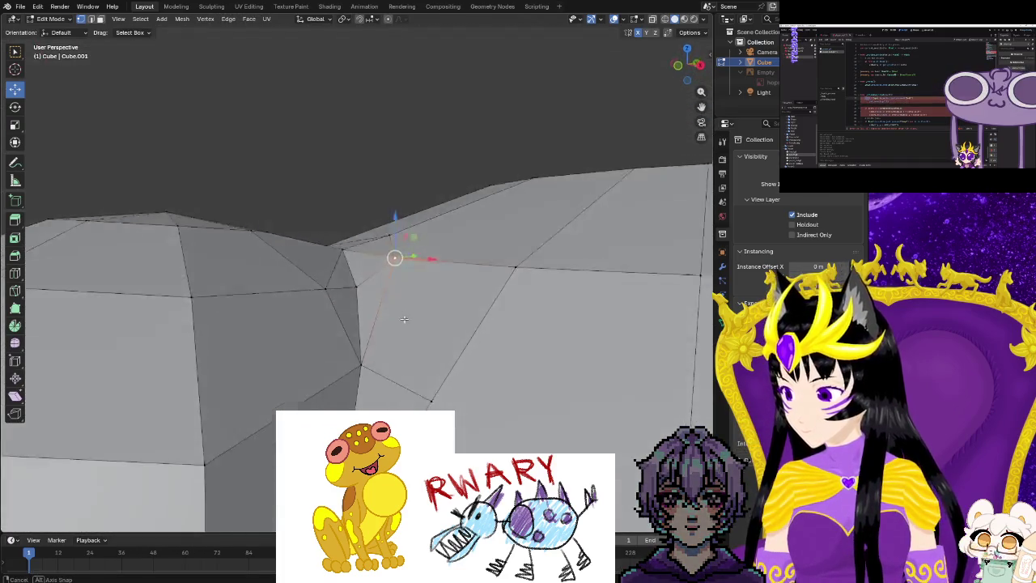
left_click(344, 244)
key("g")
key("z")
left_click(345, 243)
mouse_move(345, 242)
middle_mouse_down()
mouse_move(484, 307)
mouse_move(335, 312)
mouse_move(77, 232)
mouse_move(102, 245)
middle_mouse_up()
mouse_move(359, 400)
middle_mouse_down()
mouse_move(283, 405)
mouse_move(475, 384)
middle_mouse_up()
key("Tab")
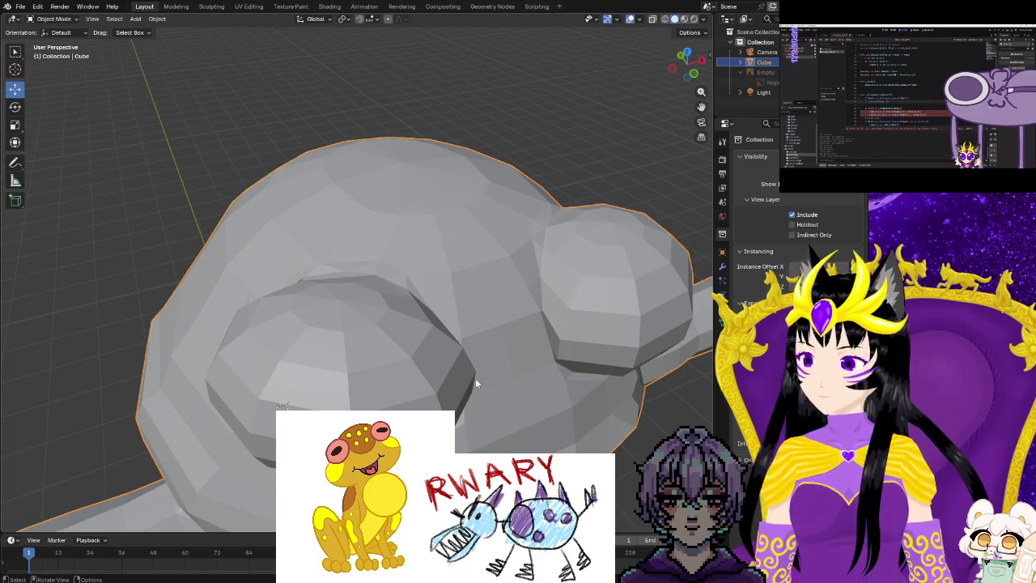
Check Shade Smooth, undo to flat shading, and zoom into the eye bump in Edit Mode.
right_click(475, 383)
left_click(473, 378)
middle_click_drag(473, 378, 574, 337)
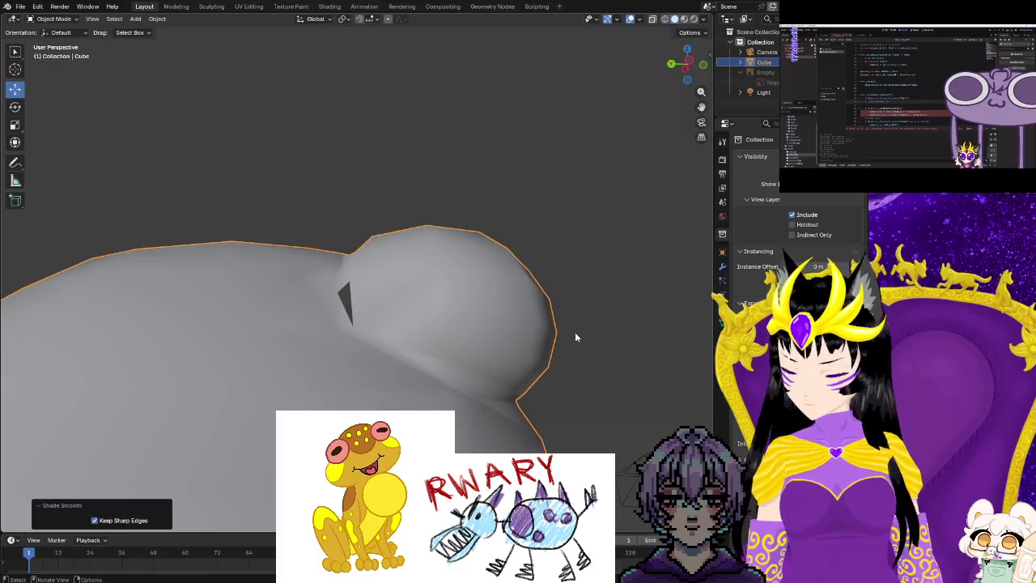
key("ctrl+z")
mouse_move(494, 378)
middle_mouse_down()
mouse_move(437, 348)
mouse_move(337, 393)
middle_mouse_up()
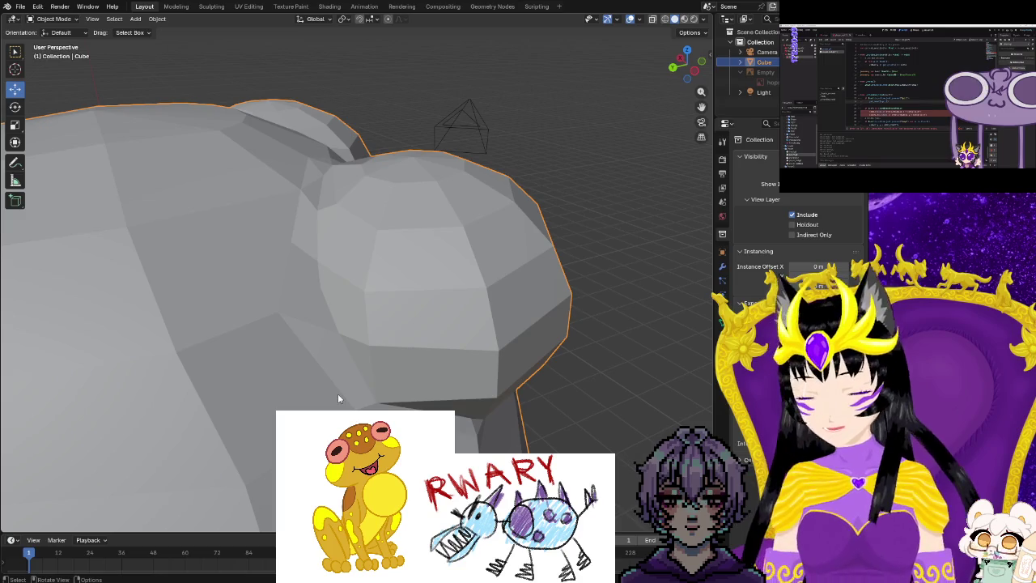
key("Tab")
scroll(332, 380, "up", 3)
mouse_move(332, 381)
middle_mouse_down()
mouse_move(327, 371)
mouse_move(339, 373)
mouse_move(329, 393)
middle_mouse_up()
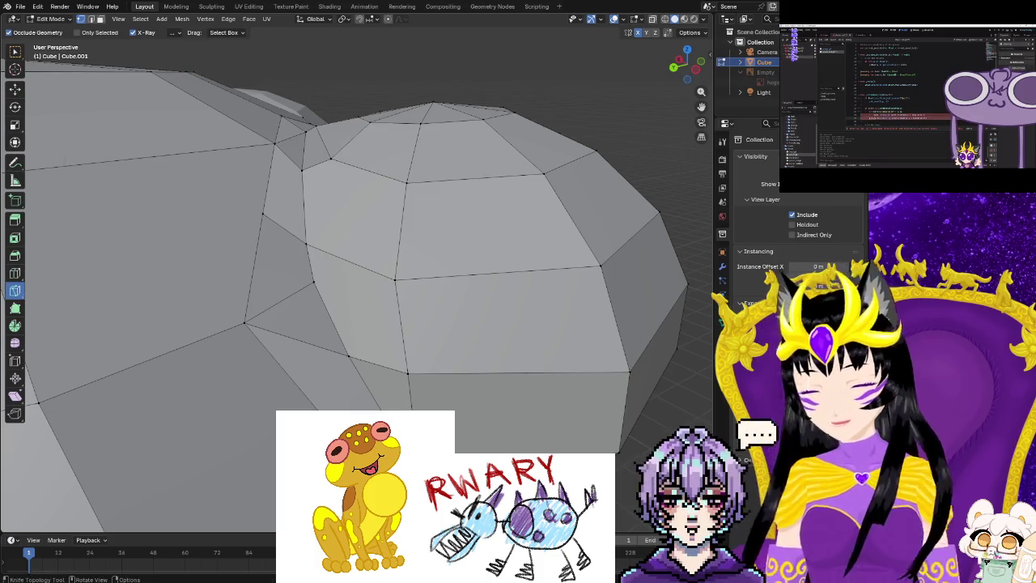
Knife-cut a chain of edges along the cheek-to-head crease, starting beside the eye bump.
left_click(246, 324)
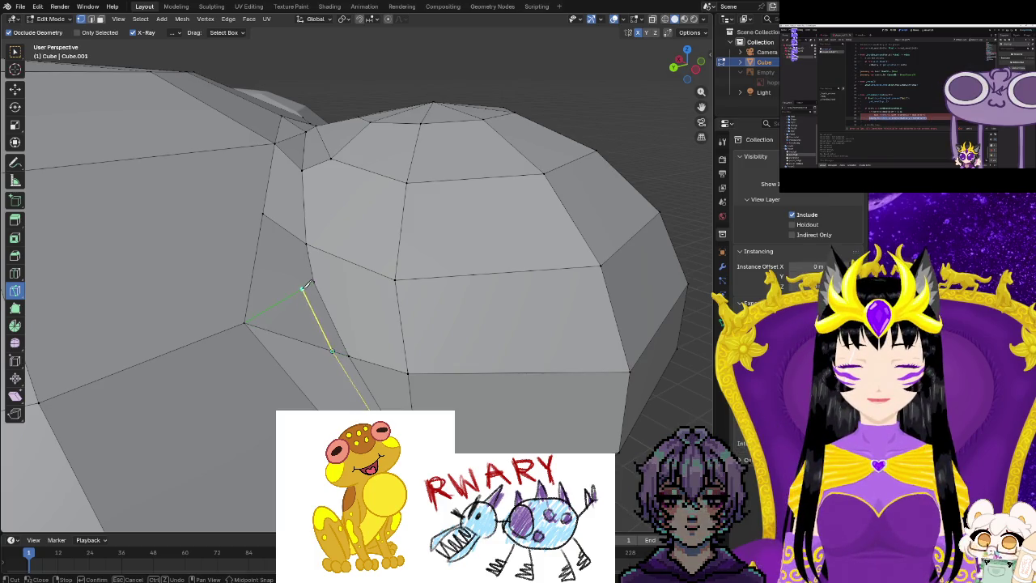
middle_click_drag(297, 235, 244, 324)
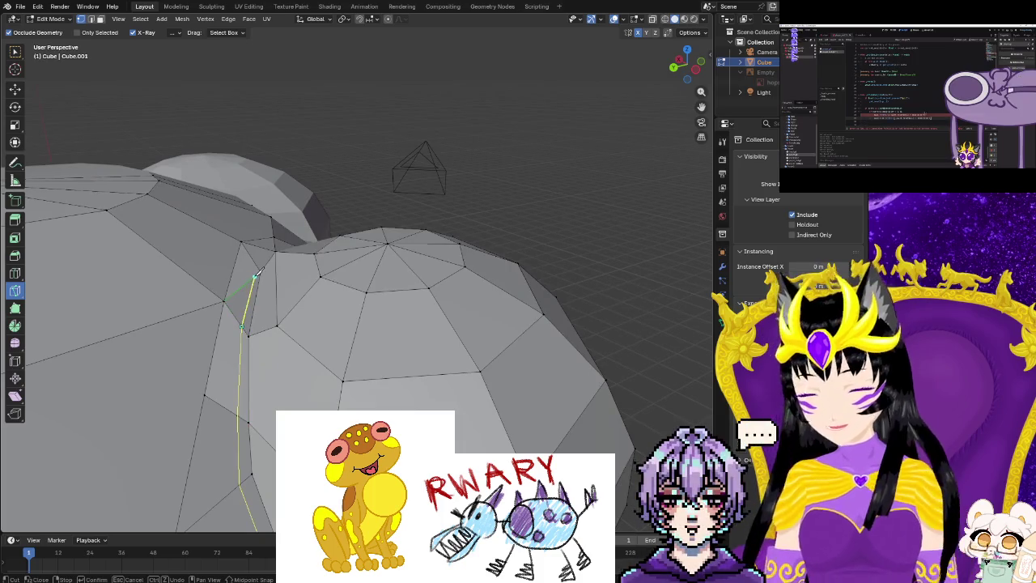
middle_click_drag(256, 273, 256, 259)
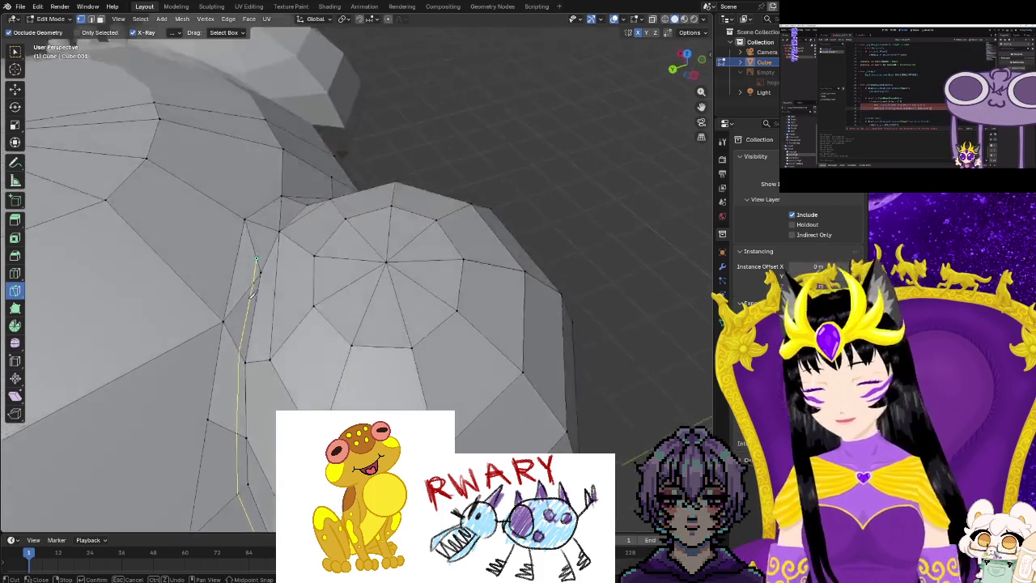
middle_click_drag(251, 294, 277, 229)
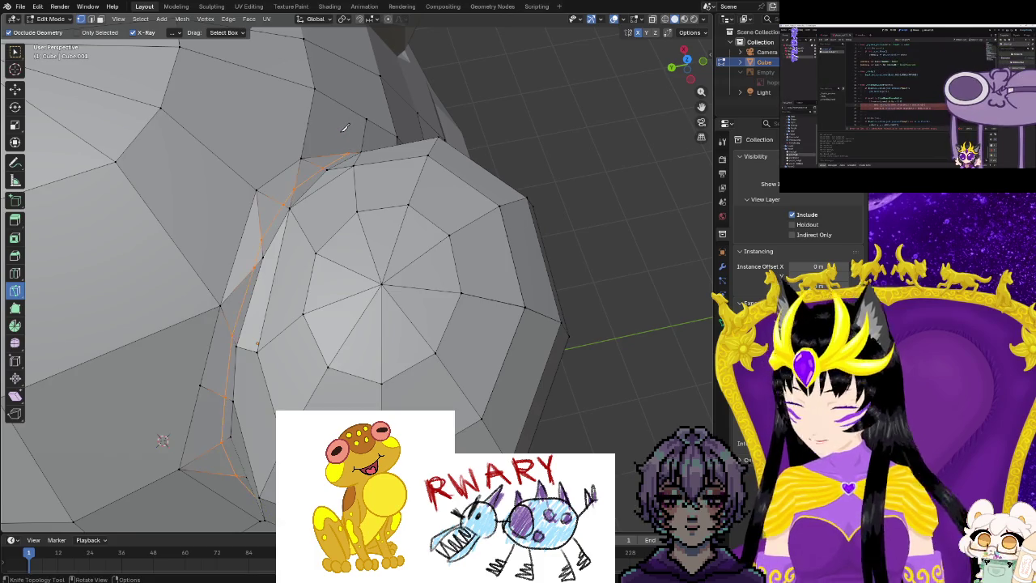
middle_click_drag(163, 321, 170, 203)
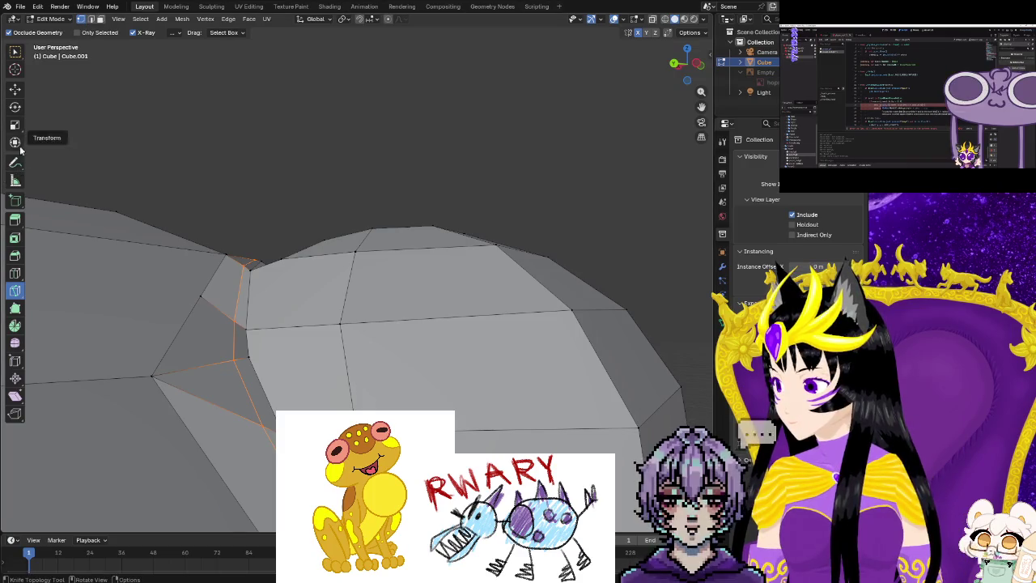
Raise the new cut edge slightly, shift a seam vertex about -0.006648 m, and return to Object Mode.
left_click_drag(271, 279, 273, 252)
mouse_move(272, 268)
middle_mouse_down()
mouse_move(276, 310)
mouse_move(237, 334)
middle_mouse_up()
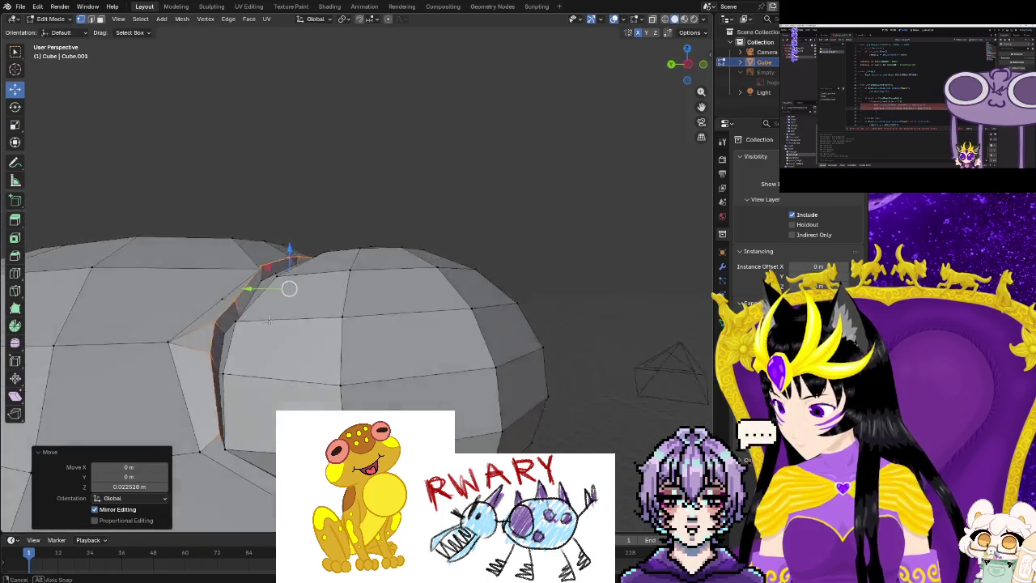
mouse_move(237, 334)
middle_mouse_down()
mouse_move(267, 243)
mouse_move(339, 235)
middle_mouse_up()
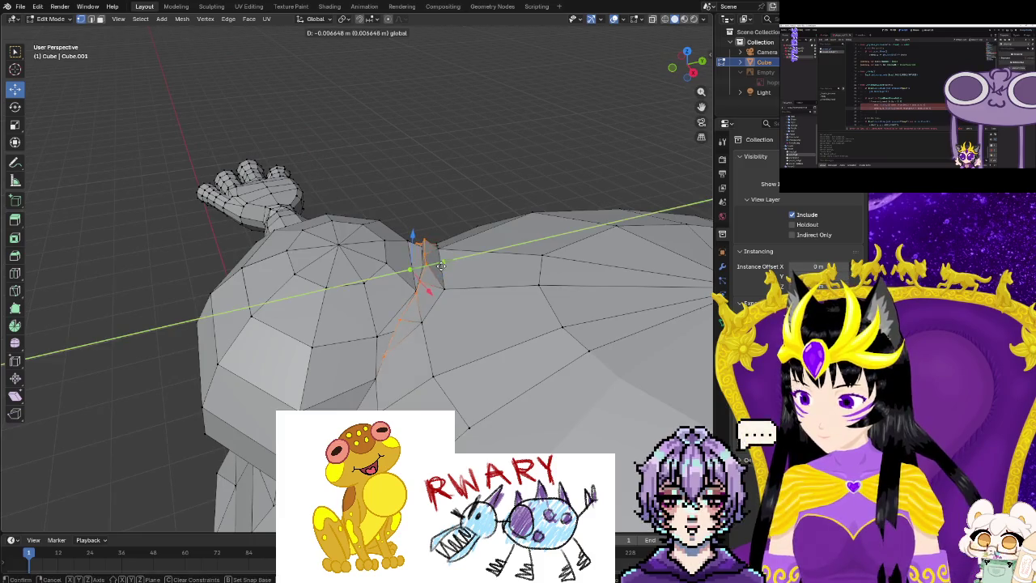
left_click(441, 265)
mouse_move(411, 268)
middle_mouse_down()
mouse_move(543, 369)
mouse_move(543, 390)
mouse_move(574, 398)
middle_mouse_up()
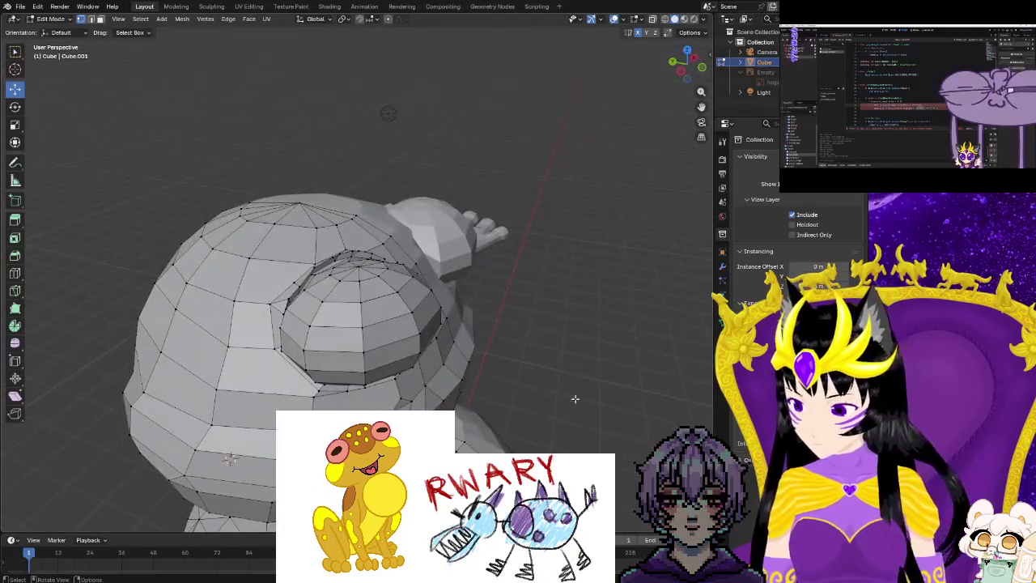
key("Tab")
middle_click_drag(528, 418, 421, 395)
right_click(421, 395)
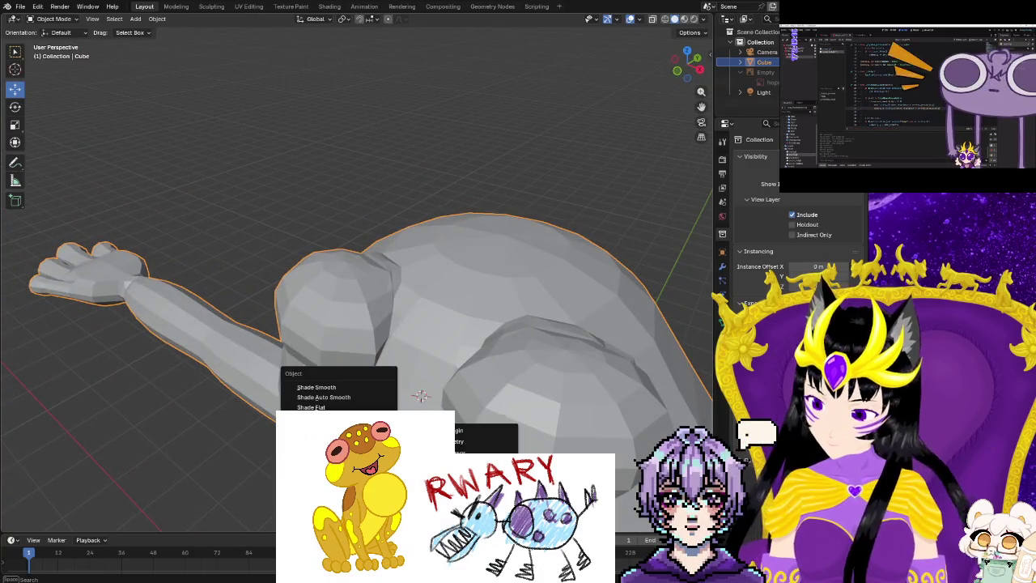
Apply Shade Smooth to inspect the frog, undo back to flat, and re-enter Edit Mode.
left_click(335, 391)
mouse_move(335, 391)
middle_mouse_down()
mouse_move(549, 385)
mouse_move(555, 351)
mouse_move(509, 329)
mouse_move(509, 412)
mouse_move(363, 377)
mouse_move(263, 376)
mouse_move(250, 379)
mouse_move(291, 395)
mouse_move(518, 394)
mouse_move(340, 396)
mouse_move(238, 417)
middle_mouse_up()
key("ctrl+z")
key("Tab")
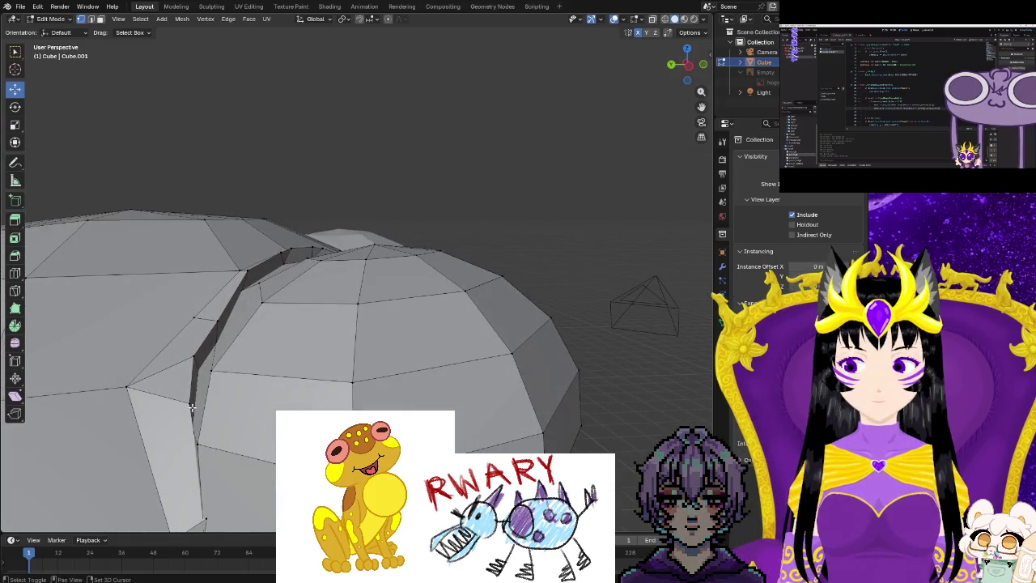
Select the cheek crease edge and slide it along X and up the crease.
left_click(204, 518, "shift")
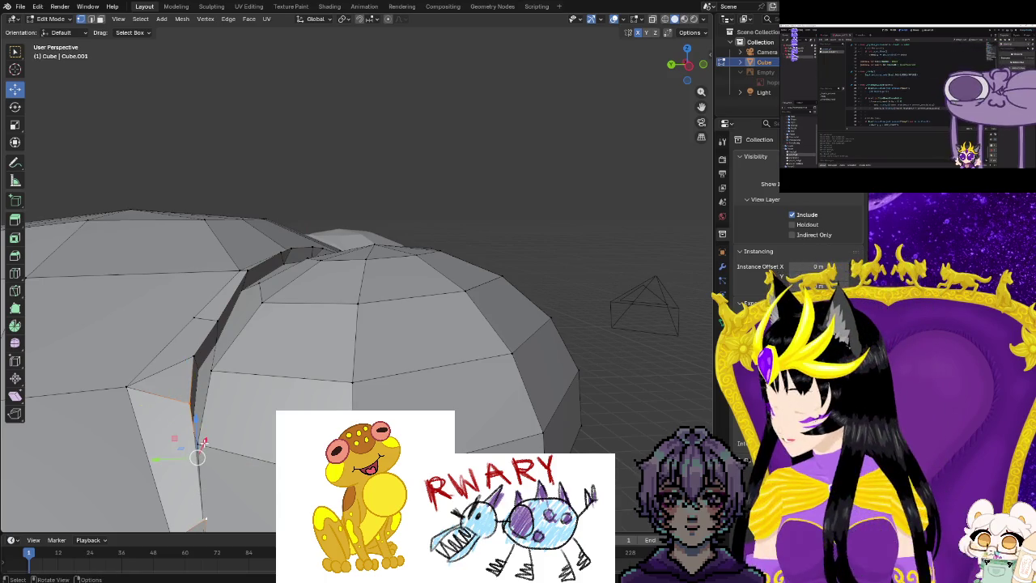
key("g")
key("x")
left_click(203, 445)
mouse_move(202, 446)
middle_mouse_down()
mouse_move(217, 448)
mouse_move(143, 416)
mouse_move(120, 429)
middle_mouse_up()
left_click_drag(140, 370, 144, 364)
mouse_move(144, 365)
middle_mouse_down()
mouse_move(191, 423)
mouse_move(203, 370)
middle_mouse_up()
Nudge the next crease vertices so the seam flows evenly, then return to Object Mode.
left_click(203, 366)
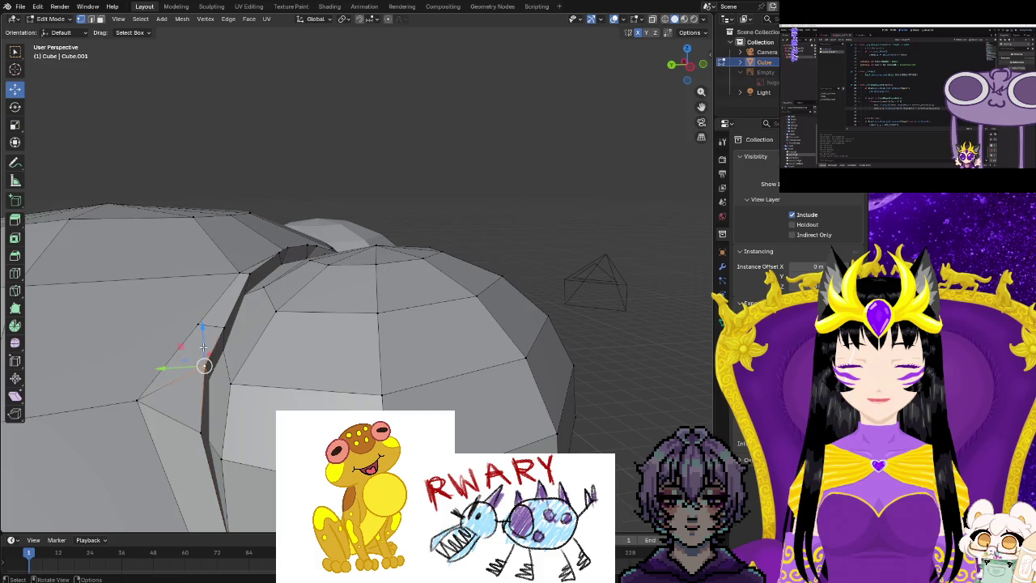
left_click_drag(208, 337, 221, 346)
left_click(223, 331)
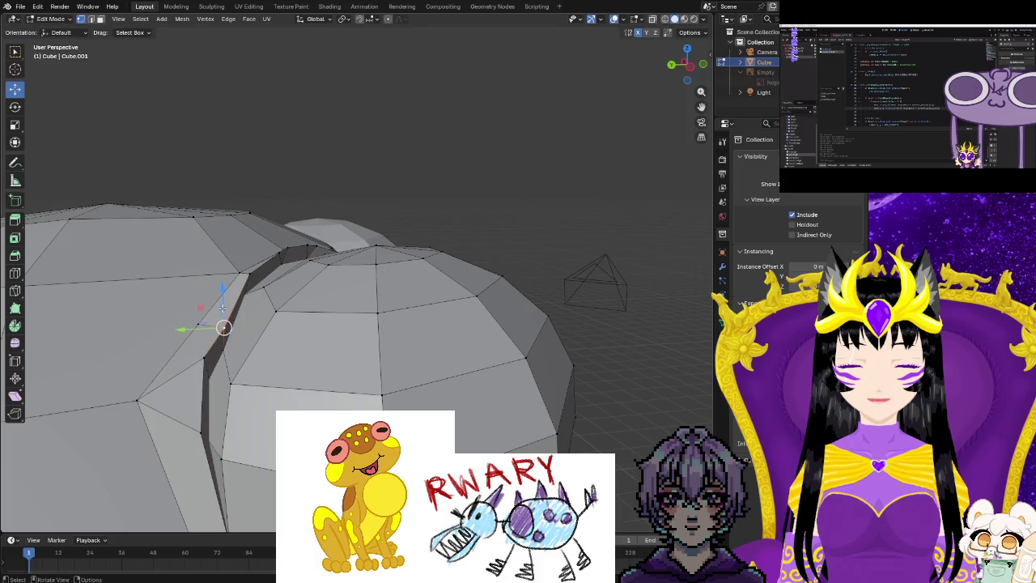
left_click(339, 329)
middle_click_drag(338, 329, 550, 370)
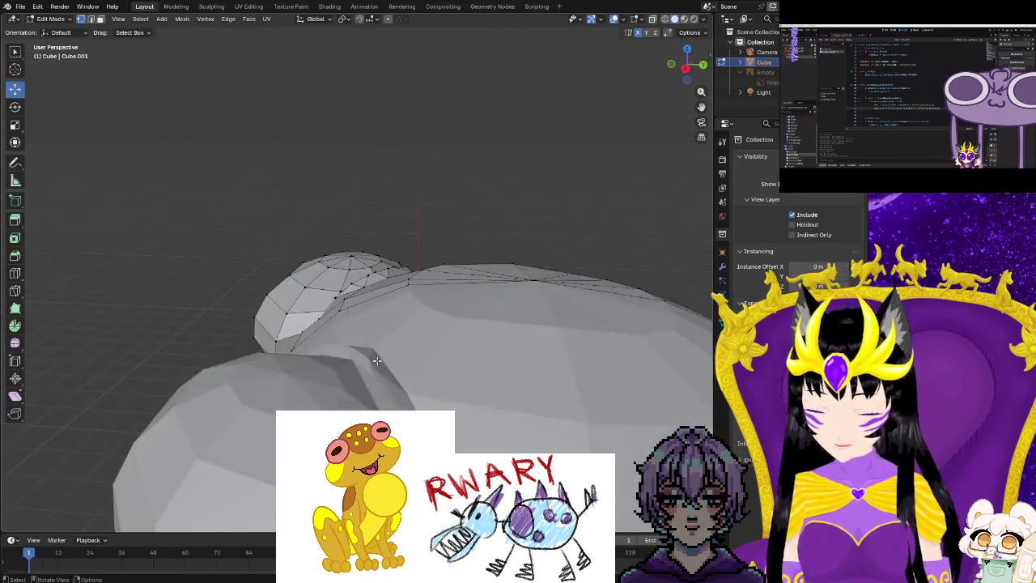
middle_click_drag(550, 370, 518, 307)
middle_click_drag(230, 441, 171, 424)
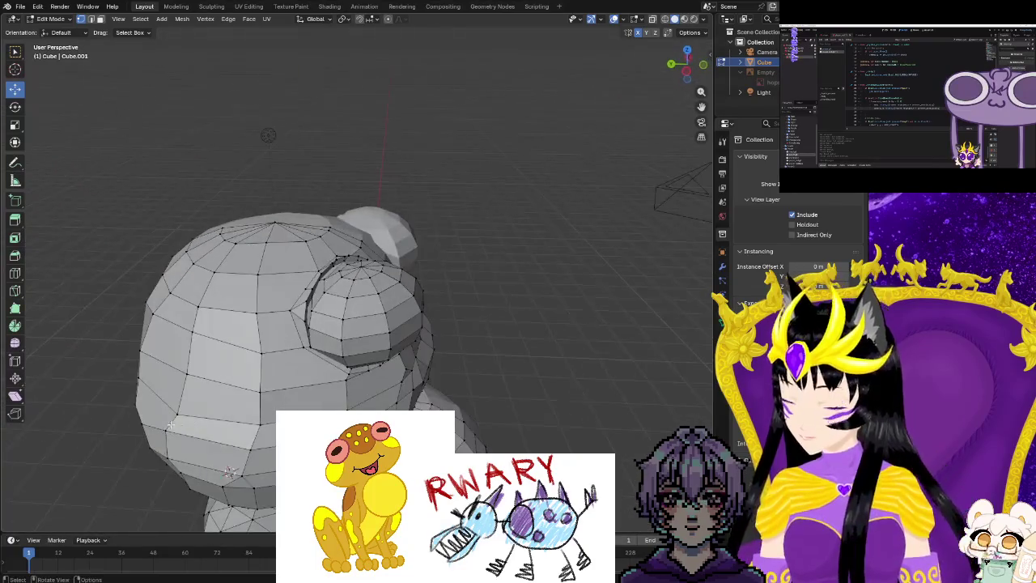
middle_click_drag(250, 404, 50, 153)
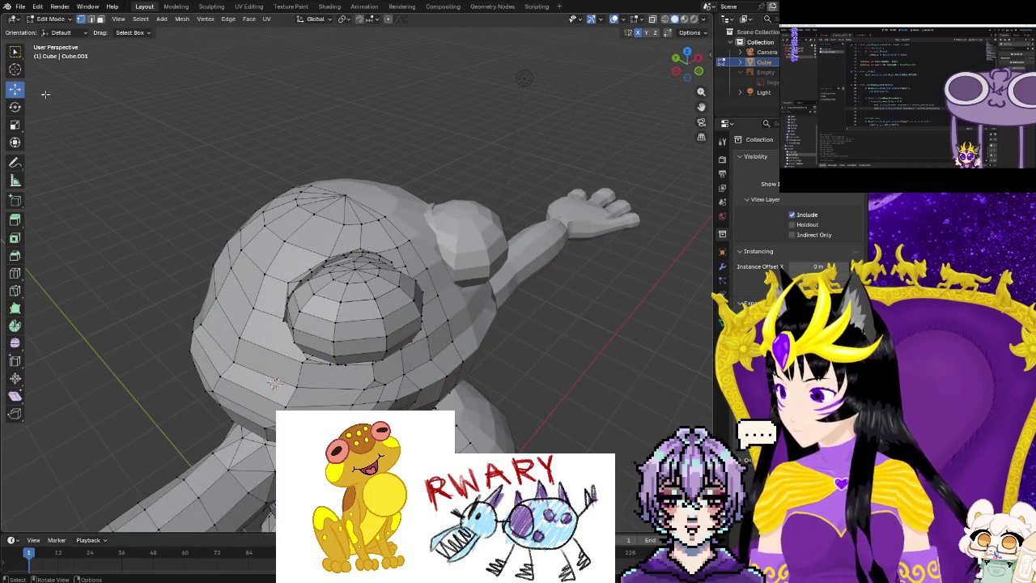
key("Tab")
middle_click_drag(243, 228, 325, 326)
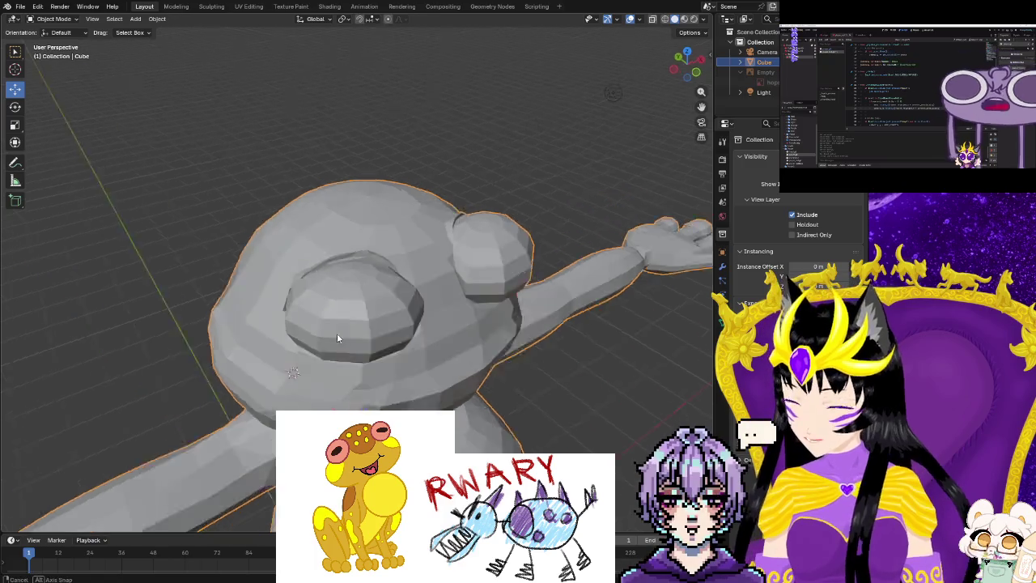
Apply Shade Smooth to the frog and zoom out to view the whole T-posed body.
right_click(334, 326)
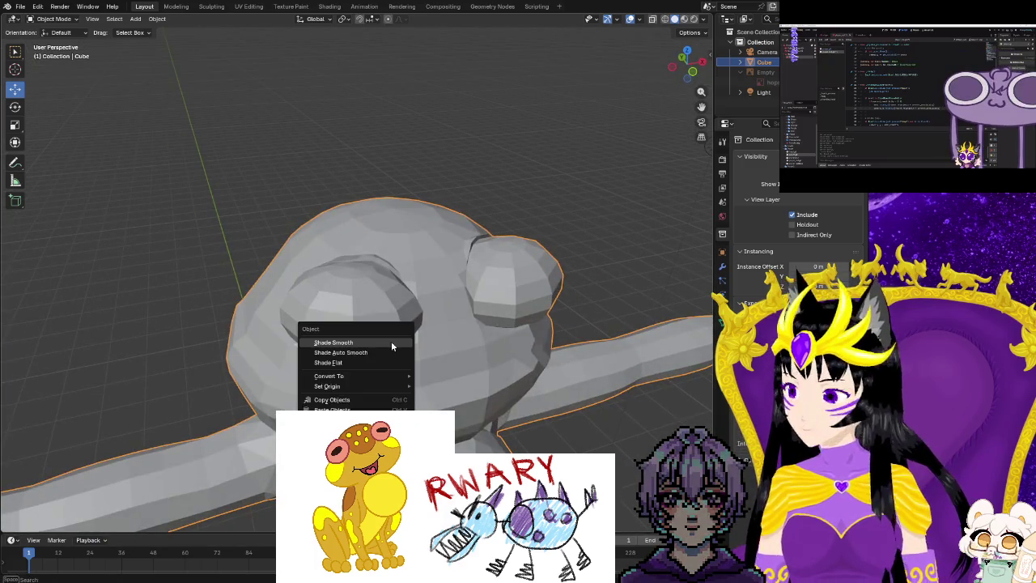
left_click(377, 343)
mouse_move(457, 380)
middle_mouse_down()
mouse_move(342, 393)
mouse_move(229, 385)
mouse_move(138, 363)
mouse_move(38, 307)
middle_mouse_up()
scroll(179, 416, "down", 3)
scroll(174, 382, "down", 2)
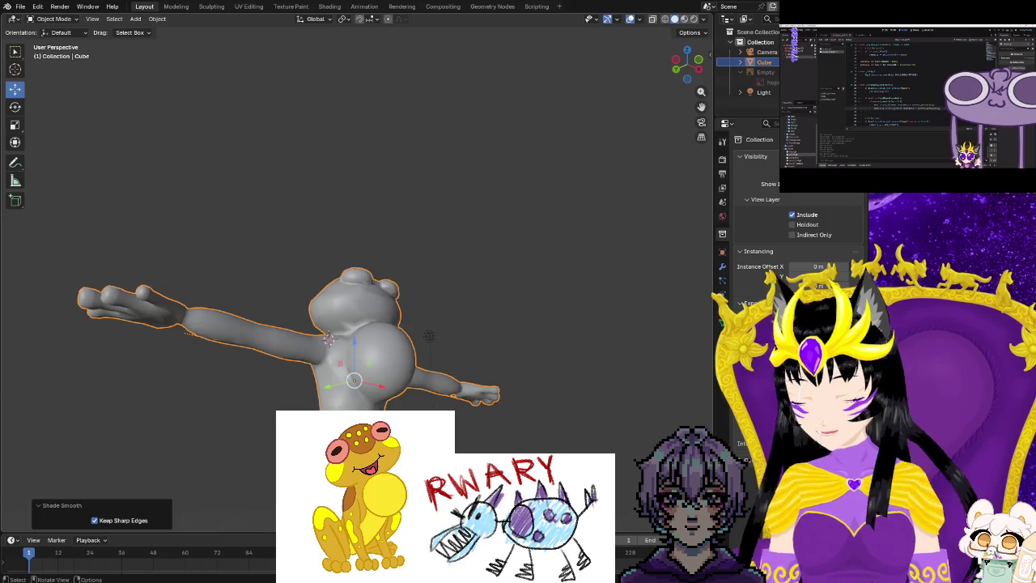
scroll(174, 382, "down", 2)
scroll(475, 376, "up", 8)
mouse_move(474, 376)
middle_mouse_down()
mouse_move(258, 384)
mouse_move(365, 324)
mouse_move(351, 305)
mouse_move(346, 332)
middle_mouse_up()
scroll(345, 345, "down", 4)
scroll(345, 346, "down", 4)
Return to Edit Mode and orbit to a side view of the outstretched arm.
key("Tab")
scroll(347, 331, "up", 5)
scroll(341, 322, "up", 3)
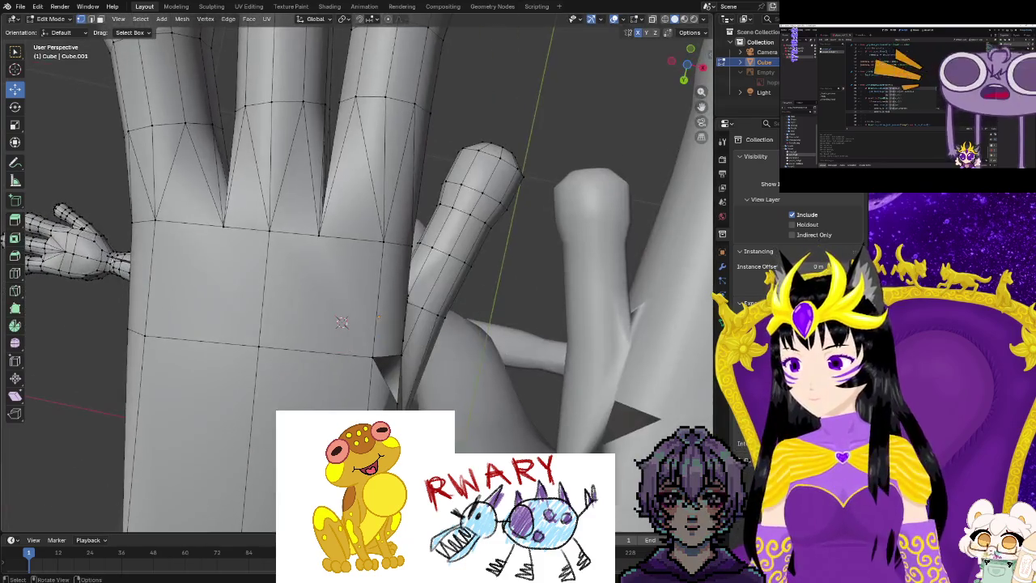
scroll(342, 322, "down", 6)
middle_click_drag(341, 322, 474, 51)
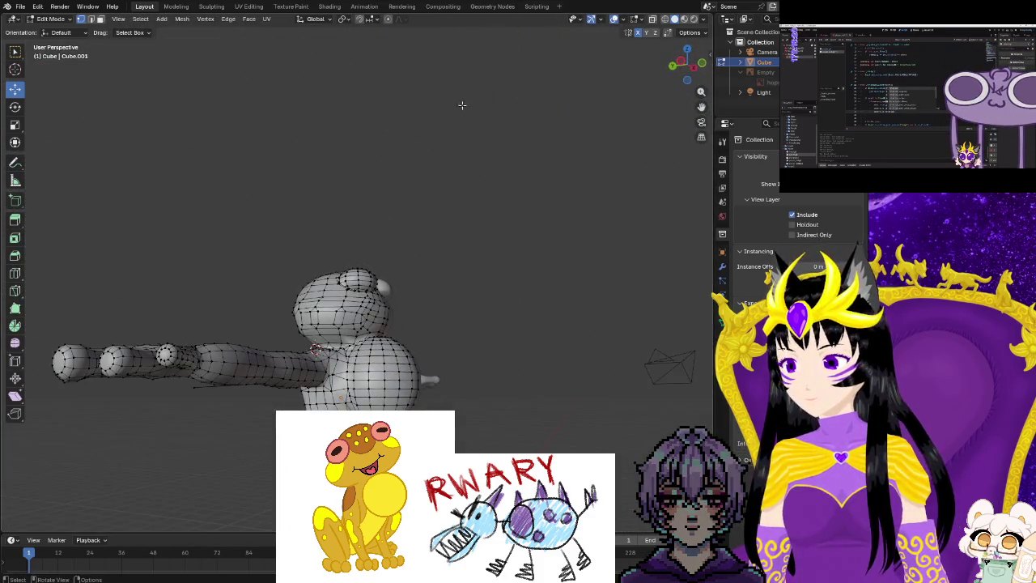
mouse_move(372, 389)
middle_mouse_down()
mouse_move(496, 450)
mouse_move(386, 380)
middle_mouse_up()
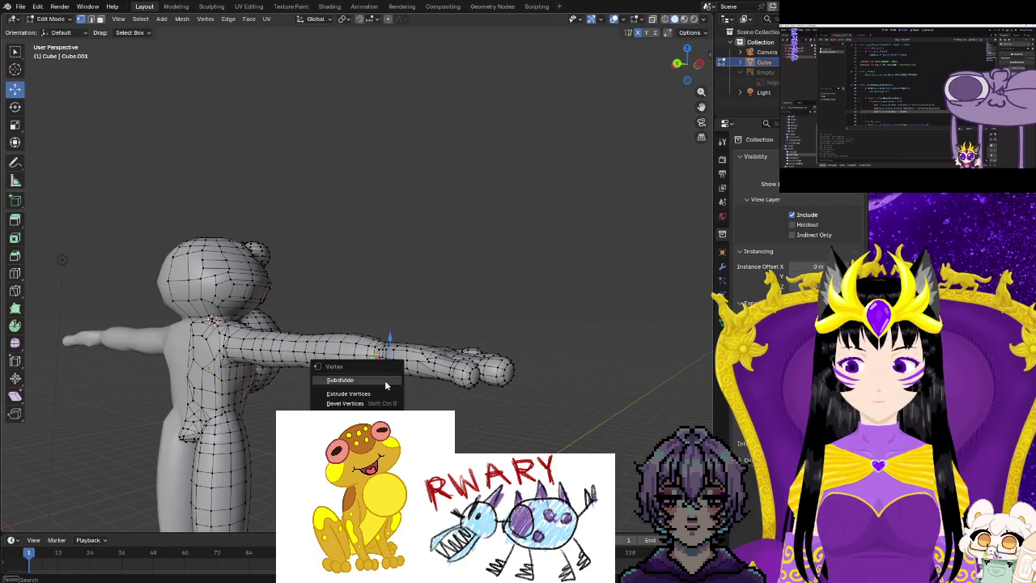
key("Escape")
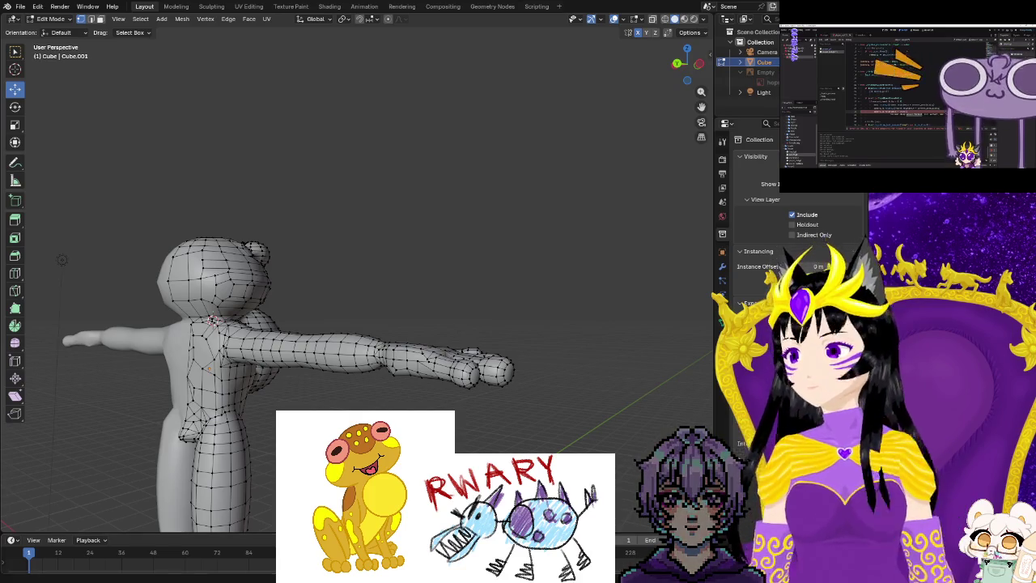
middle_click_drag(324, 299, 361, 286)
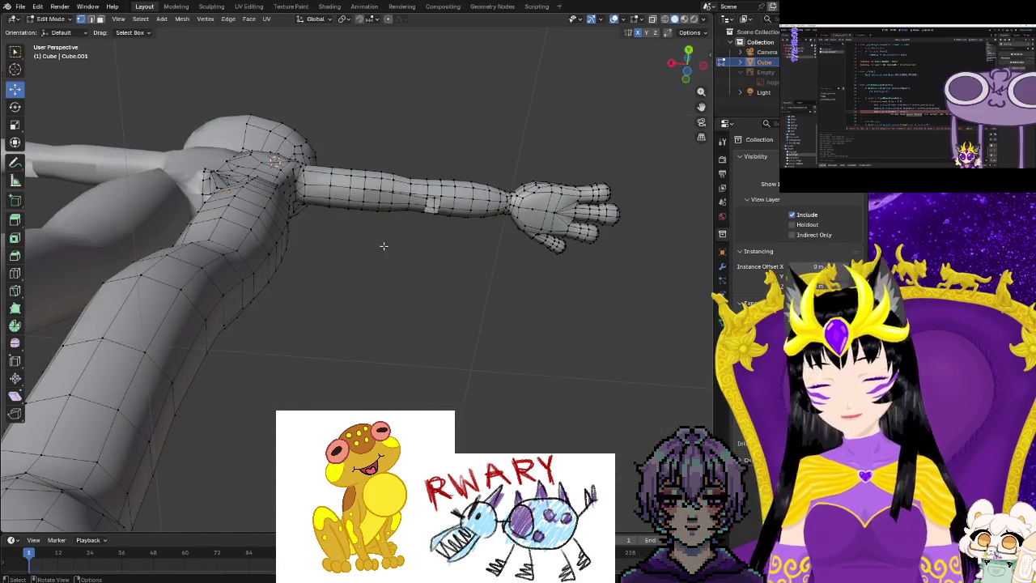
scroll(379, 293, "up", 2)
scroll(416, 302, "up", 2)
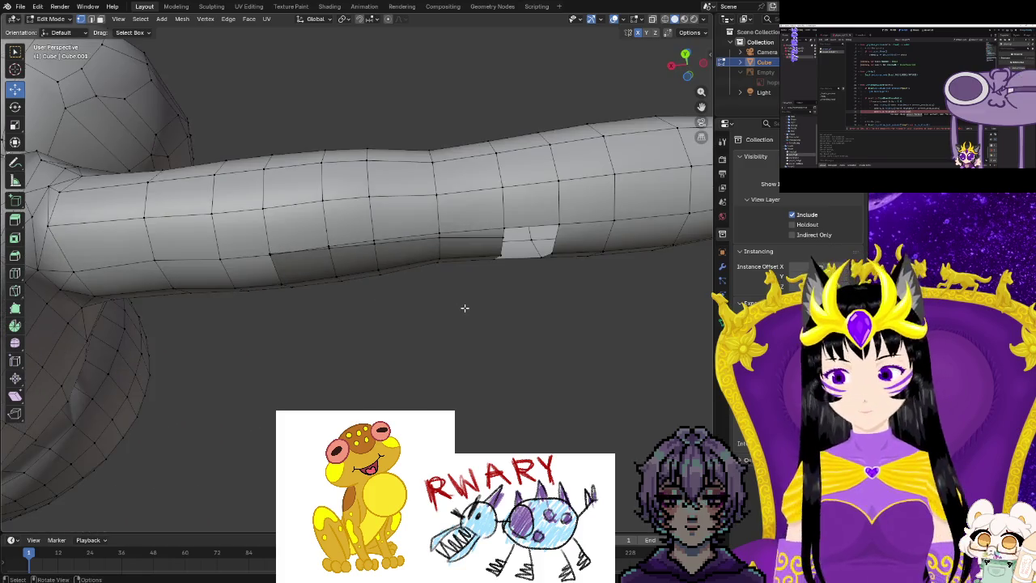
scroll(464, 308, "up", 2)
scroll(476, 305, "up", 3)
mouse_move(507, 257)
middle_mouse_down("shift")
mouse_move(438, 320)
mouse_move(467, 326)
mouse_move(439, 342)
mouse_move(460, 340)
mouse_move(459, 327)
mouse_move(460, 340)
middle_mouse_up("shift")
key("ctrl+z")
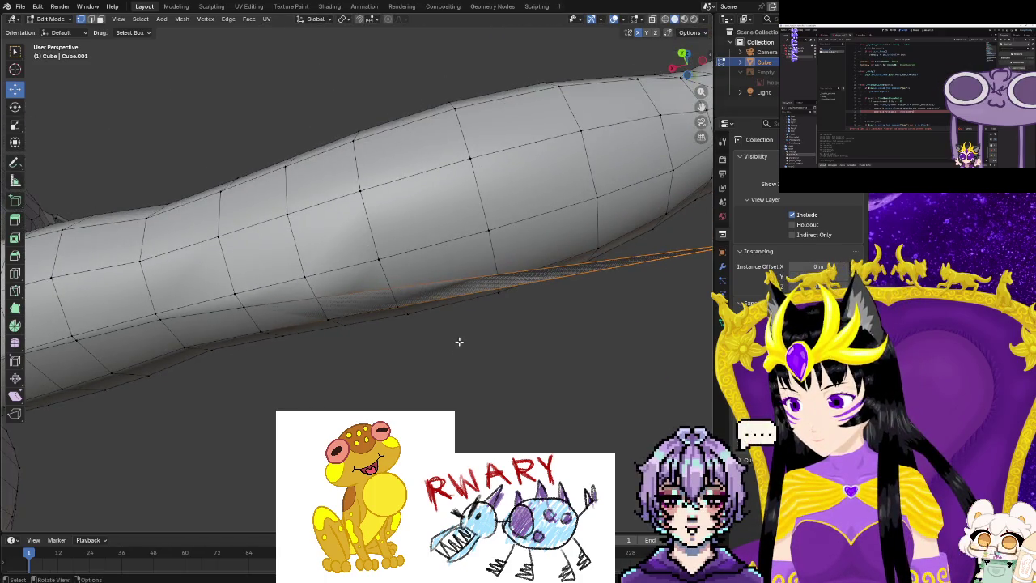
Reposition the selected arm vertices, then raise an underside vertex 0.19266 m along Z.
key("g")
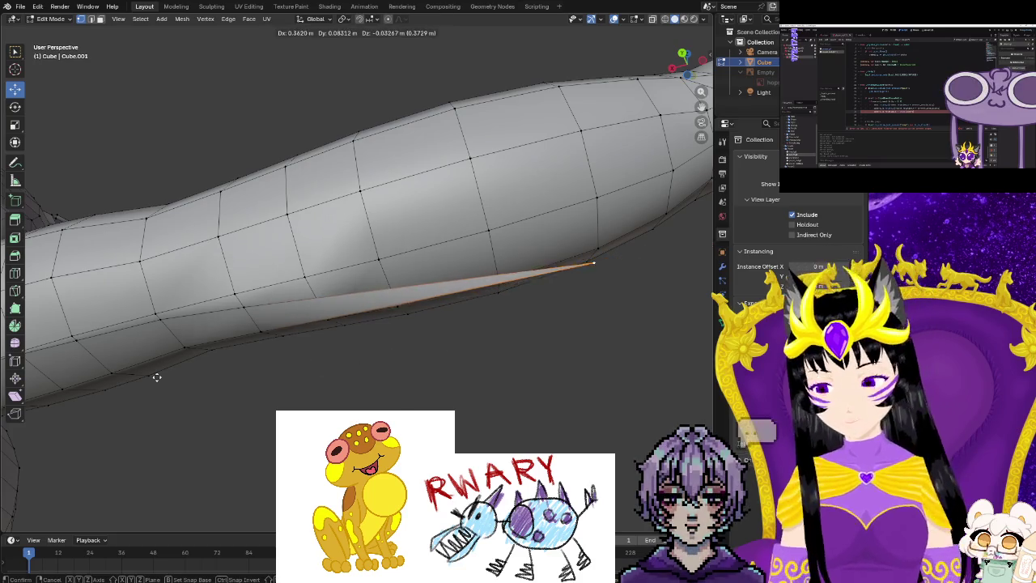
left_click(699, 415)
mouse_move(582, 407)
middle_mouse_down()
mouse_move(377, 398)
mouse_move(418, 405)
middle_mouse_up()
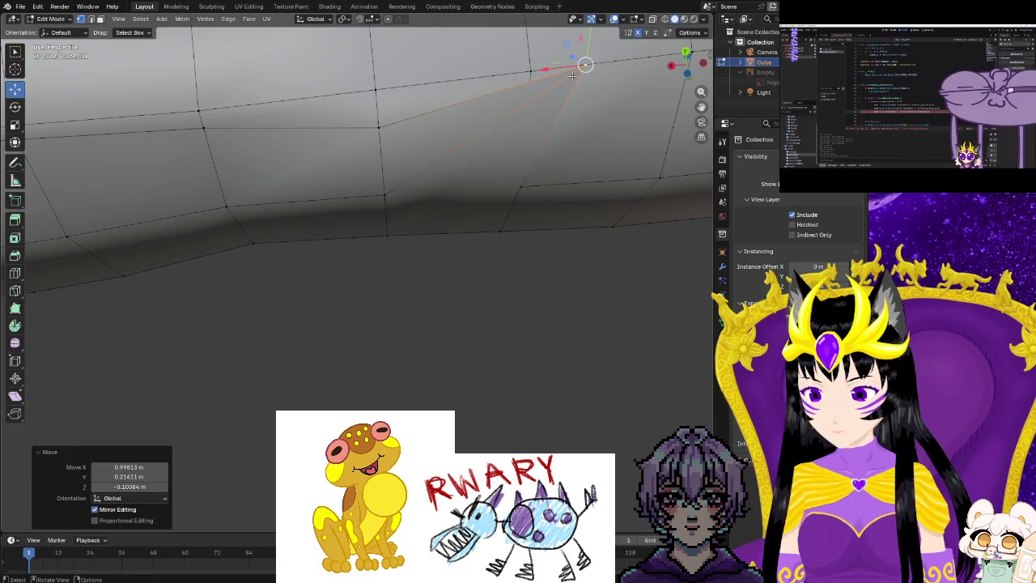
key("g")
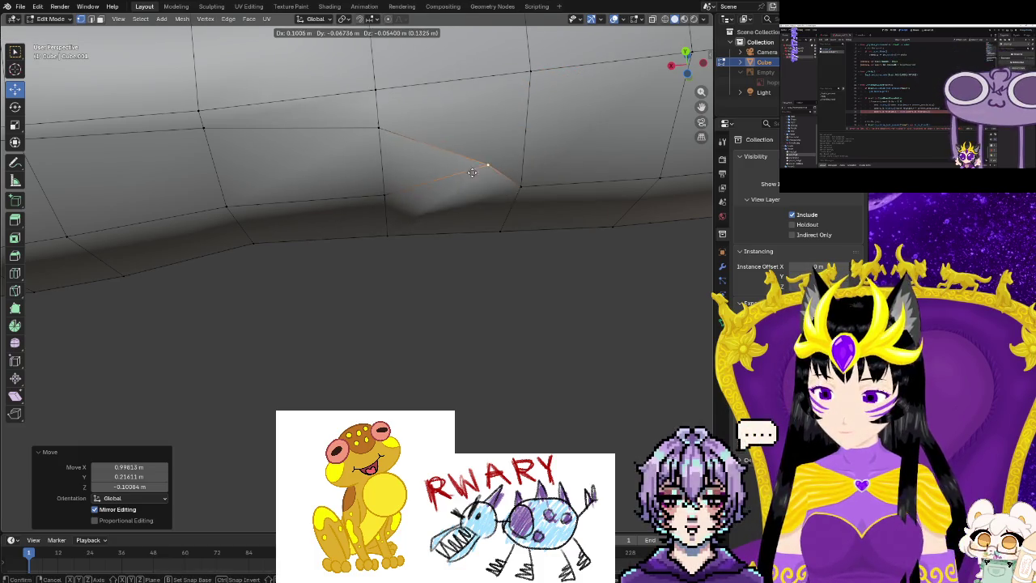
left_click(469, 157)
mouse_move(469, 148)
middle_mouse_down()
mouse_move(289, 351)
mouse_move(432, 201)
mouse_move(239, 438)
mouse_move(294, 363)
mouse_move(352, 374)
mouse_move(349, 395)
mouse_move(364, 348)
mouse_move(323, 324)
middle_mouse_up()
scroll(349, 395, "down", 3)
left_click(376, 379)
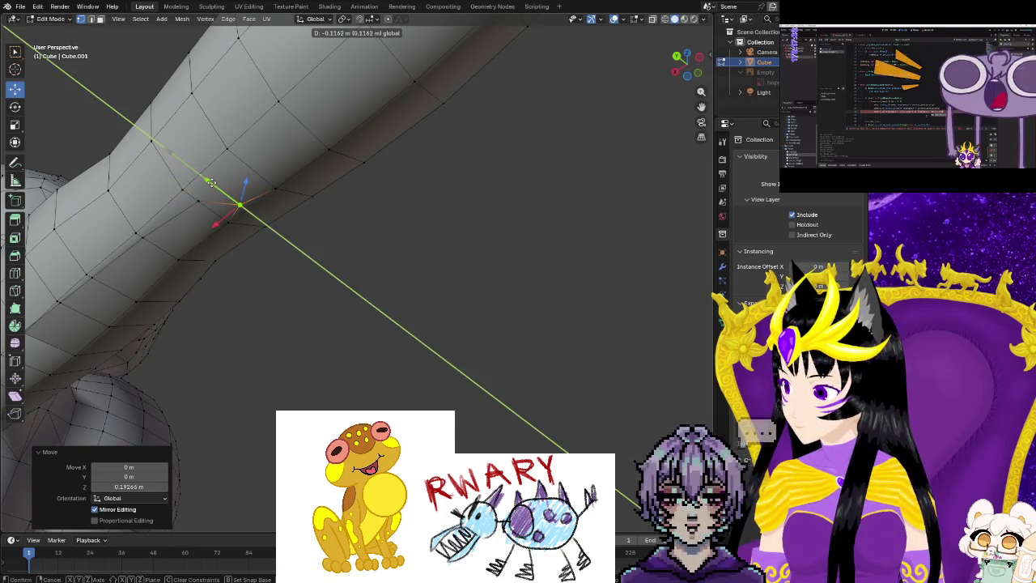
mouse_move(297, 325)
middle_mouse_down()
mouse_move(326, 305)
mouse_move(358, 314)
middle_mouse_up()
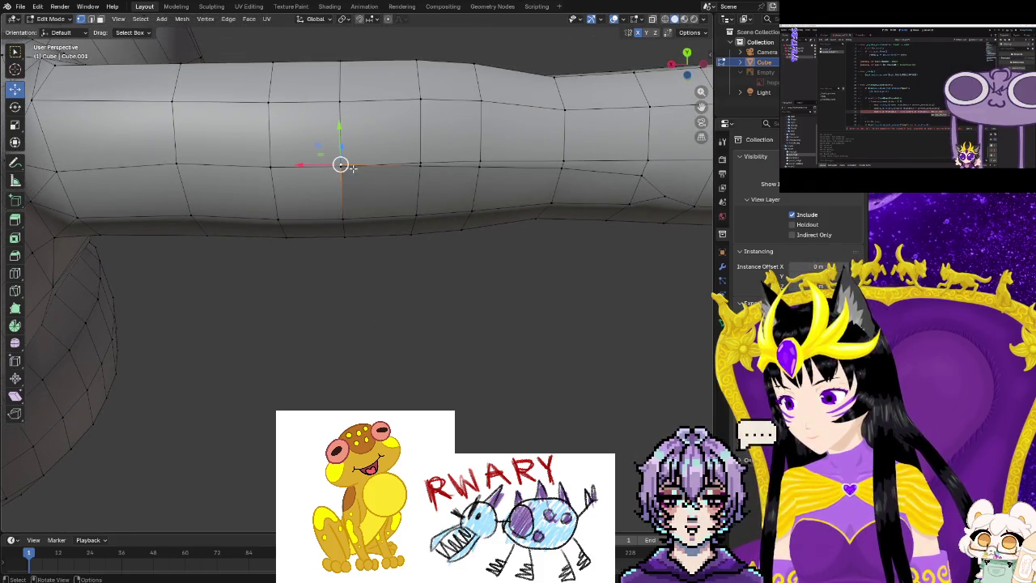
scroll(358, 181, "up", 3)
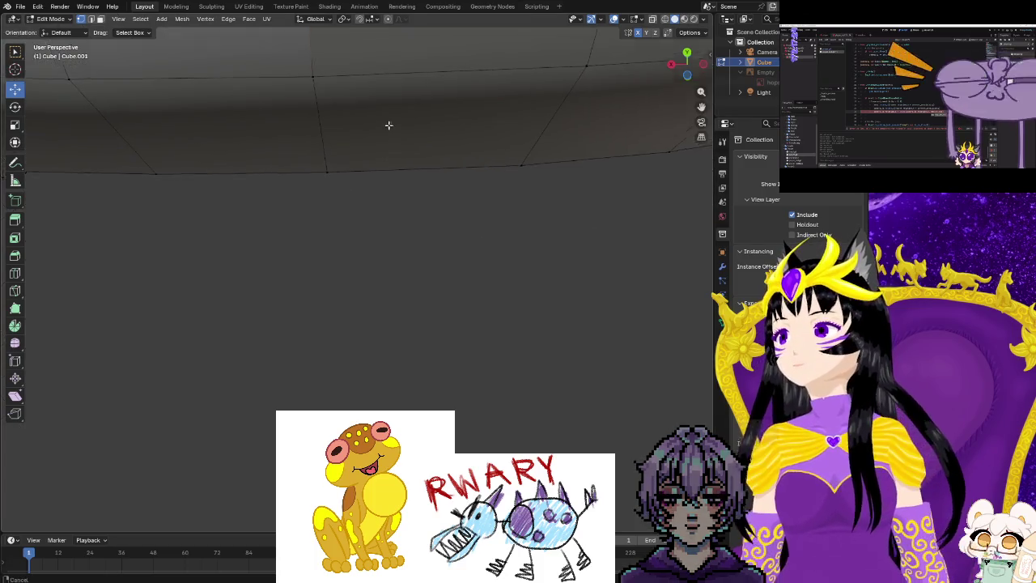
scroll(358, 233, "up", 3)
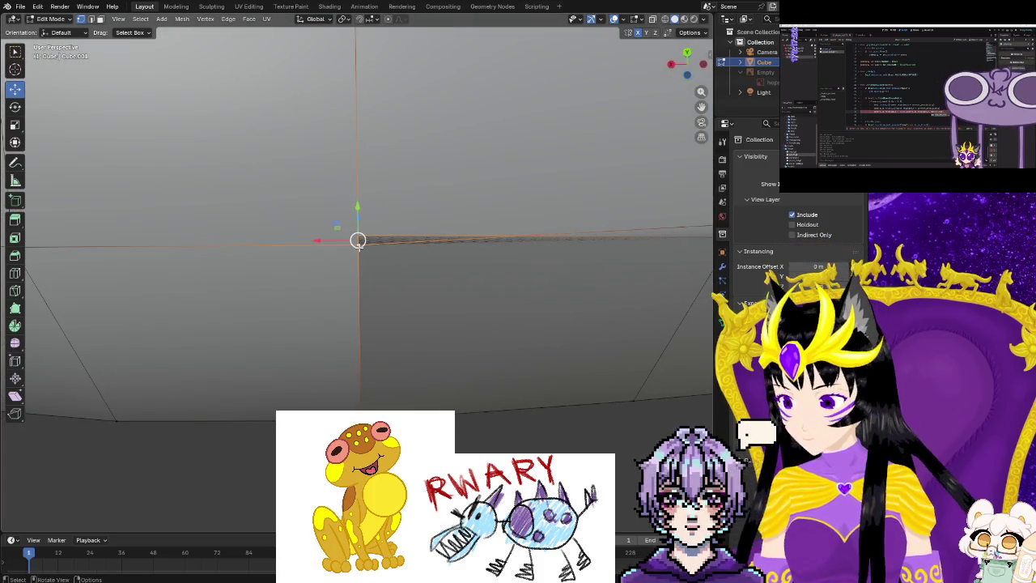
Merge two pairs of doubled arm-tube vertices At Center, then select the next set.
key("ctrl+v")
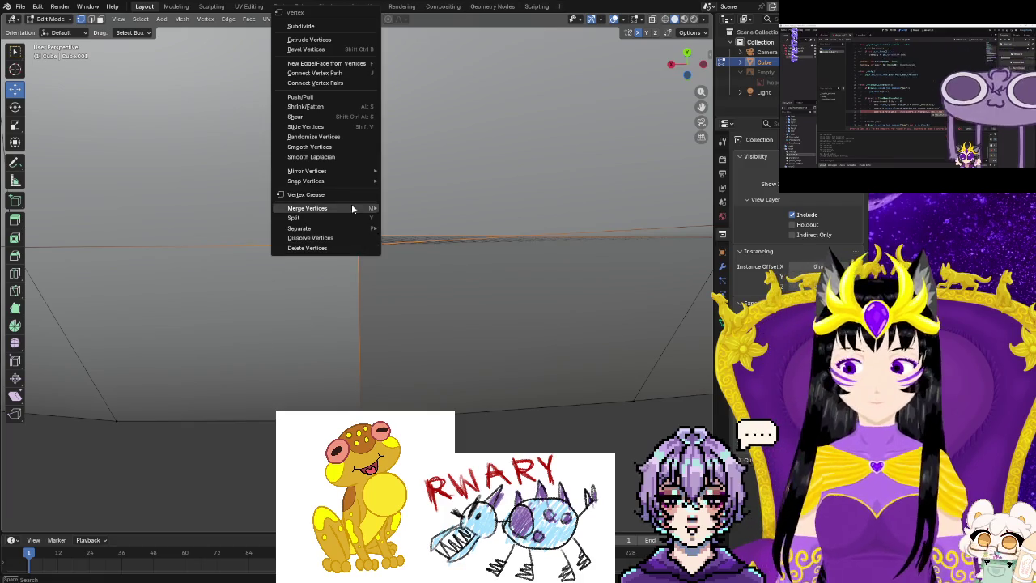
mouse_move(307, 208)
left_click(393, 206)
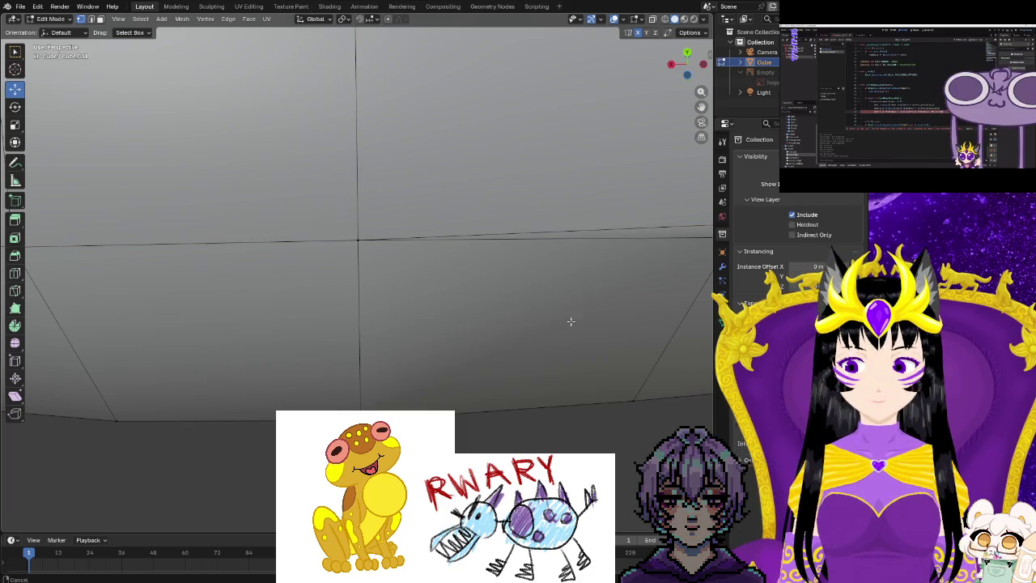
middle_click_drag(571, 321, 526, 309)
middle_click_drag(484, 254, 469, 269)
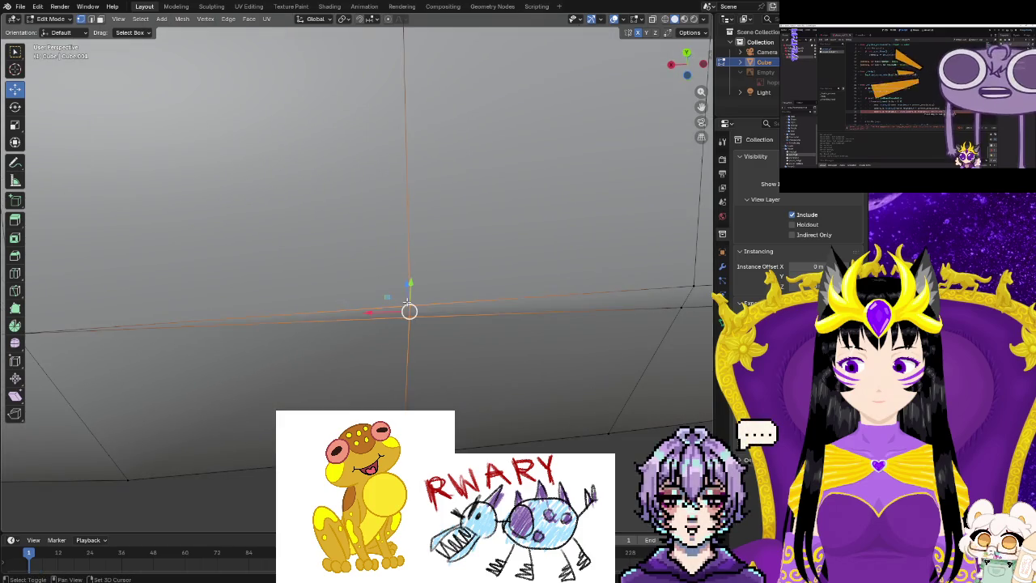
right_click(407, 302)
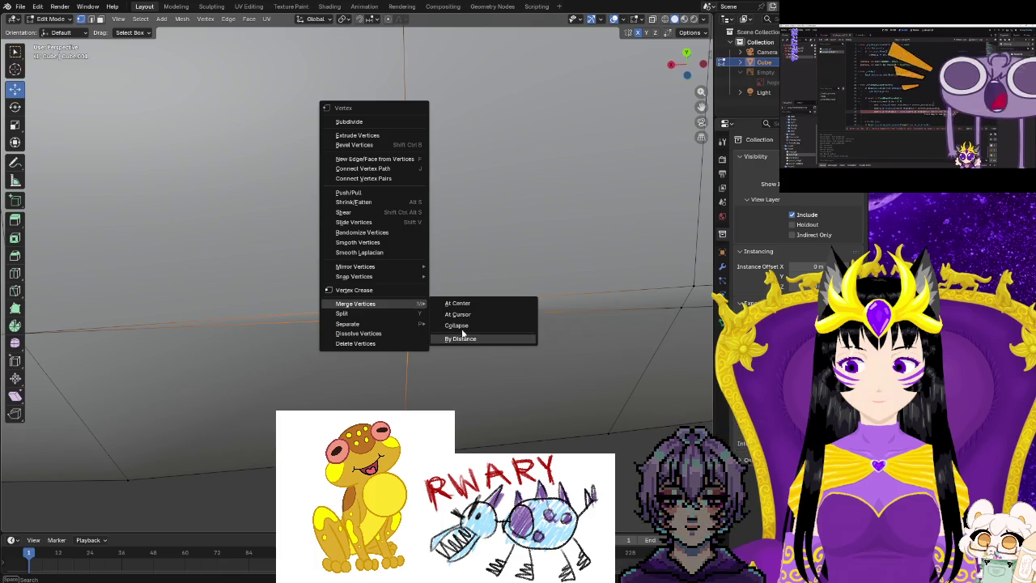
left_click(457, 303)
middle_click_drag(551, 354, 374, 327)
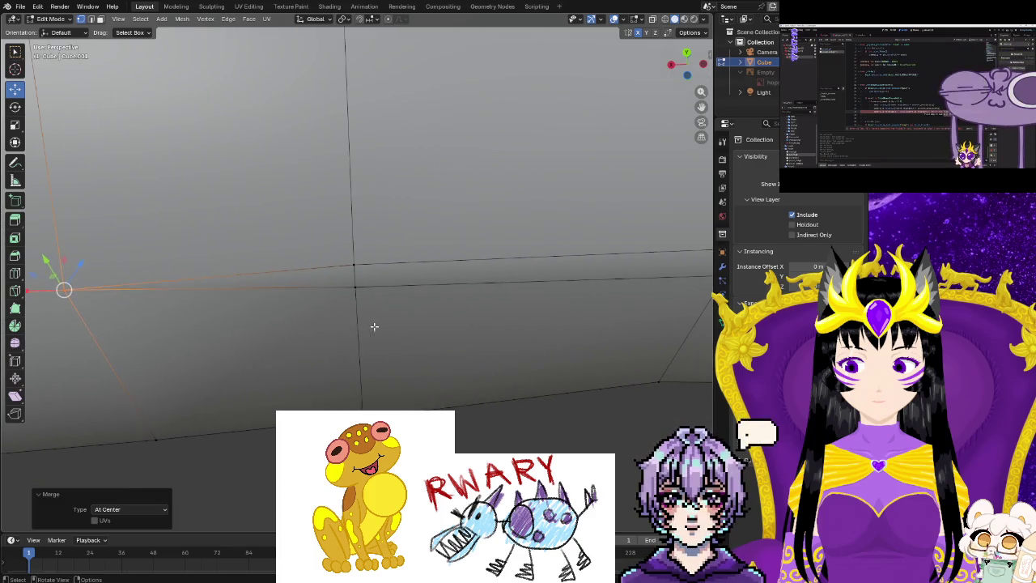
left_click_drag(350, 261, 353, 267)
right_click(355, 274)
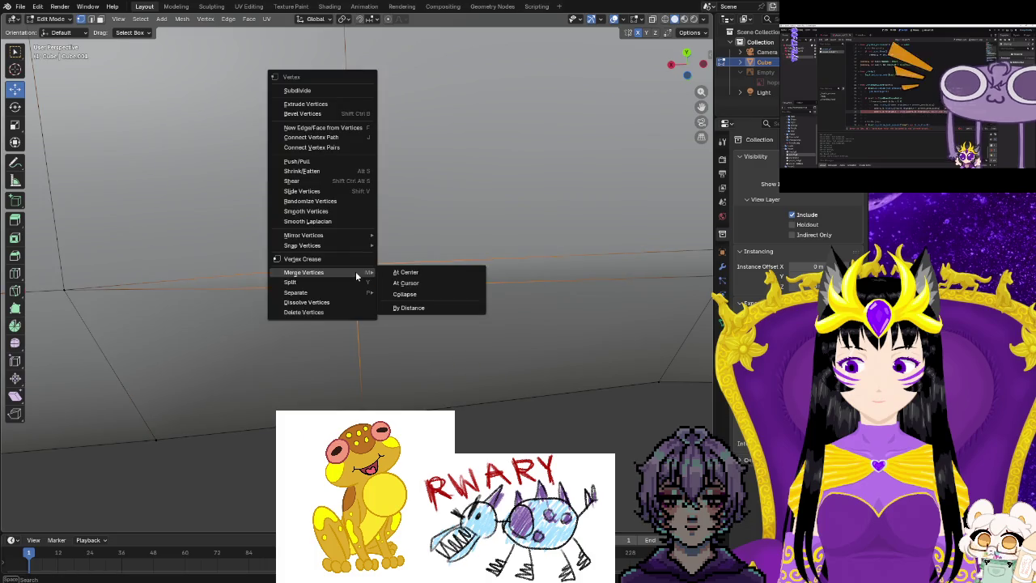
scroll(440, 406, "down", 5)
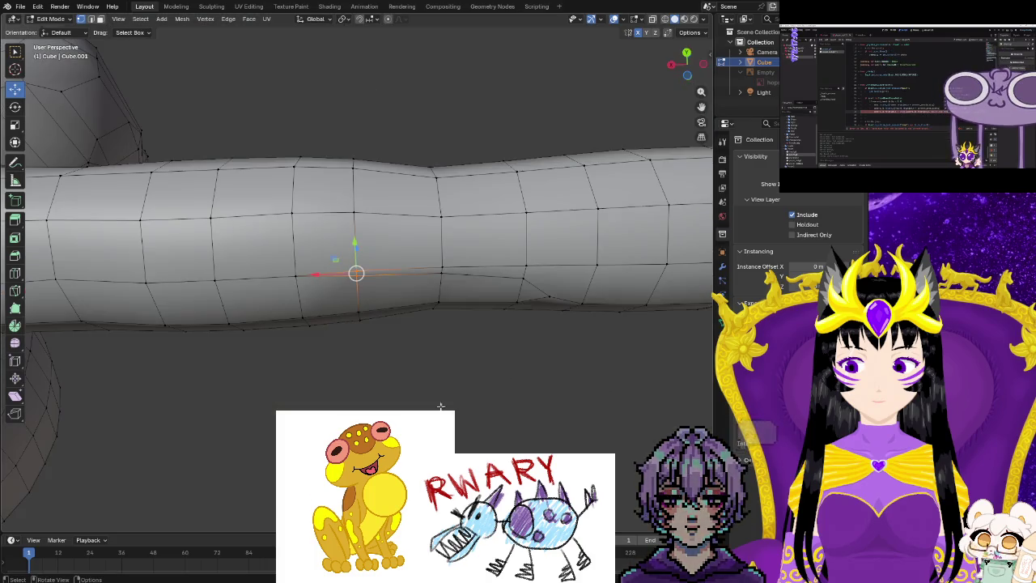
mouse_move(456, 383)
middle_mouse_down()
mouse_move(437, 386)
mouse_move(414, 366)
middle_mouse_up()
scroll(230, 315, "down", 2)
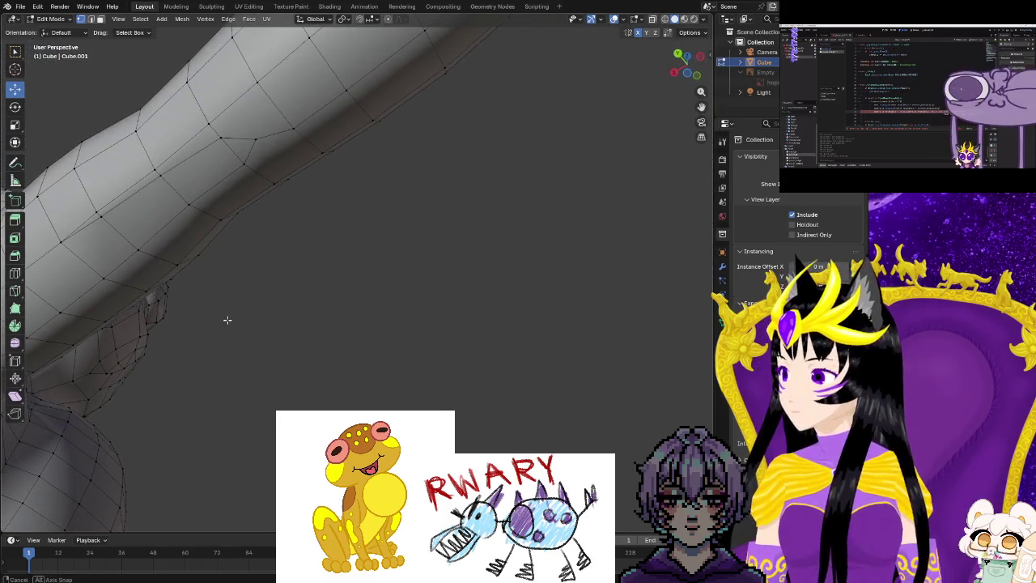
Nudge an arm vertex slightly along the Y axis.
scroll(227, 318, "down", 3)
mouse_move(255, 325)
middle_mouse_down()
mouse_move(203, 327)
mouse_move(230, 364)
mouse_move(229, 409)
middle_mouse_up()
scroll(203, 332, "up", 2)
scroll(209, 346, "up", 3)
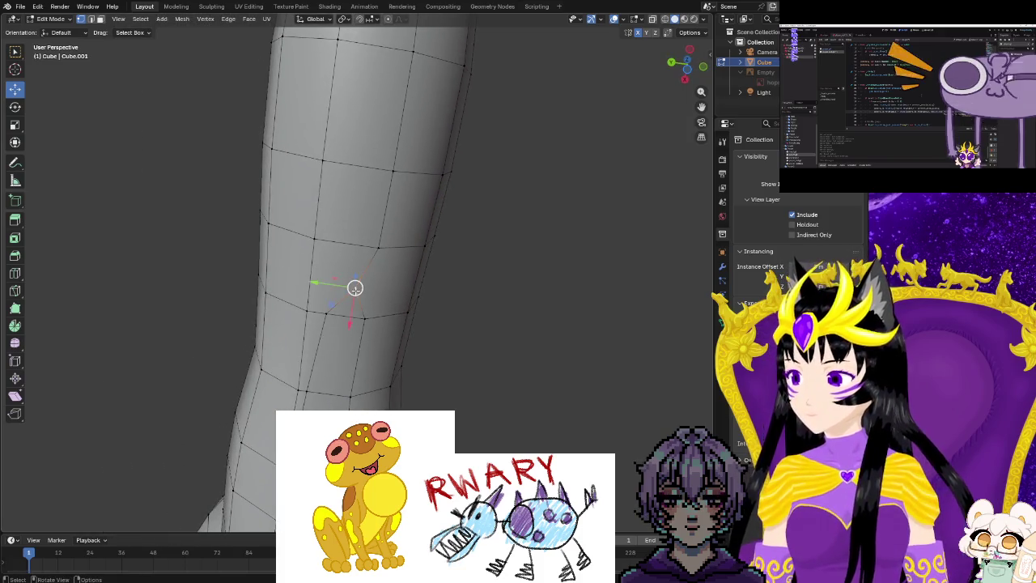
key("y")
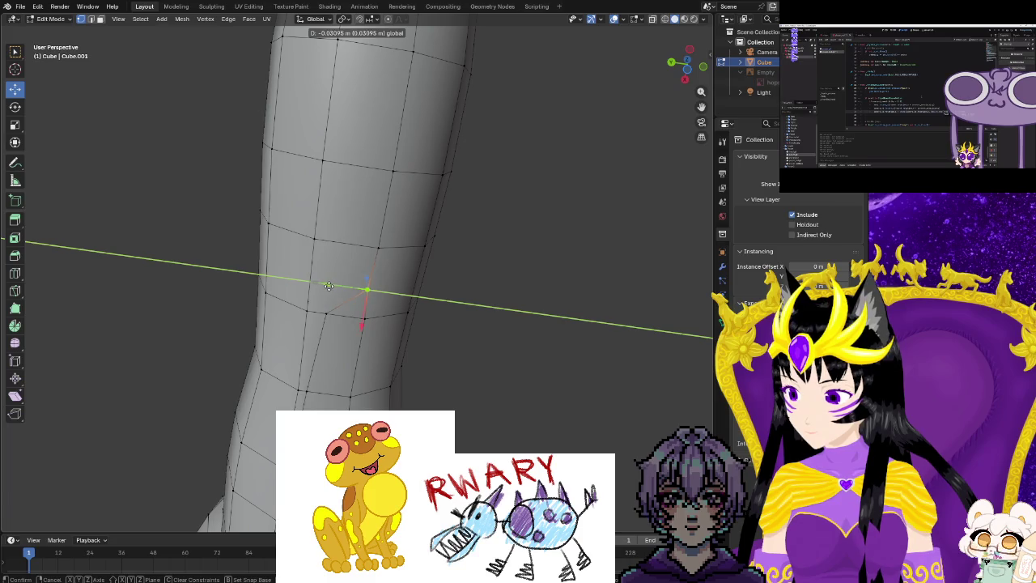
left_click(328, 286)
left_click(341, 304)
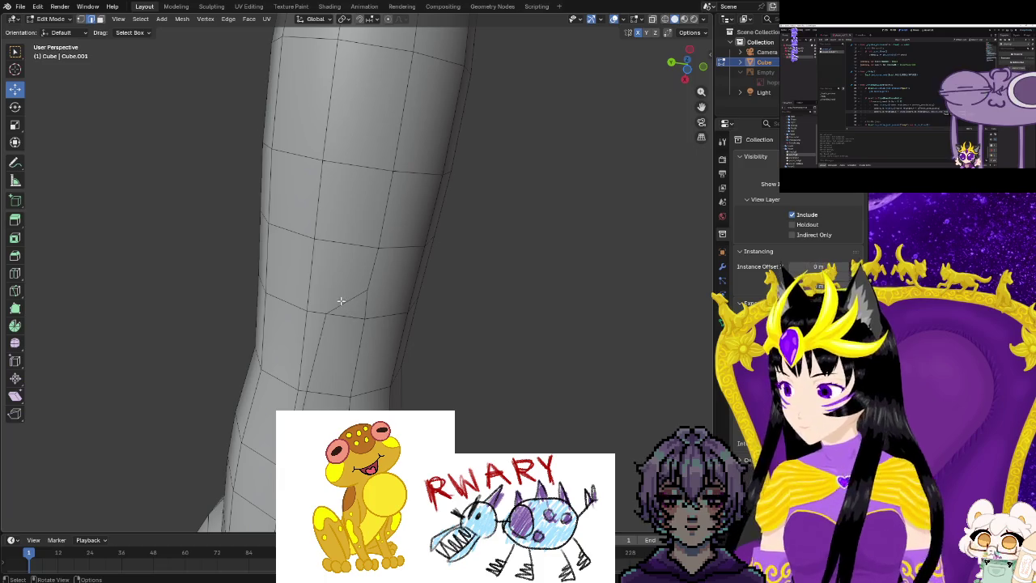
Dissolve the stray edges on the arm and hand with Dissolve Edges, twice.
key("ctrl+e")
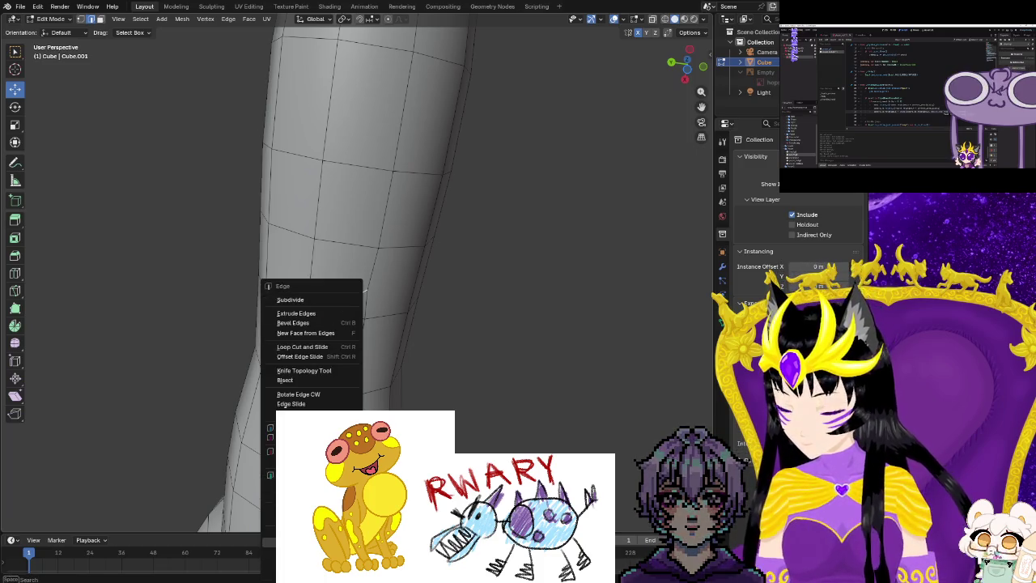
left_click(303, 534)
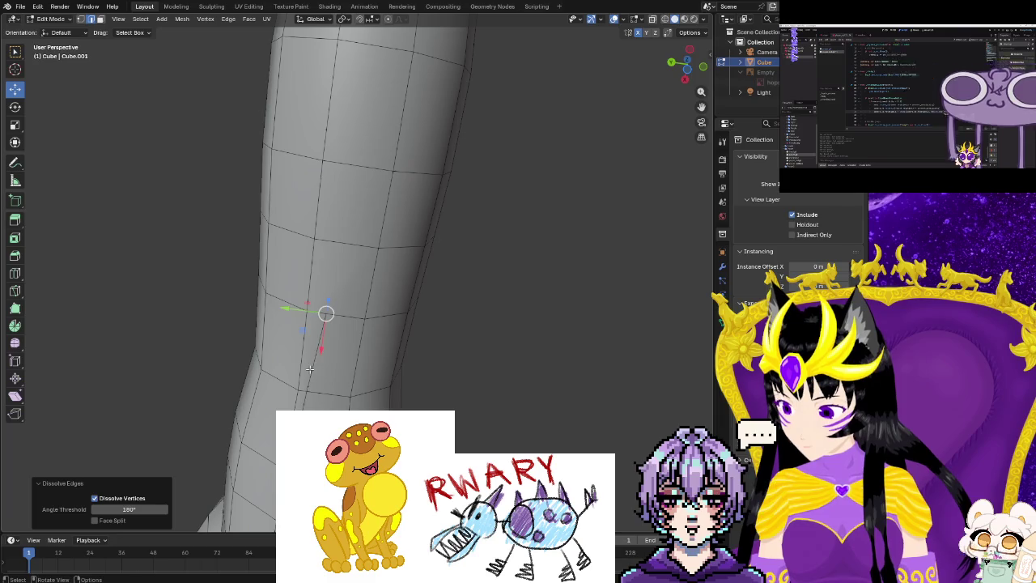
middle_click_drag(276, 505, 323, 341, "shift")
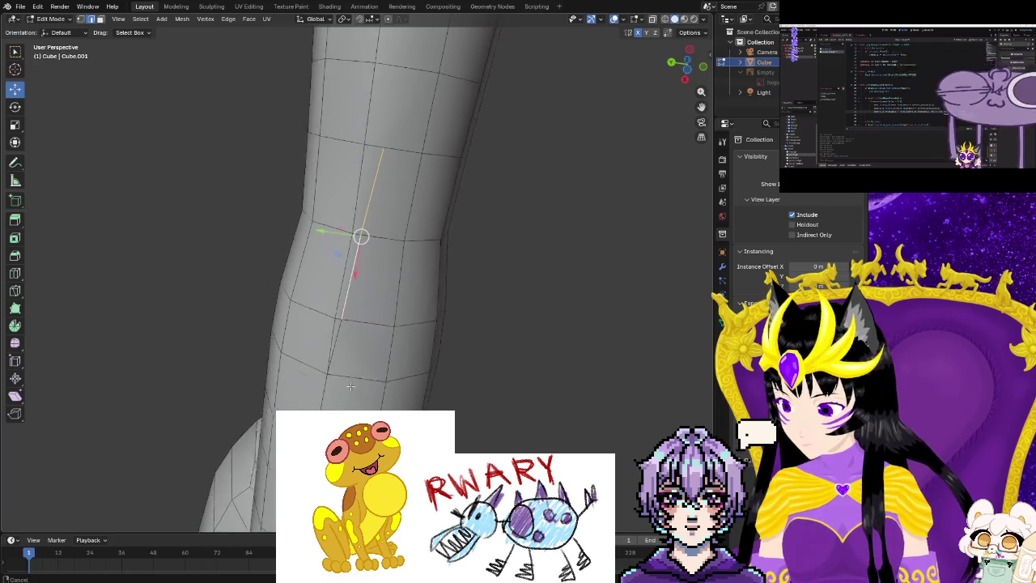
key("ctrl+e")
left_click(328, 341)
mouse_move(550, 365)
middle_mouse_down()
mouse_move(490, 383)
mouse_move(551, 441)
mouse_move(614, 282)
mouse_move(464, 199)
middle_mouse_up()
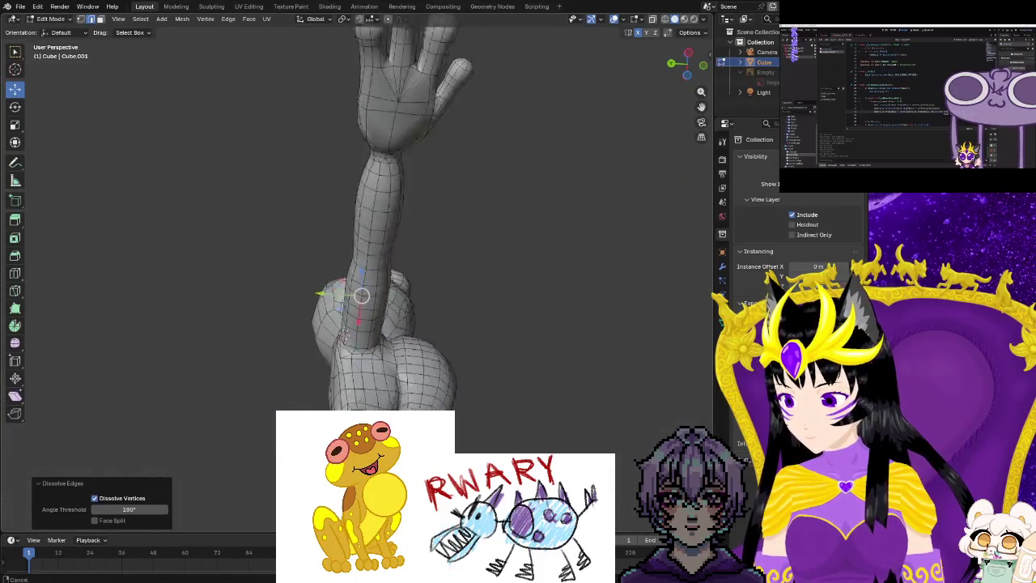
mouse_move(465, 199)
middle_mouse_down()
mouse_move(437, 380)
mouse_move(275, 368)
mouse_move(275, 396)
mouse_move(211, 399)
mouse_move(388, 257)
mouse_move(371, 246)
mouse_move(417, 409)
middle_mouse_up()
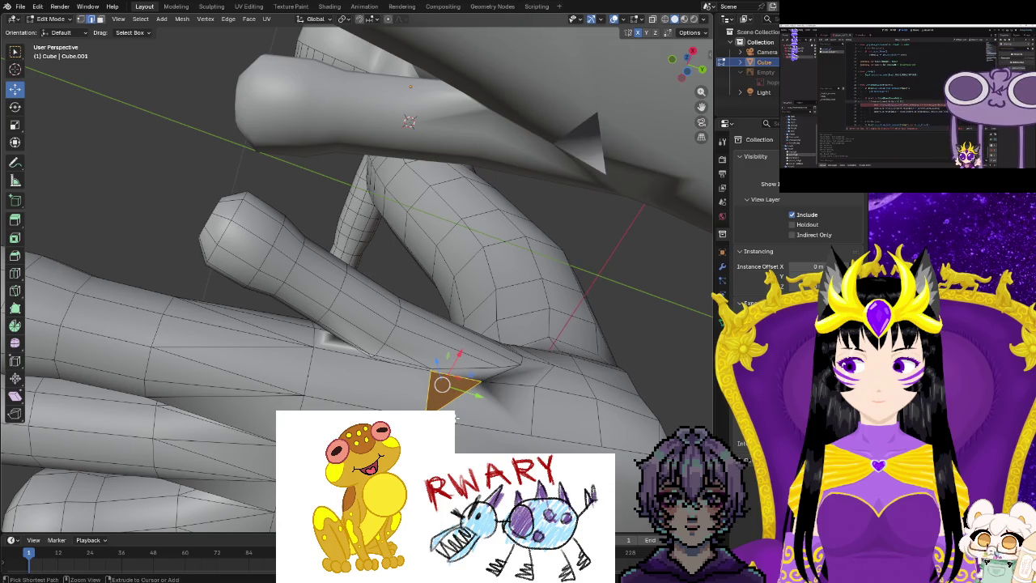
Return to Object Mode and apply Shade Flat to the whole frog, keeping sharp edges.
left_click(456, 418)
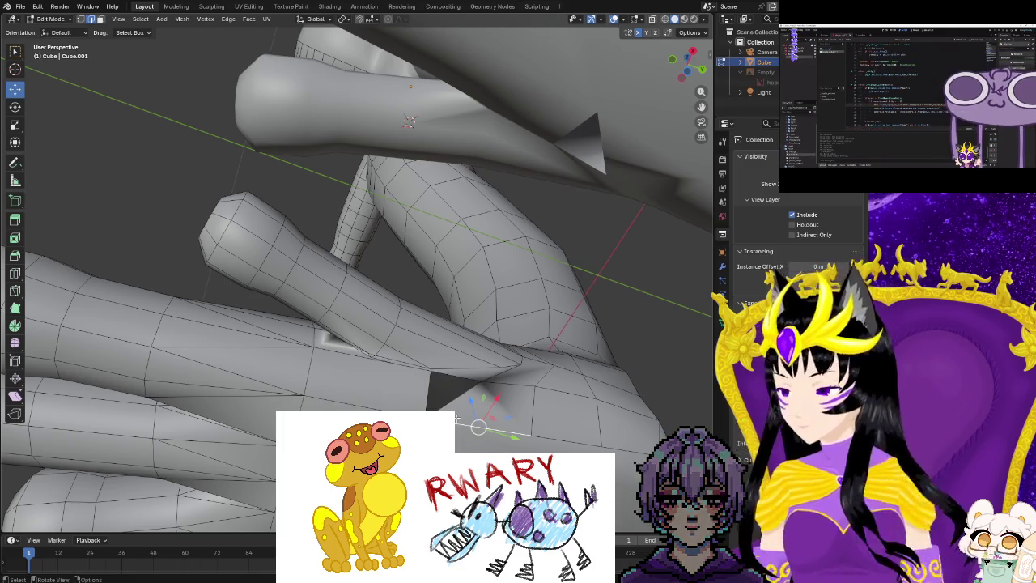
key("Tab")
right_click(456, 419)
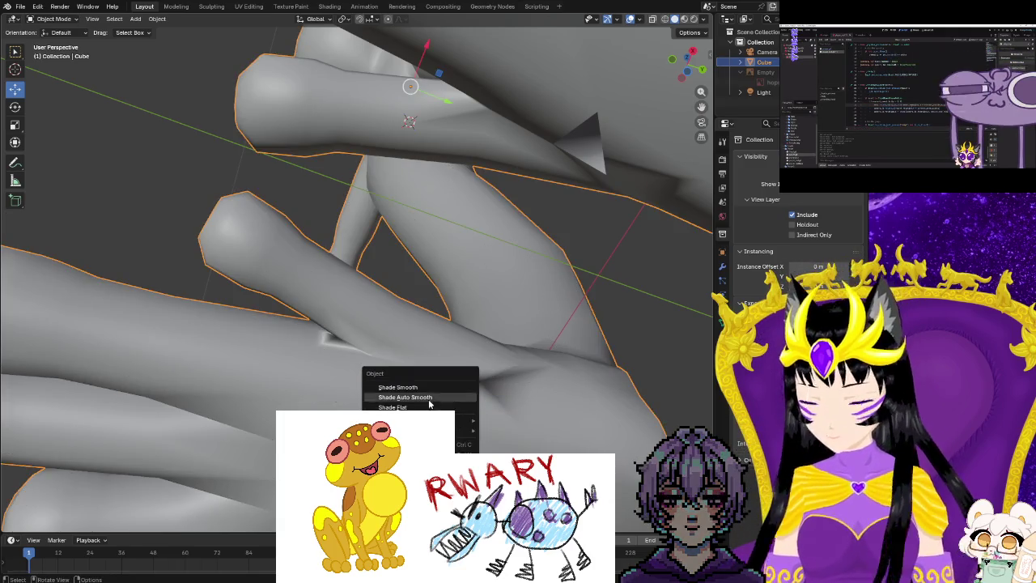
left_click(393, 407)
middle_click_drag(356, 283, 340, 275)
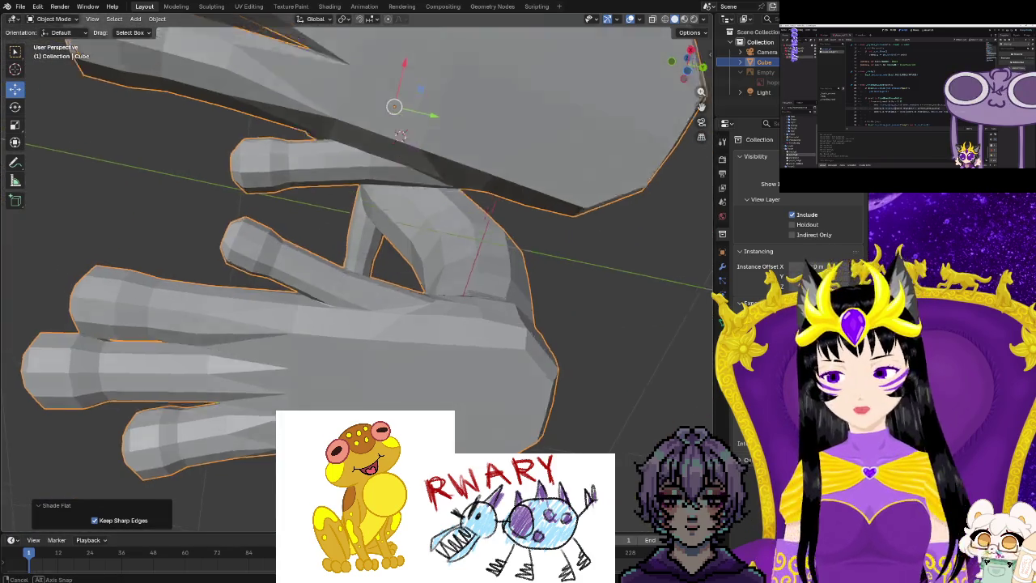
middle_click_drag(400, 136, 579, 19)
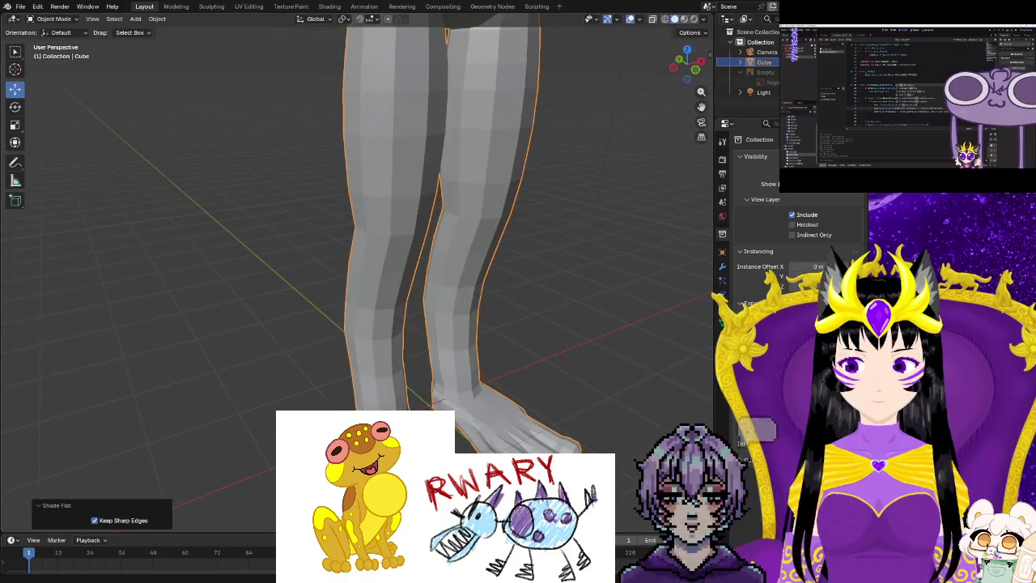
scroll(488, 75, "down", 5)
mouse_move(492, 109)
middle_mouse_down()
mouse_move(449, 311)
mouse_move(293, 301)
mouse_move(259, 284)
mouse_move(362, 265)
mouse_move(185, 264)
middle_mouse_up()
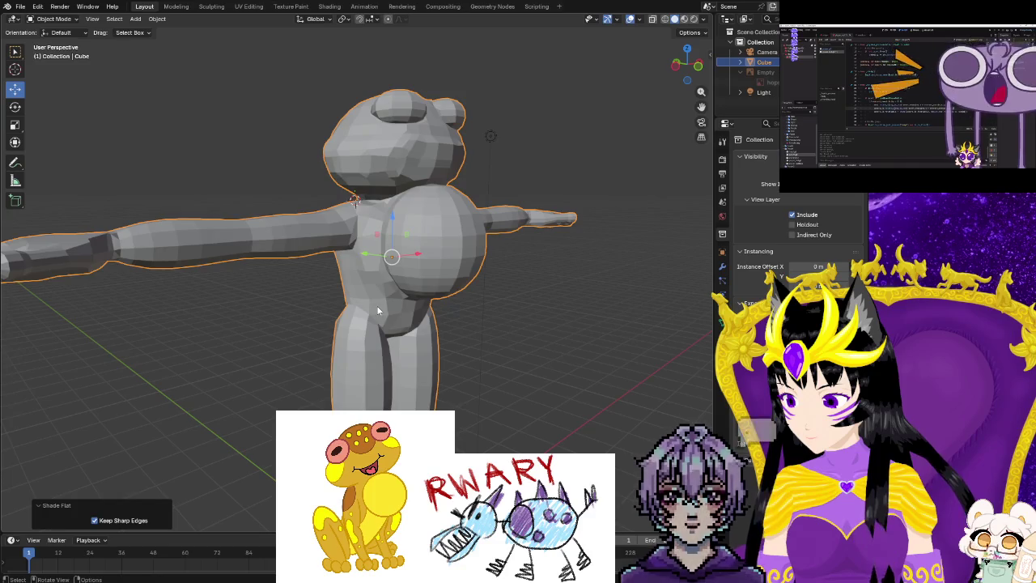
key("Tab")
key("Tab")
mouse_move(490, 377)
middle_mouse_down()
mouse_move(477, 413)
mouse_move(456, 392)
mouse_move(398, 373)
middle_mouse_up()
right_click(392, 354)
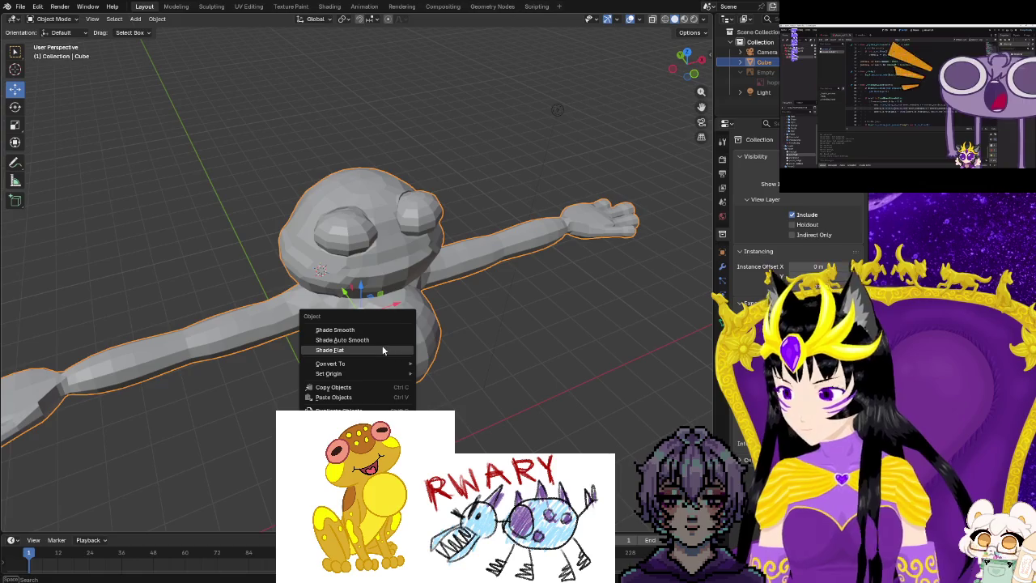
Try auto smooth shading on the frog, toggling Edit Mode in and out.
left_click(379, 341)
left_click(509, 419)
mouse_move(509, 418)
middle_mouse_down()
mouse_move(503, 430)
mouse_move(476, 397)
mouse_move(505, 432)
mouse_move(482, 415)
mouse_move(489, 402)
mouse_move(375, 340)
mouse_move(394, 393)
mouse_move(530, 369)
mouse_move(547, 274)
mouse_move(298, 227)
mouse_move(319, 267)
mouse_move(229, 267)
mouse_move(263, 274)
mouse_move(358, 362)
mouse_move(415, 396)
mouse_move(346, 393)
mouse_move(283, 376)
mouse_move(310, 334)
mouse_move(471, 367)
mouse_move(575, 352)
middle_mouse_up()
key("Tab")
key("Tab")
scroll(371, 364, "up", 5)
right_click(347, 316)
left_click(344, 312)
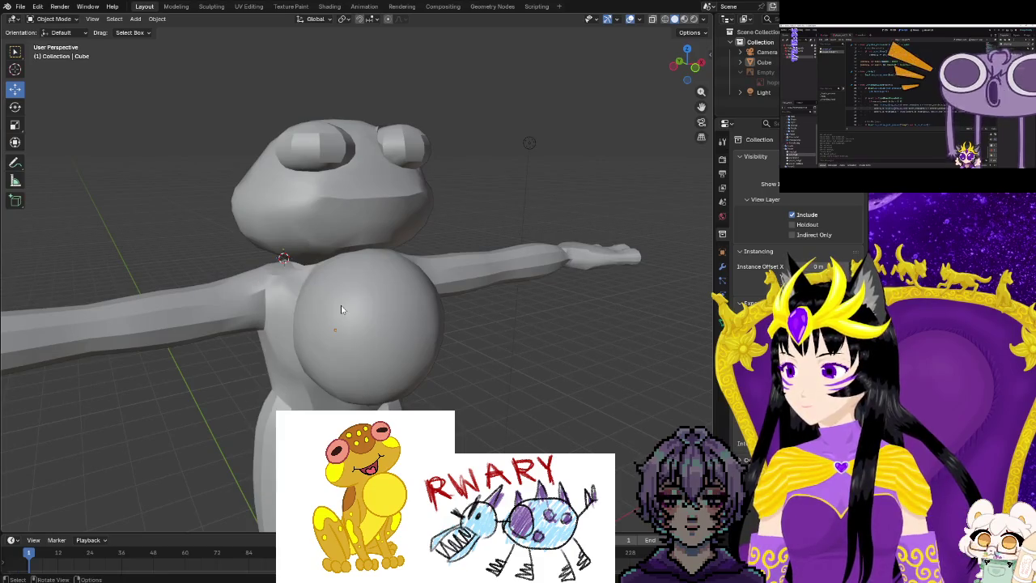
key("Tab")
key("Tab")
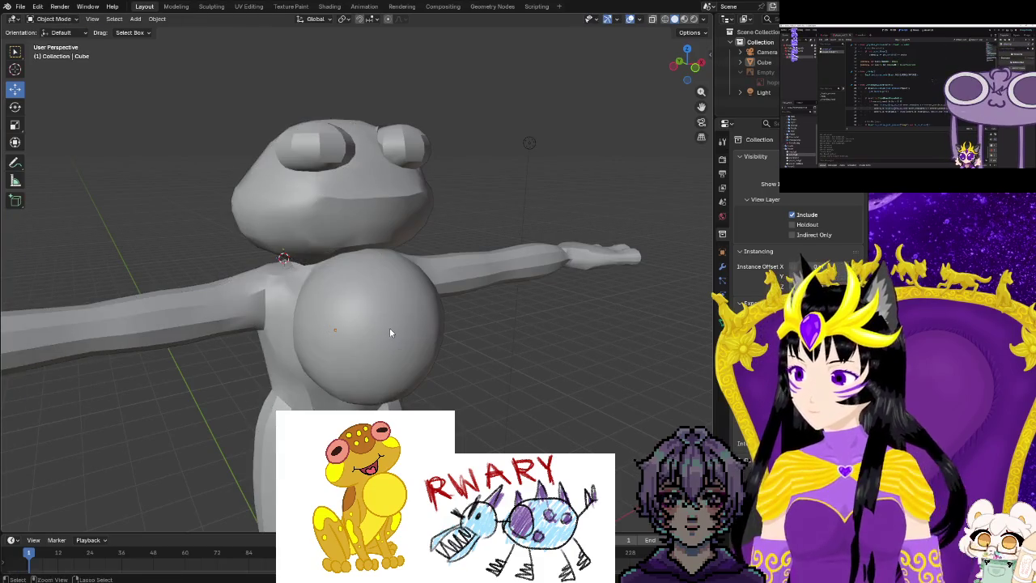
Apply Shade Smooth to the frog, then undo it.
right_click(389, 330)
left_click(392, 301)
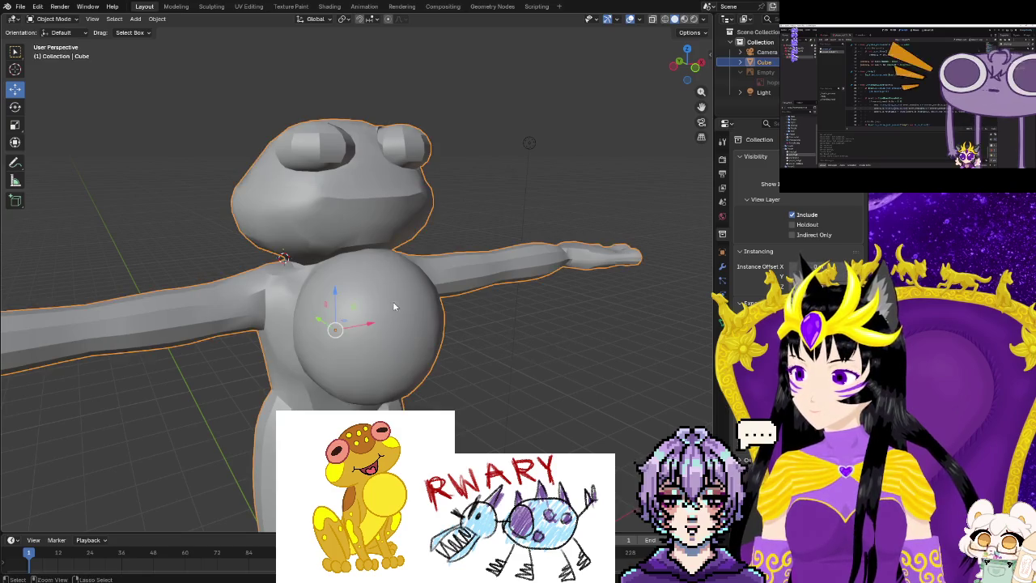
right_click(389, 304)
left_click(385, 305)
mouse_move(496, 355)
middle_mouse_down()
mouse_move(494, 421)
mouse_move(490, 377)
mouse_move(385, 317)
middle_mouse_up()
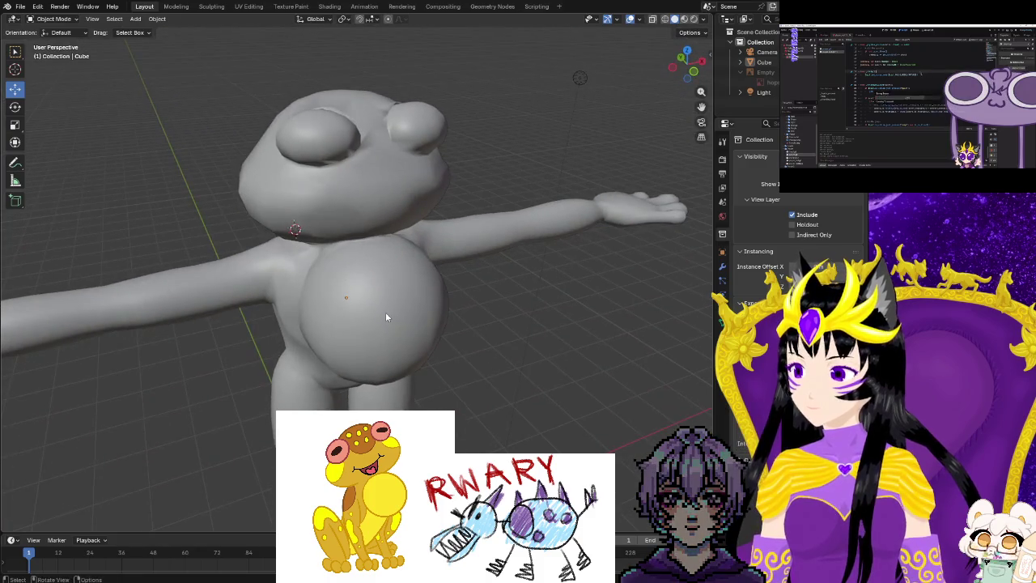
key("ctrl+z")
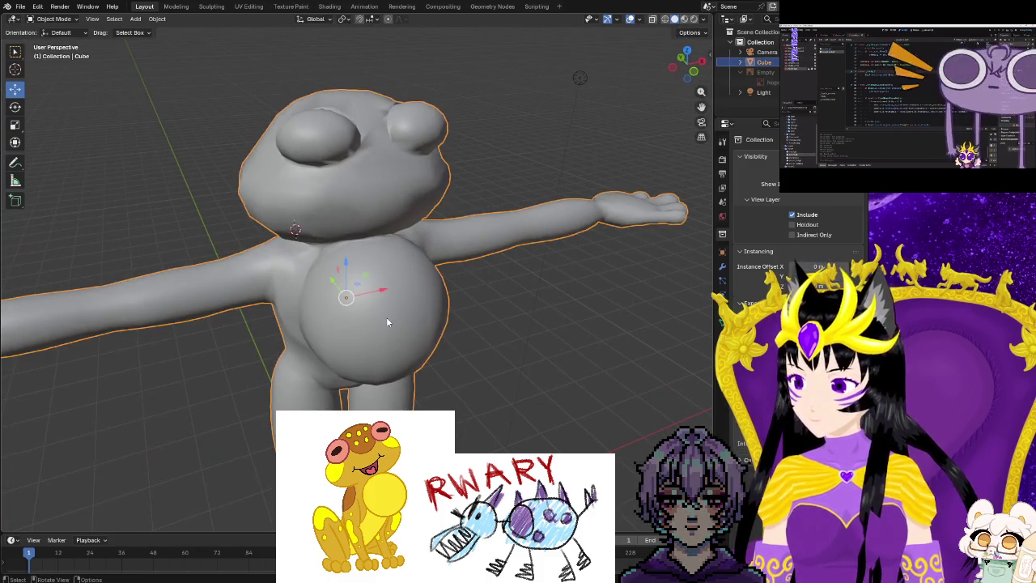
key("ctrl+z")
Reapply auto smooth shading and inspect the frog from the front.
right_click(386, 316)
left_click(380, 326)
mouse_move(492, 359)
middle_mouse_down()
mouse_move(518, 477)
mouse_move(532, 410)
mouse_move(599, 386)
mouse_move(656, 394)
middle_mouse_up()
middle_click_drag(652, 372, 476, 410)
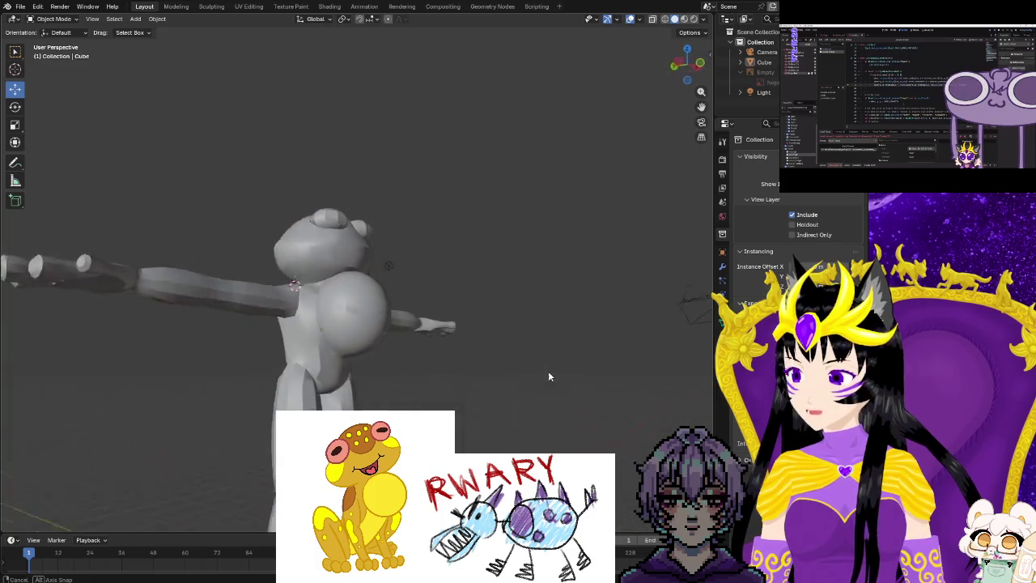
left_click(475, 411, "ctrl")
left_click(474, 415)
mouse_move(488, 407)
middle_mouse_down()
mouse_move(521, 403)
mouse_move(466, 417)
mouse_move(432, 409)
middle_mouse_up()
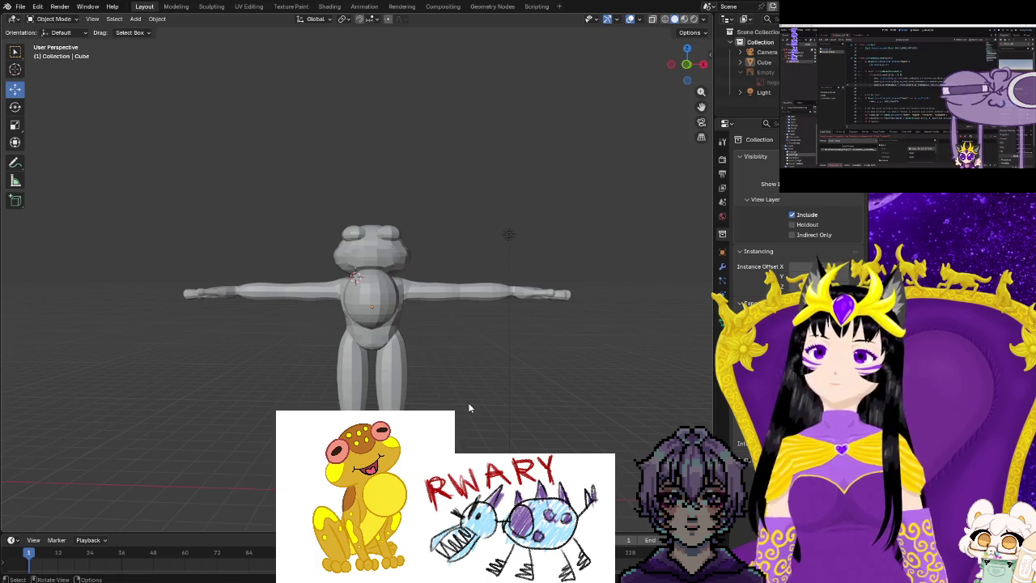
Save the frog project file and switch to the UV Editing workspace.
left_click(36, 7)
left_click(35, 6)
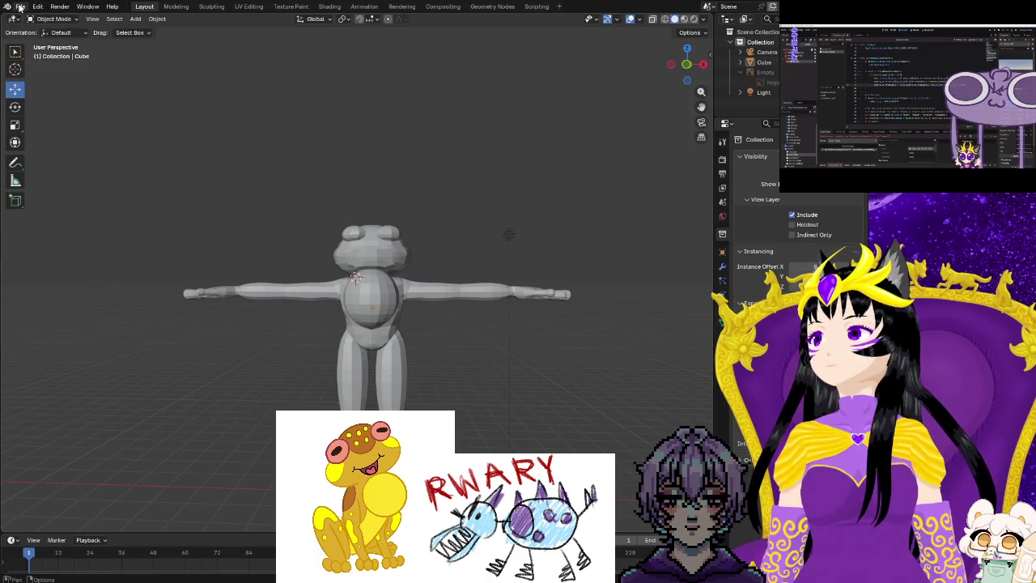
left_click(20, 7)
left_click(34, 72)
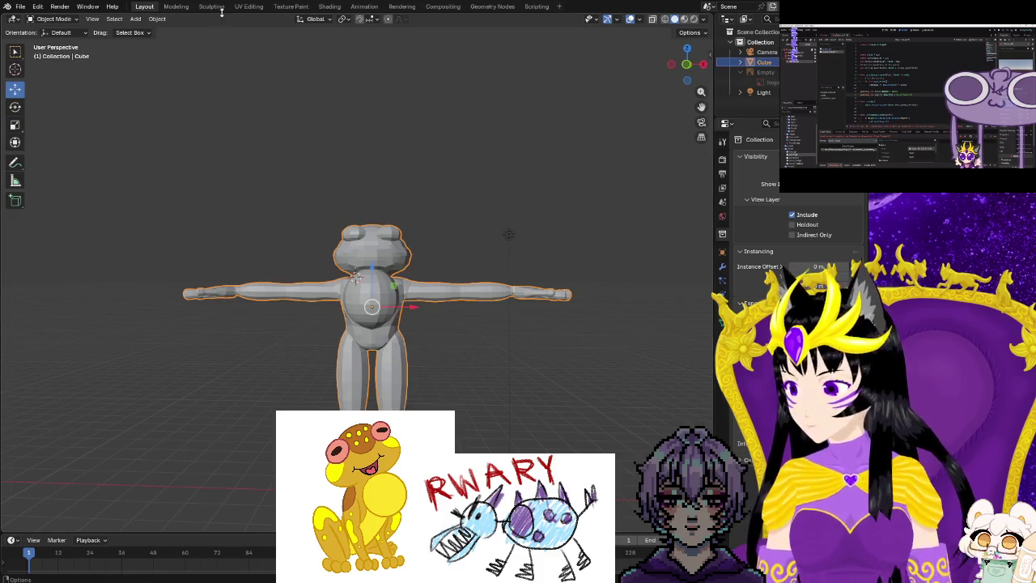
left_click(250, 8)
Frame the UV layout, select all of the frog mesh, and bring up the UV menu.
scroll(282, 181, "down", 2)
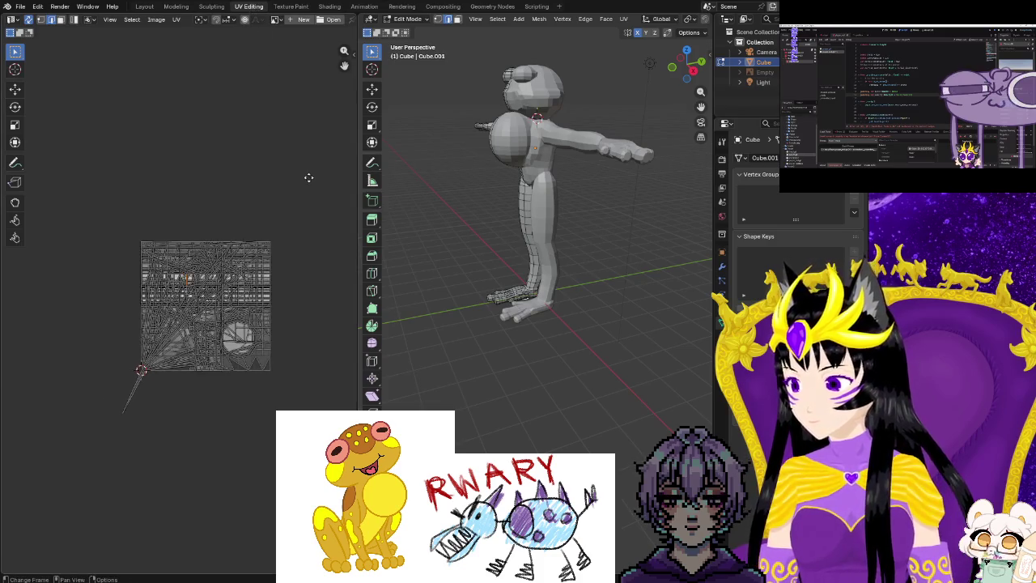
scroll(289, 180, "up", 2)
mouse_move(187, 402)
middle_mouse_down()
mouse_move(219, 398)
mouse_move(173, 393)
middle_mouse_up()
middle_click_drag(171, 319, 180, 325)
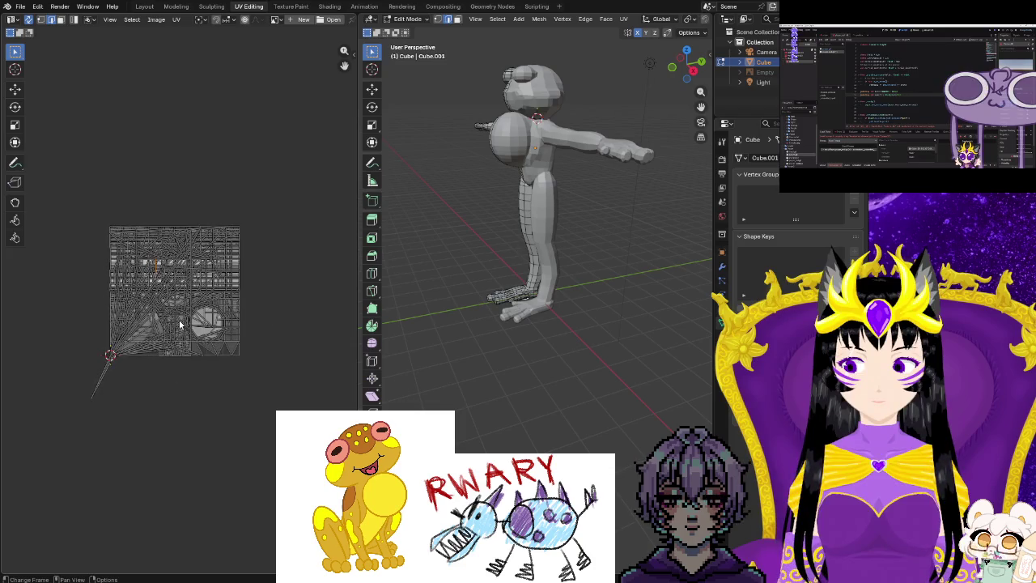
middle_click_drag(499, 283, 500, 251)
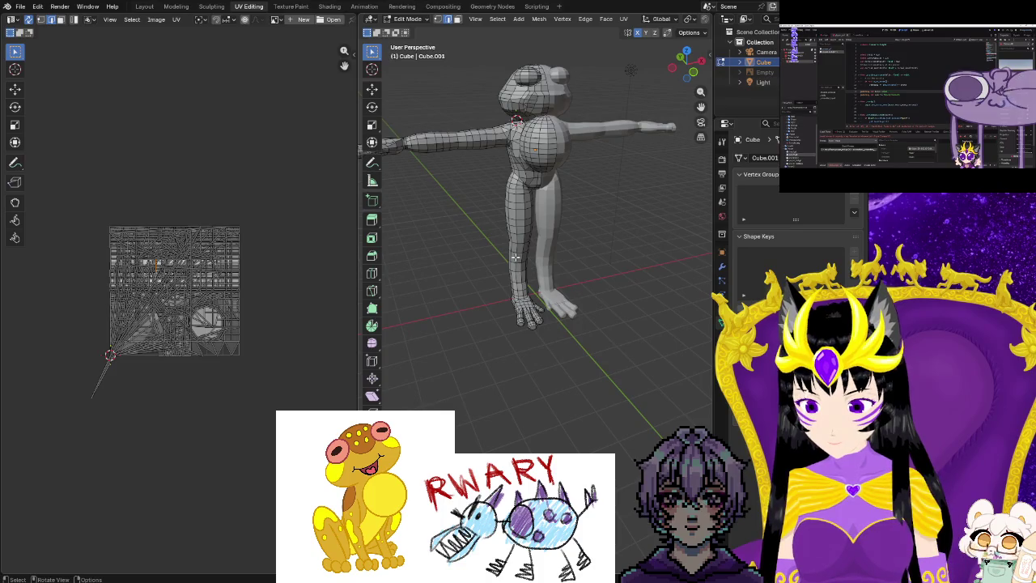
key("a")
key("ctrl+e")
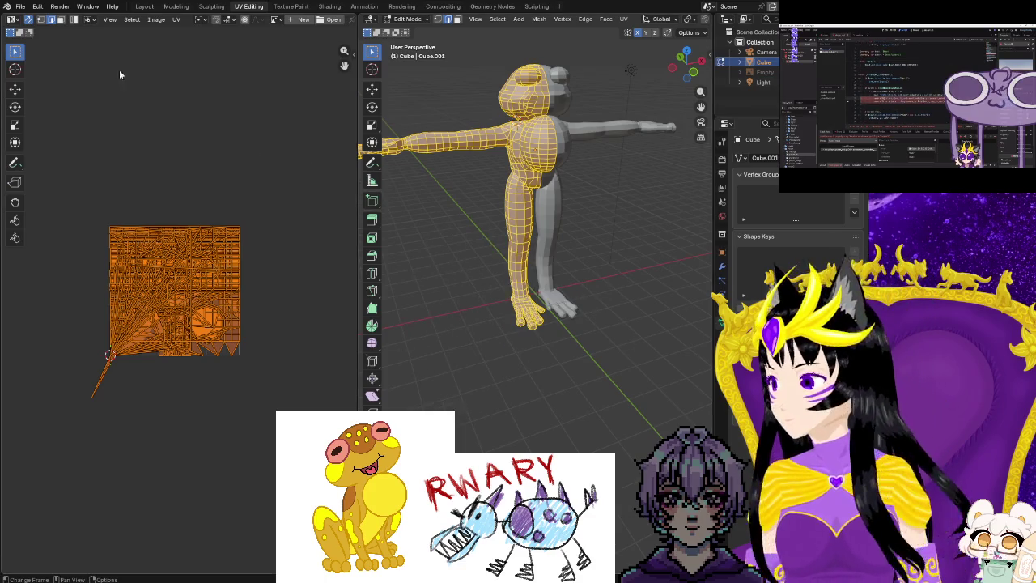
left_click(174, 20)
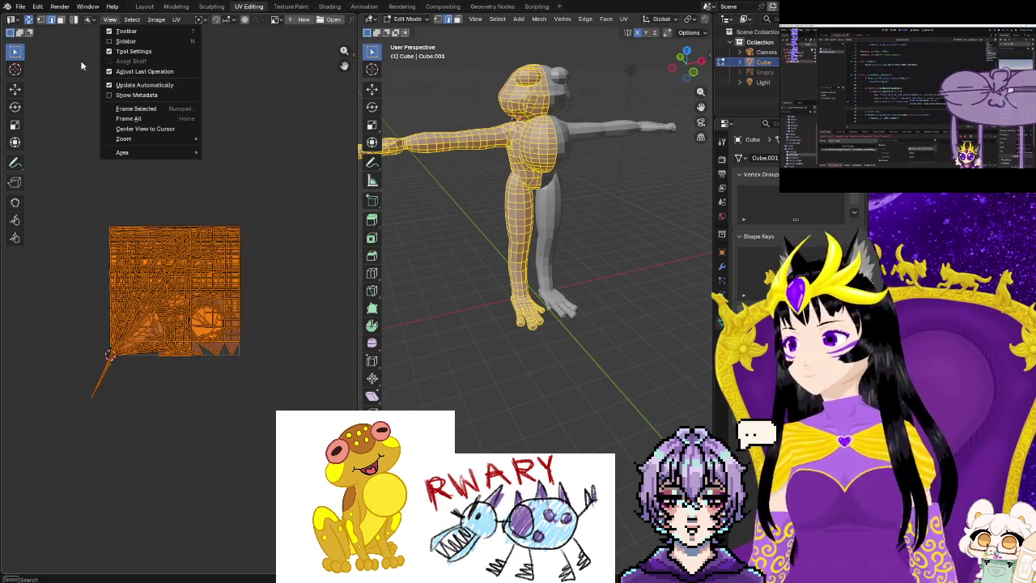
left_click(179, 292)
key("u")
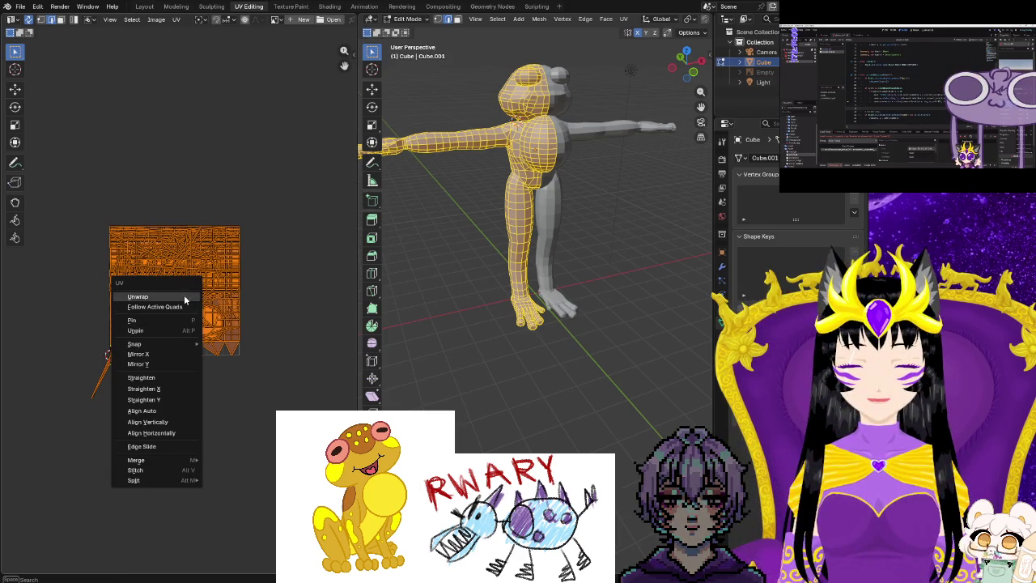
Unwrap the frog's half-mesh, then deselect and inspect it from side and front.
left_click(185, 301)
key("alt+a")
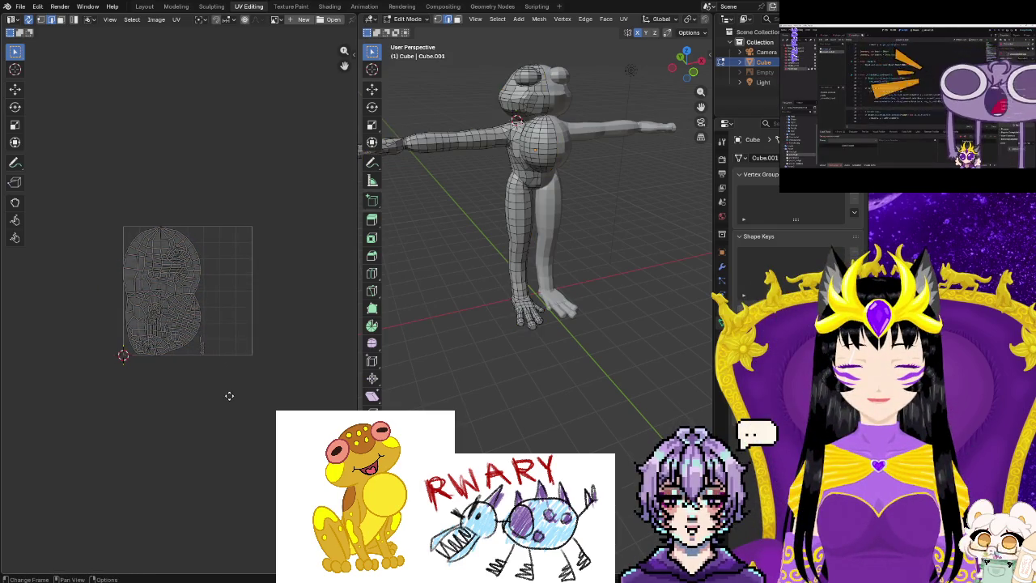
mouse_move(485, 372)
middle_mouse_down()
mouse_move(529, 358)
mouse_move(154, 359)
middle_mouse_up()
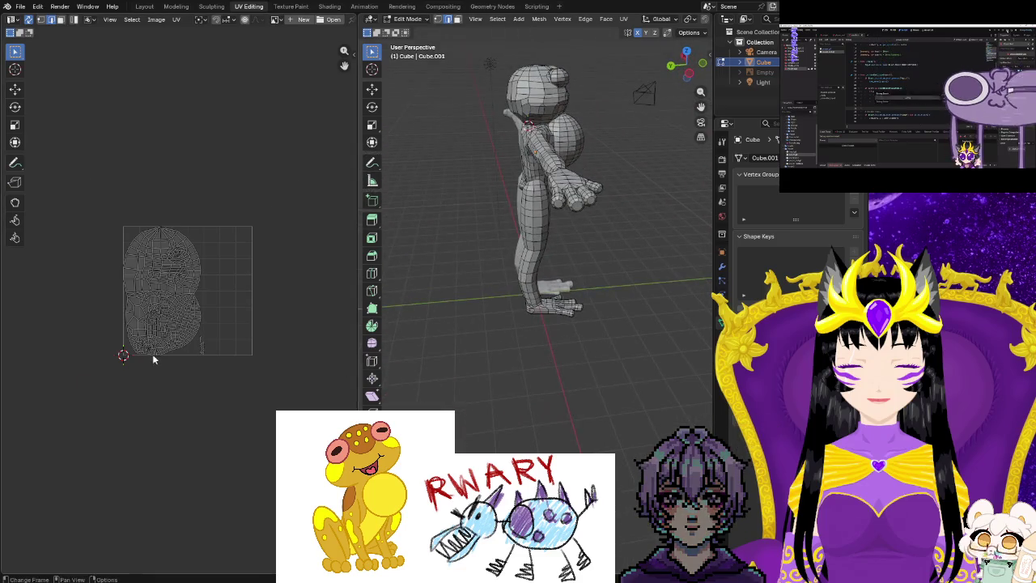
scroll(162, 358, "up", 6)
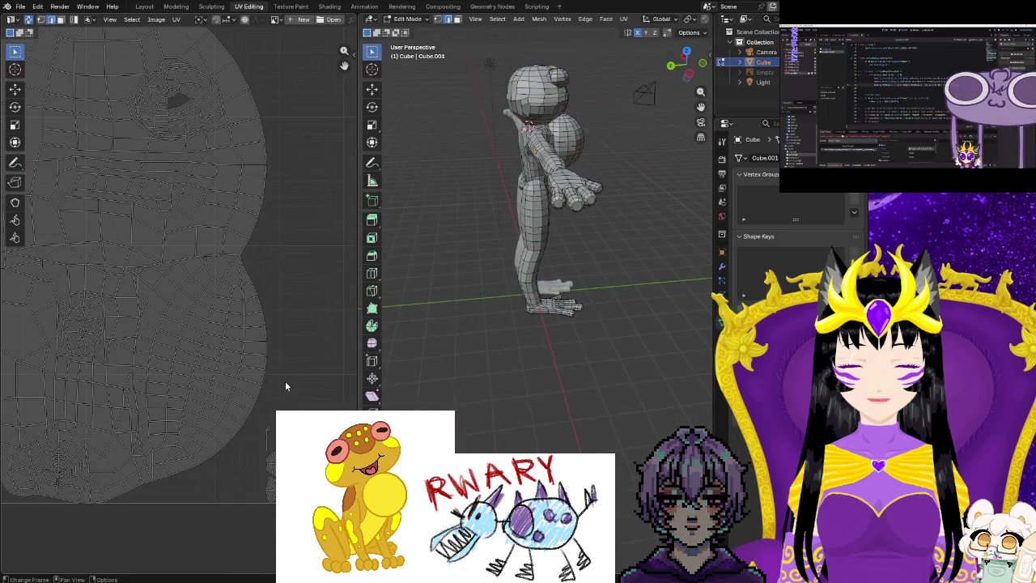
scroll(331, 381, "left", 3, "ctrl")
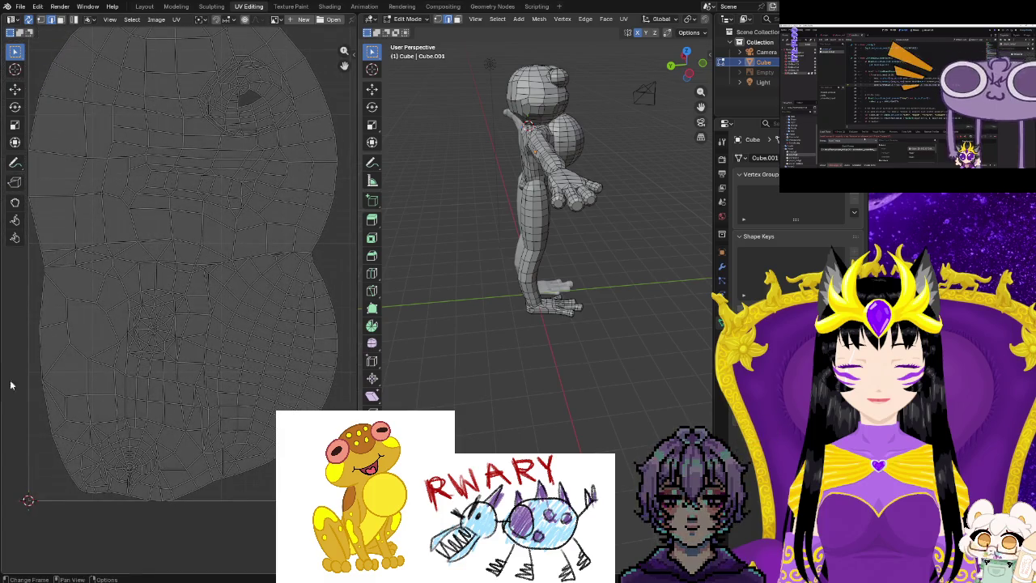
scroll(154, 406, "down", 2)
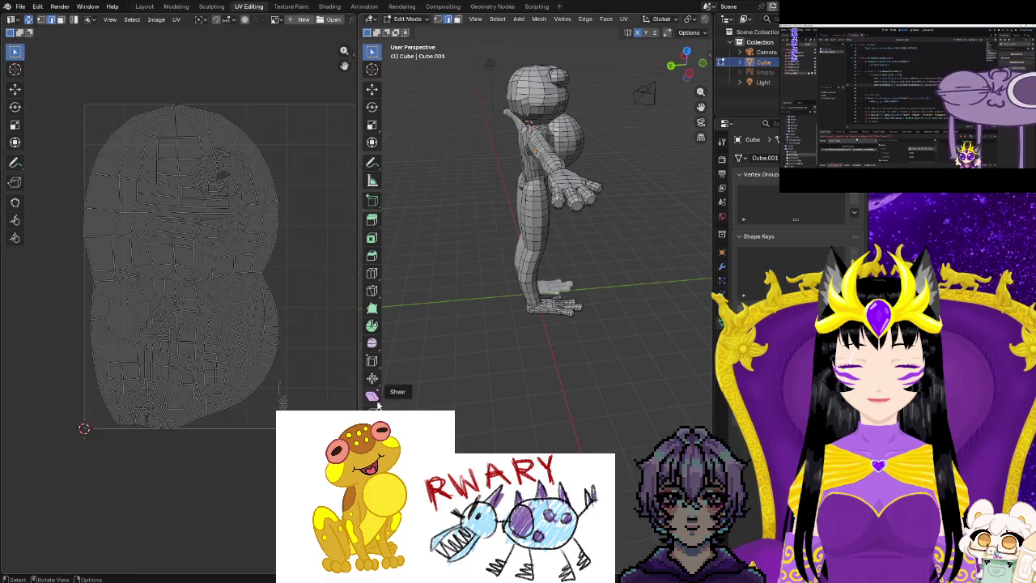
mouse_move(534, 421)
middle_mouse_down()
mouse_move(361, 162)
mouse_move(372, 142)
middle_mouse_up()
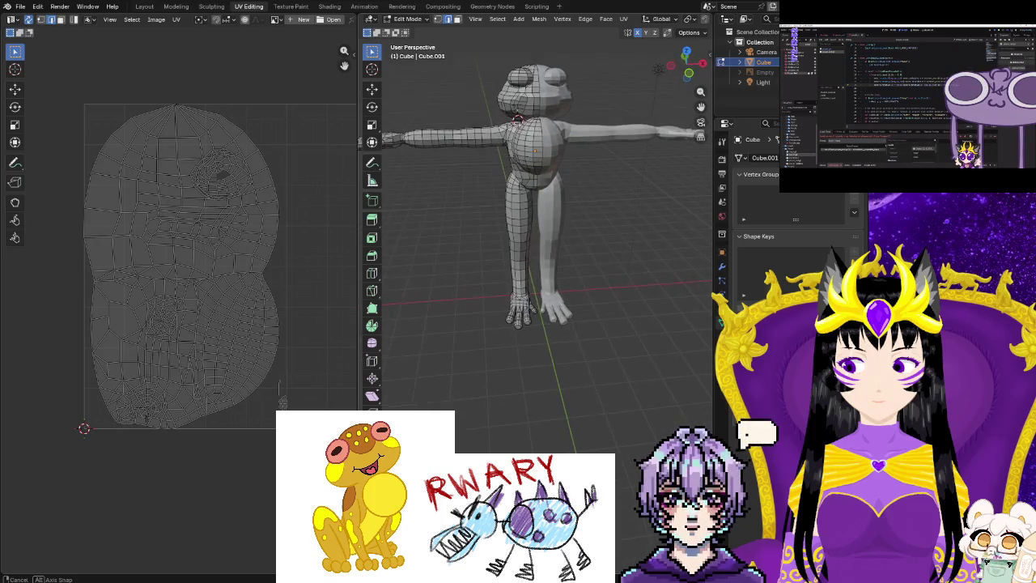
Select the linked half-mesh and try aligning its UVs vertically, undoing the first attempt.
key("ctrl+l")
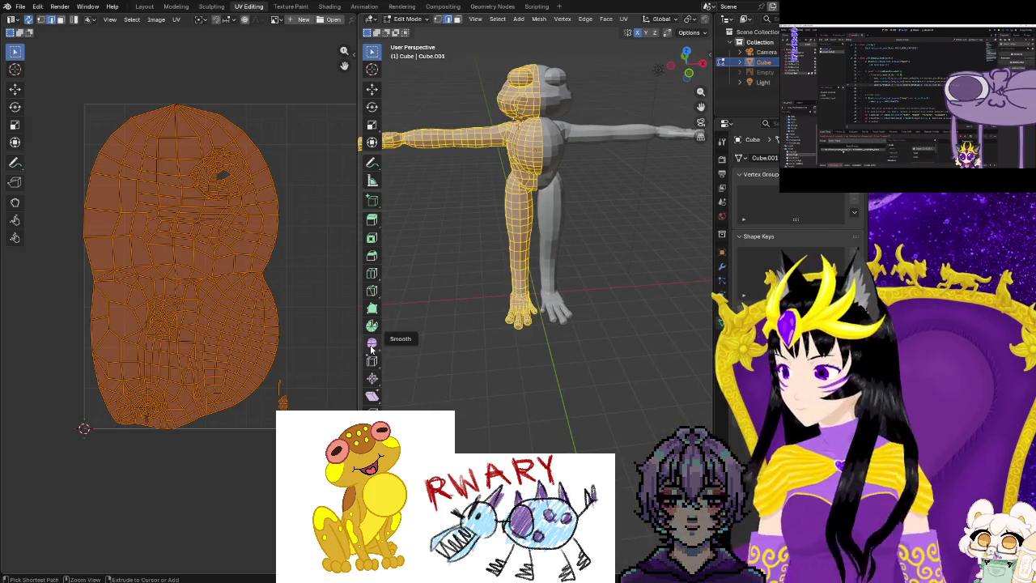
key("u")
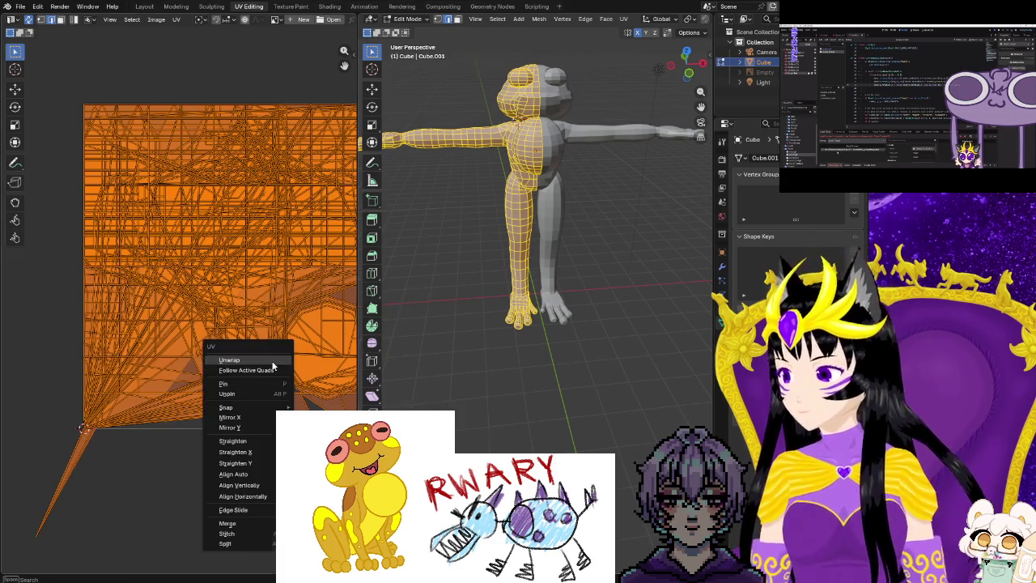
left_click(258, 479)
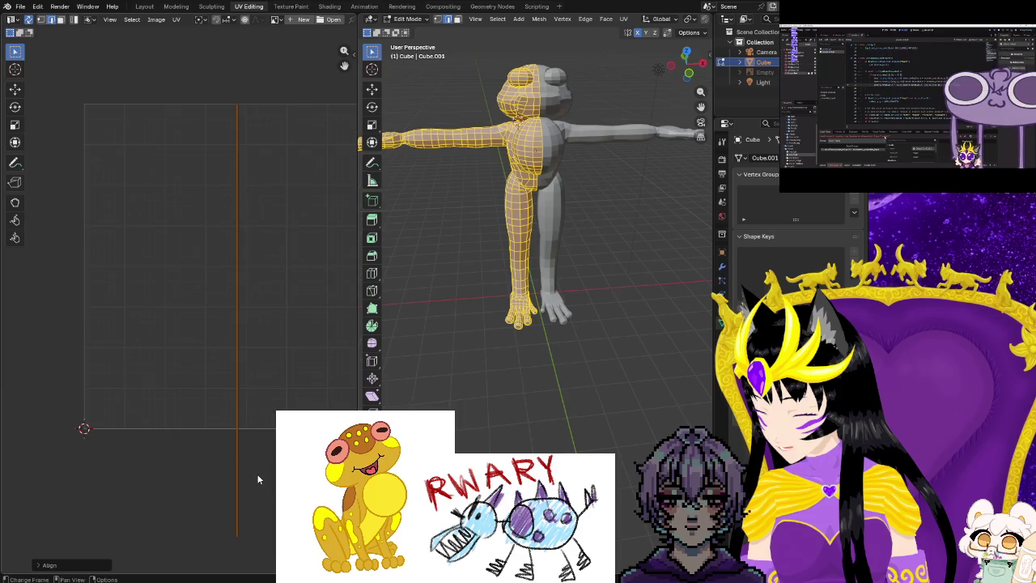
key("ctrl+z")
key("u")
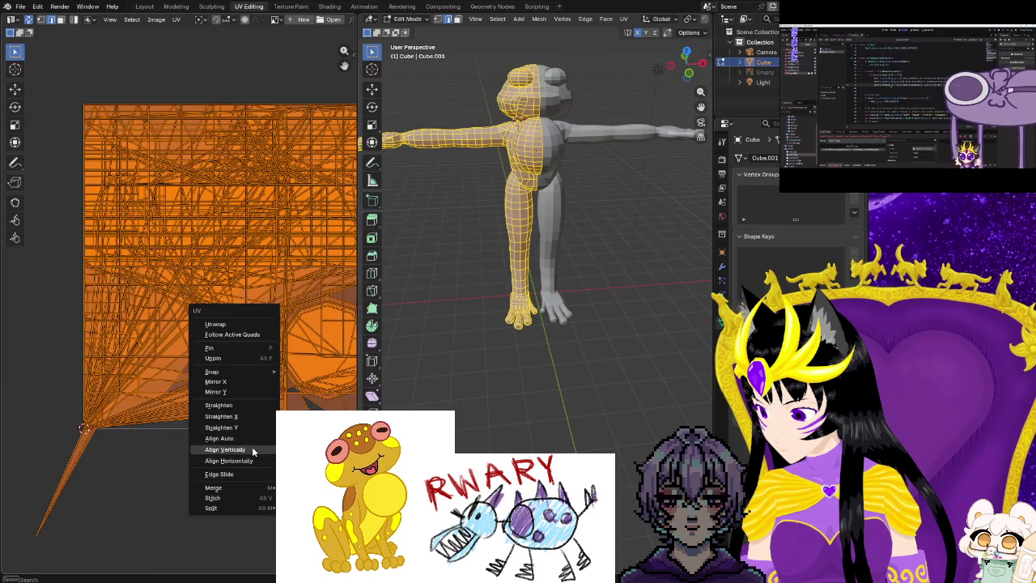
left_click(253, 452)
key("u")
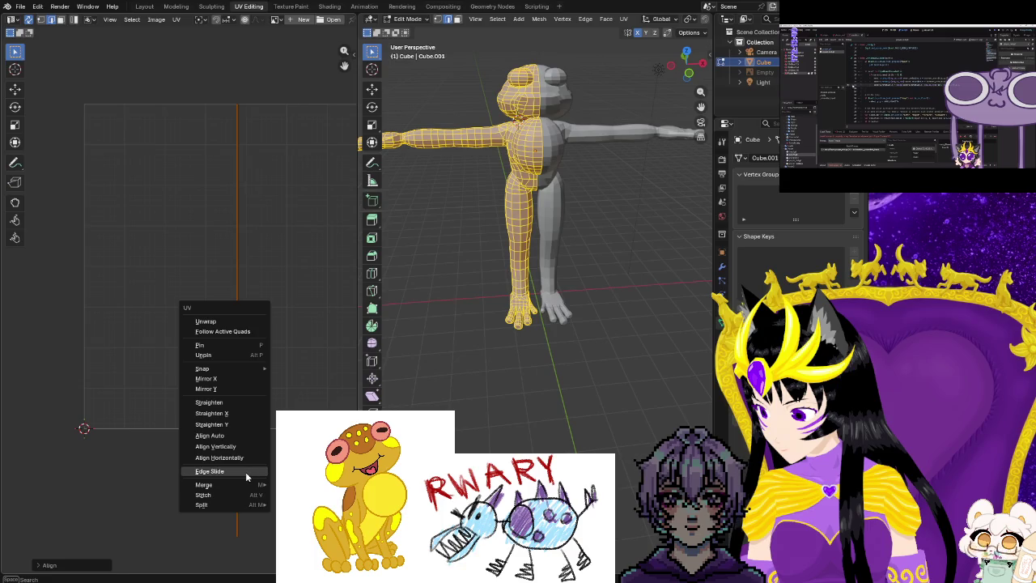
left_click(245, 472)
Re-unwrap the half-mesh into a clean island and check the back and head.
key("u")
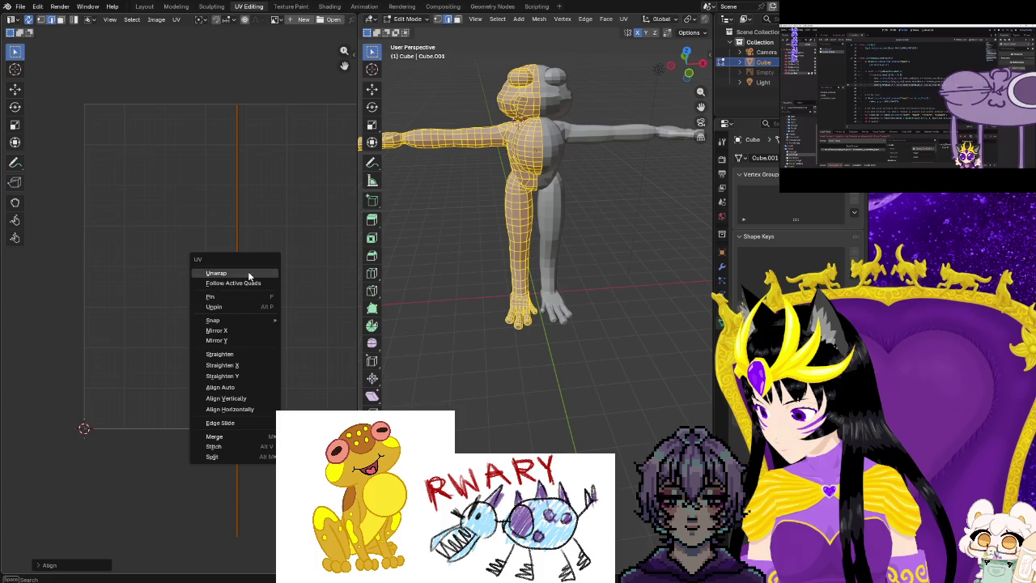
left_click(243, 273)
left_click(304, 310)
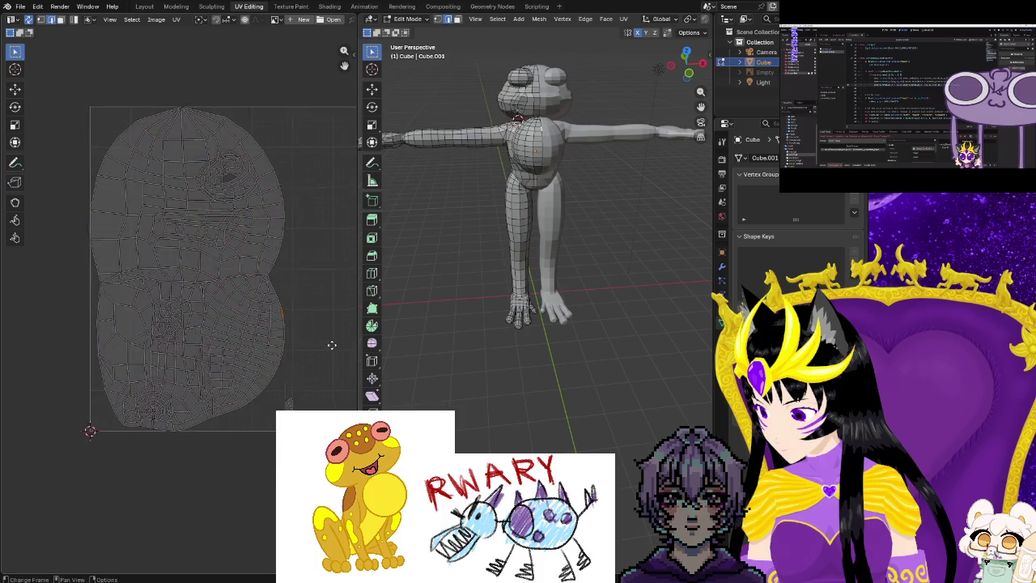
middle_click_drag(331, 342, 286, 377)
middle_click_drag(421, 381, 617, 380)
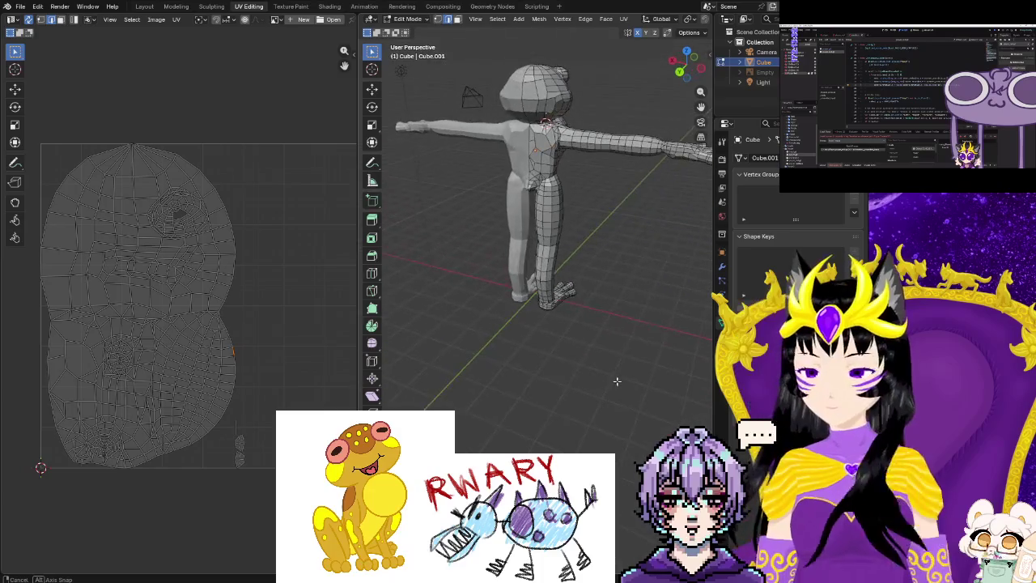
mouse_move(556, 252)
middle_mouse_down()
mouse_move(501, 412)
mouse_move(550, 380)
middle_mouse_up()
scroll(518, 364, "up", 5)
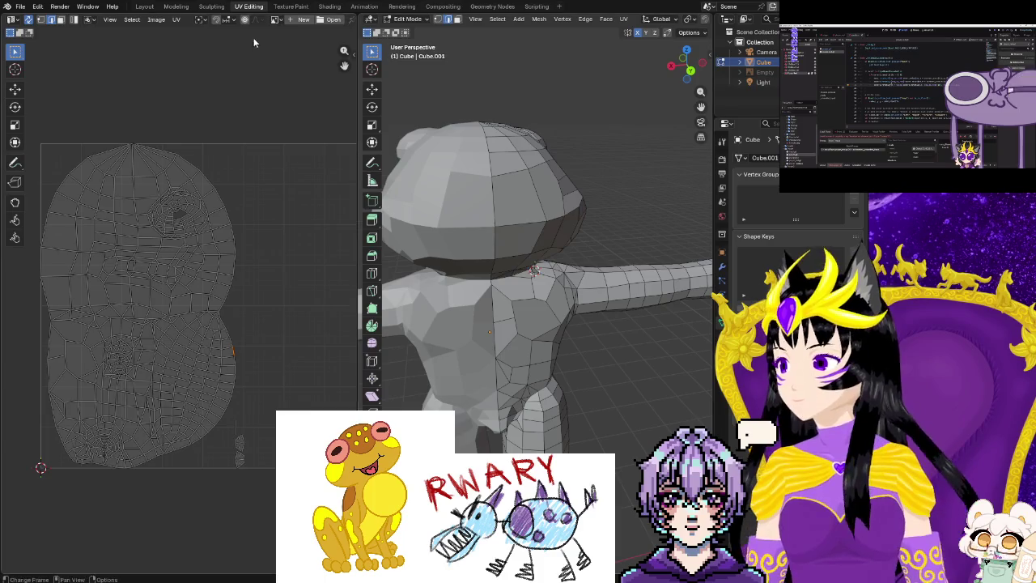
Switch to the Texture Paint workspace and view the frog from front and above.
left_click(288, 7)
middle_click_drag(462, 115, 442, 254)
key("KP_1")
scroll(564, 293, "down", 3)
mouse_move(575, 300)
middle_mouse_down()
mouse_move(540, 296)
mouse_move(583, 267)
mouse_move(504, 370)
mouse_move(573, 399)
mouse_move(658, 365)
middle_mouse_up()
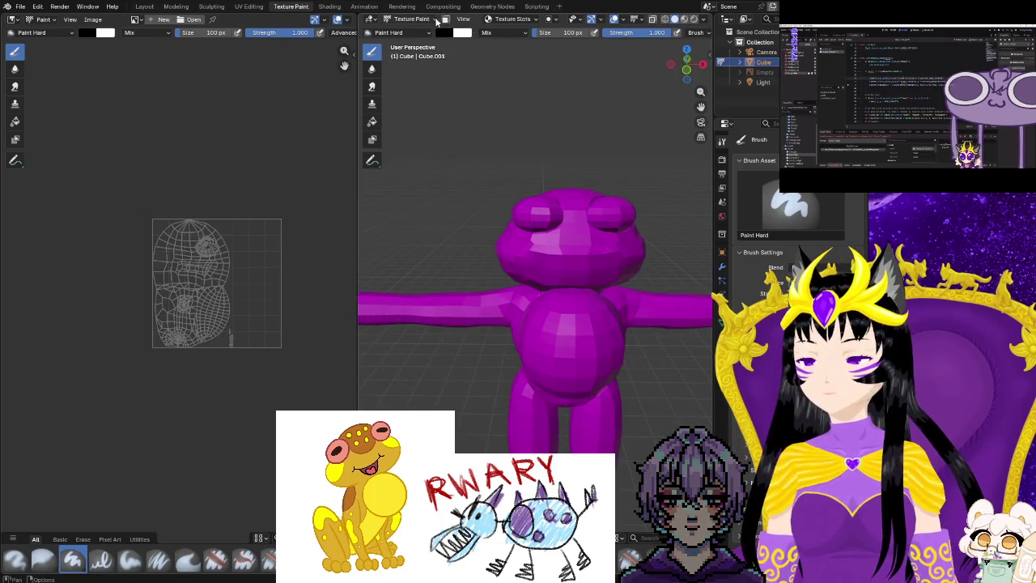
Add a 1024 × 1024 'Cube Base Color' paint slot filled with yellow sampled from the reference.
left_click(510, 19)
left_click(554, 60)
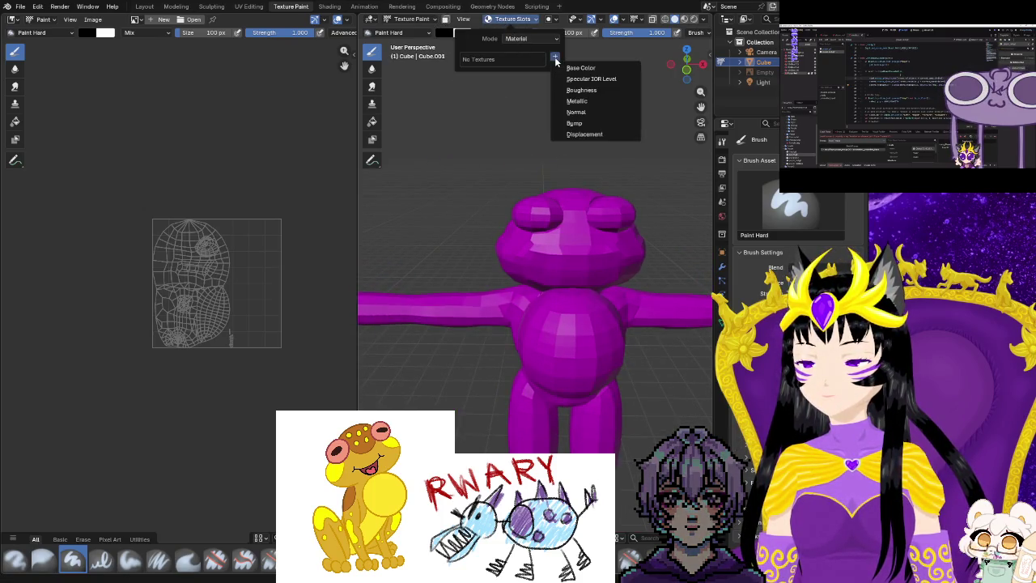
left_click(566, 68)
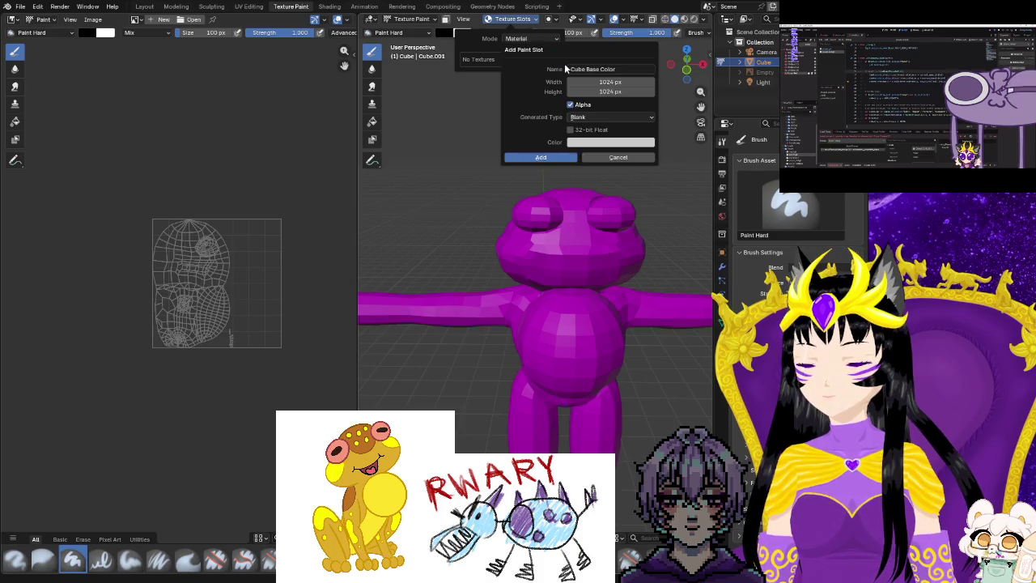
left_click(588, 143)
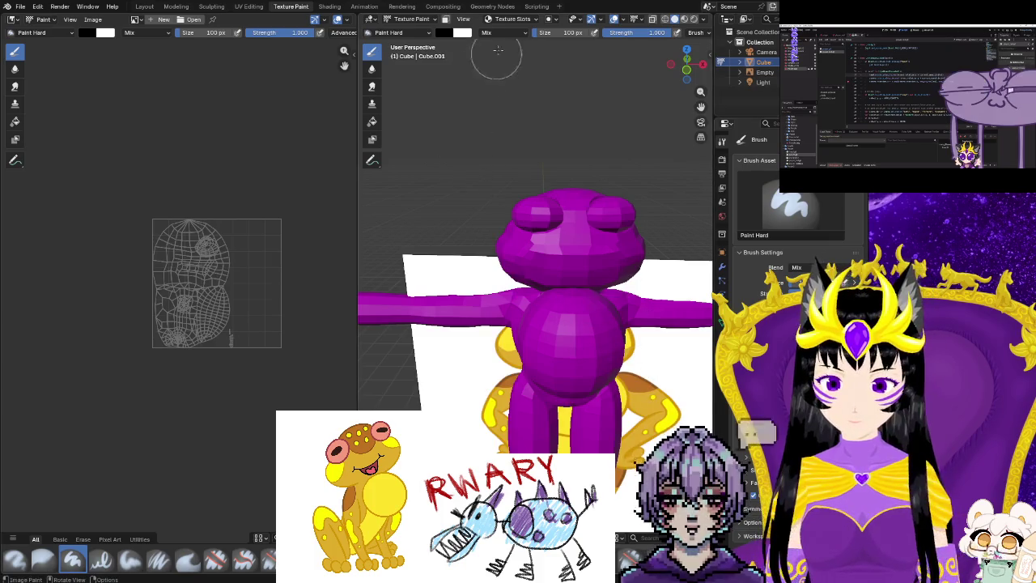
left_click(517, 19)
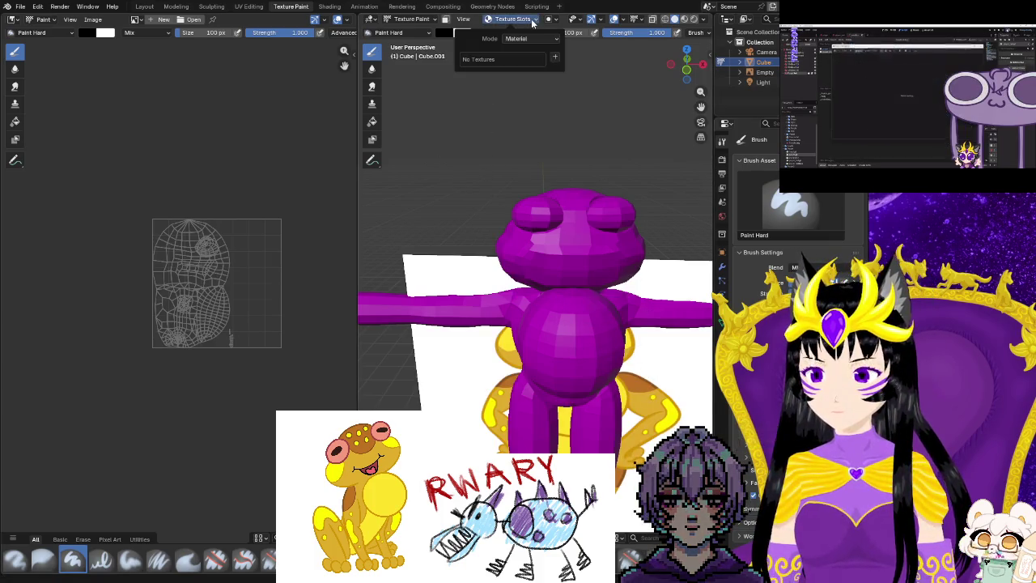
left_click(554, 58)
left_click(578, 68)
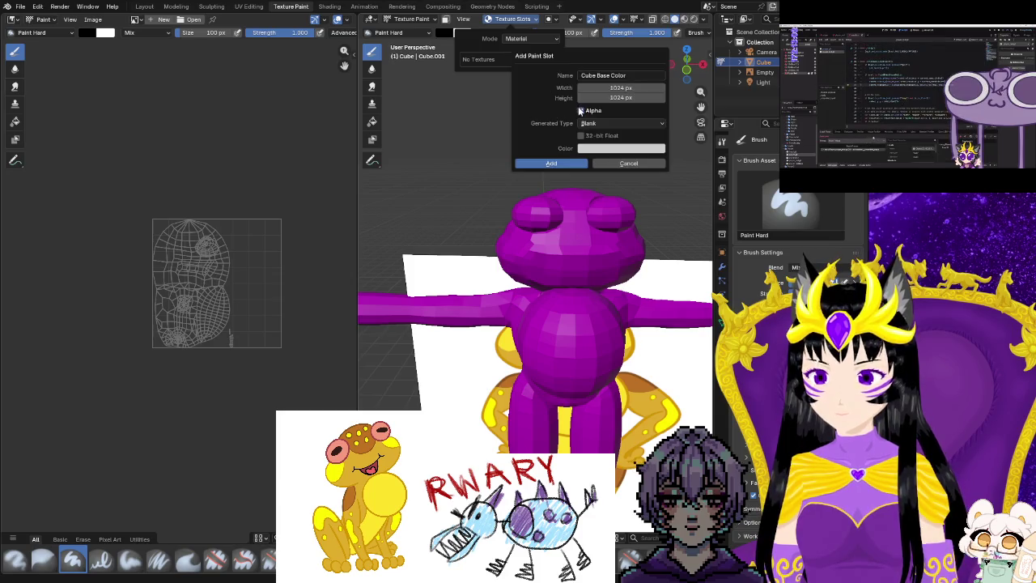
left_click(593, 149)
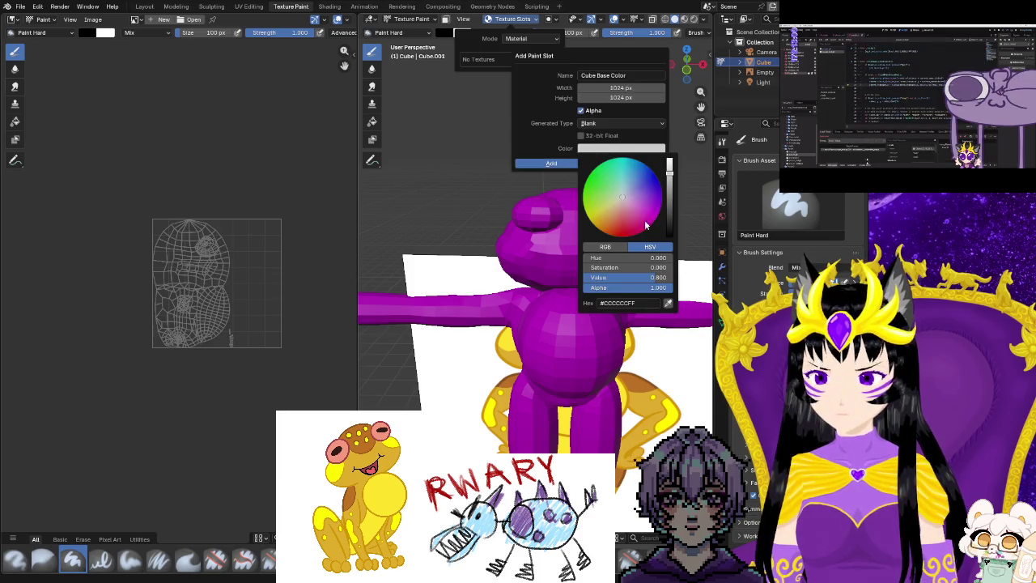
left_click(668, 304)
left_click(649, 404)
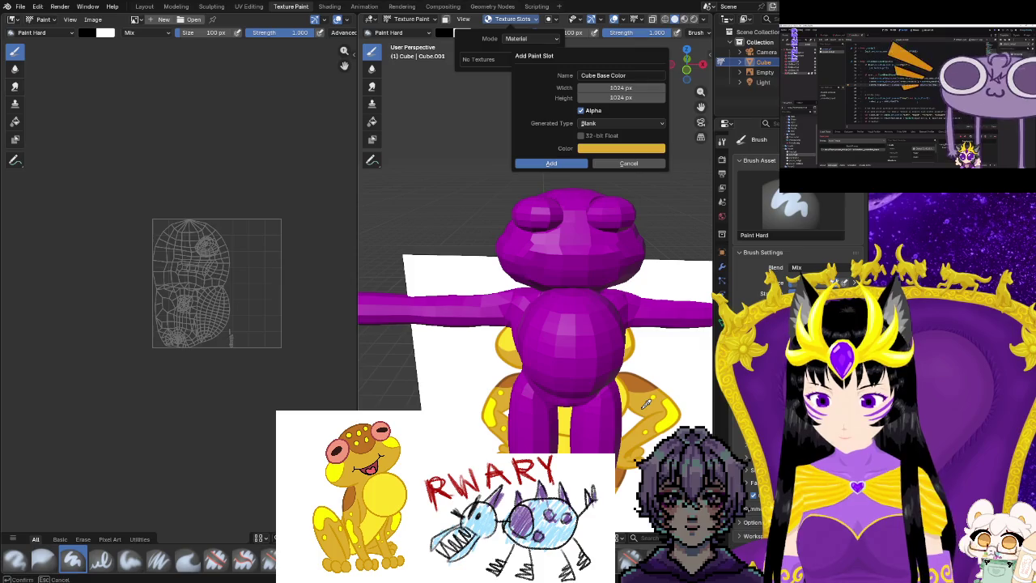
left_click(542, 163)
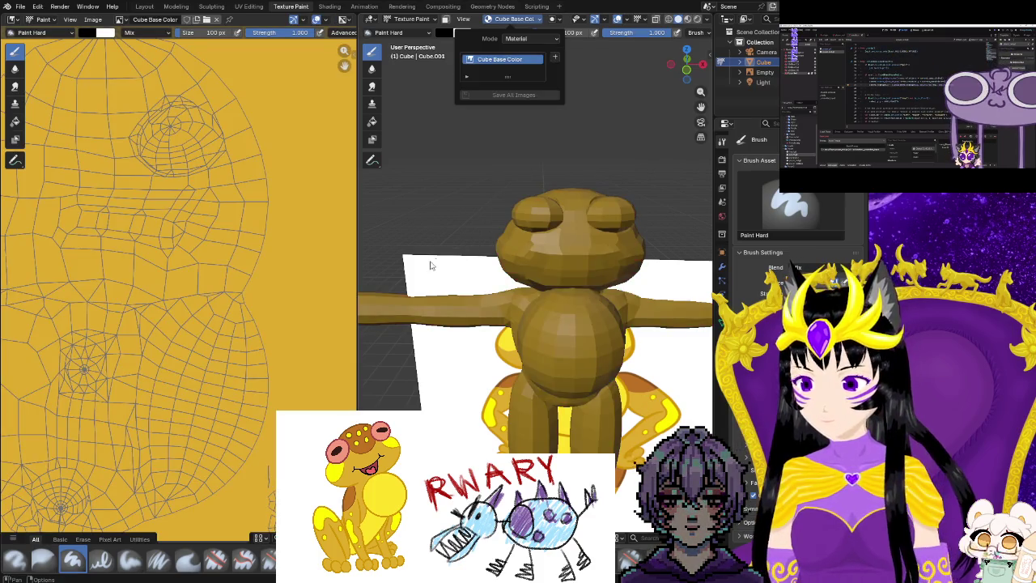
scroll(457, 225, "down", 3)
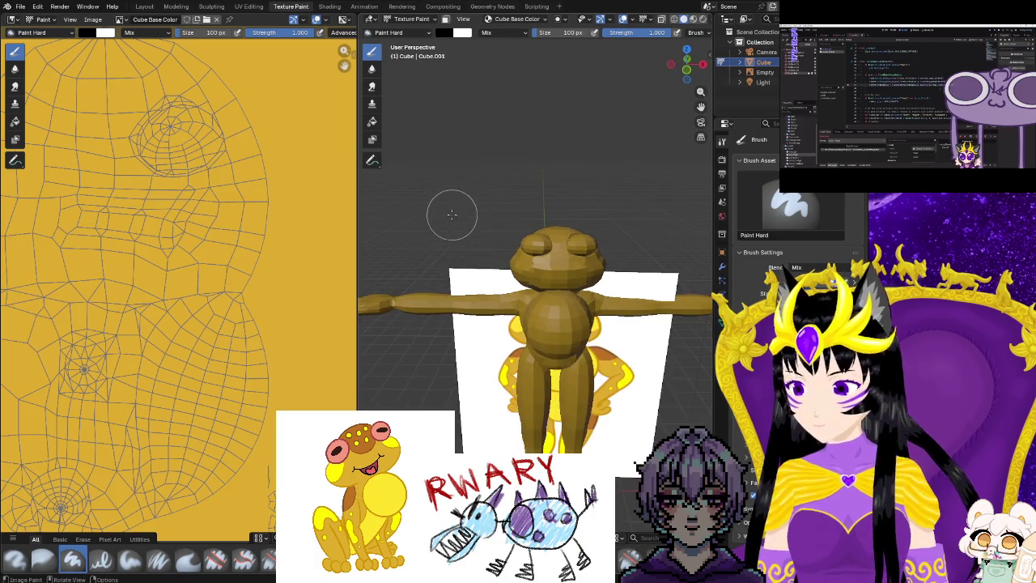
Compare lit and textured viewport shading on the frog, then return to the Layout workspace.
mouse_move(585, 162)
middle_mouse_down()
mouse_move(588, 176)
mouse_move(461, 166)
mouse_move(548, 167)
mouse_move(578, 90)
middle_mouse_up()
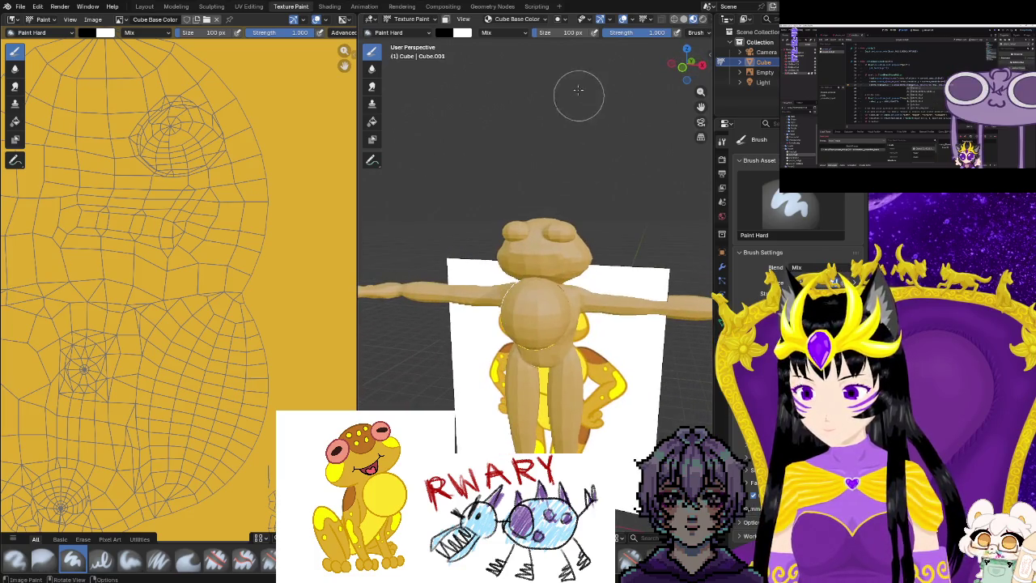
left_click(702, 19)
left_click(689, 20)
middle_click_drag(583, 182, 594, 177)
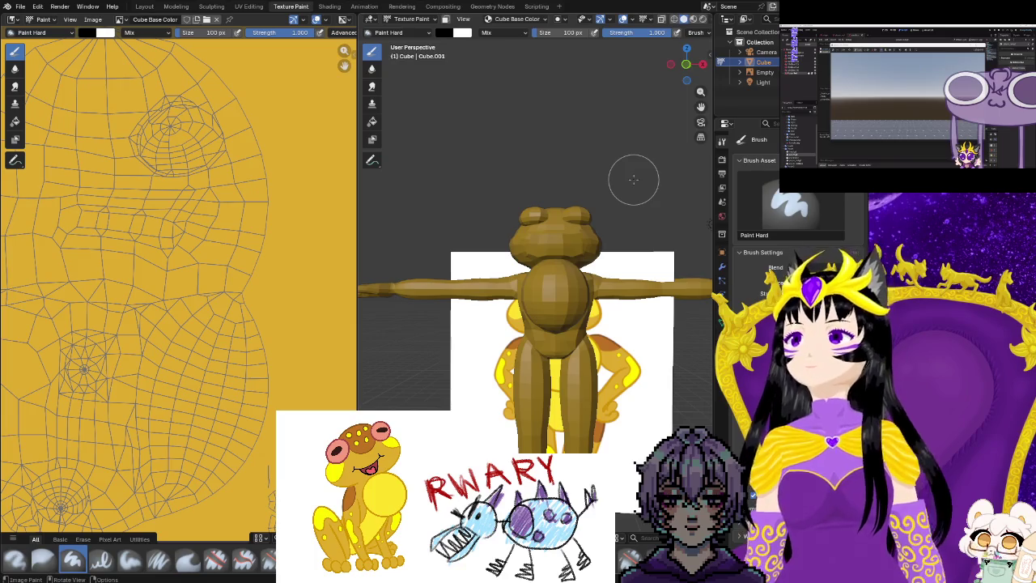
mouse_move(620, 189)
middle_mouse_down()
mouse_move(664, 188)
mouse_move(610, 253)
middle_mouse_up()
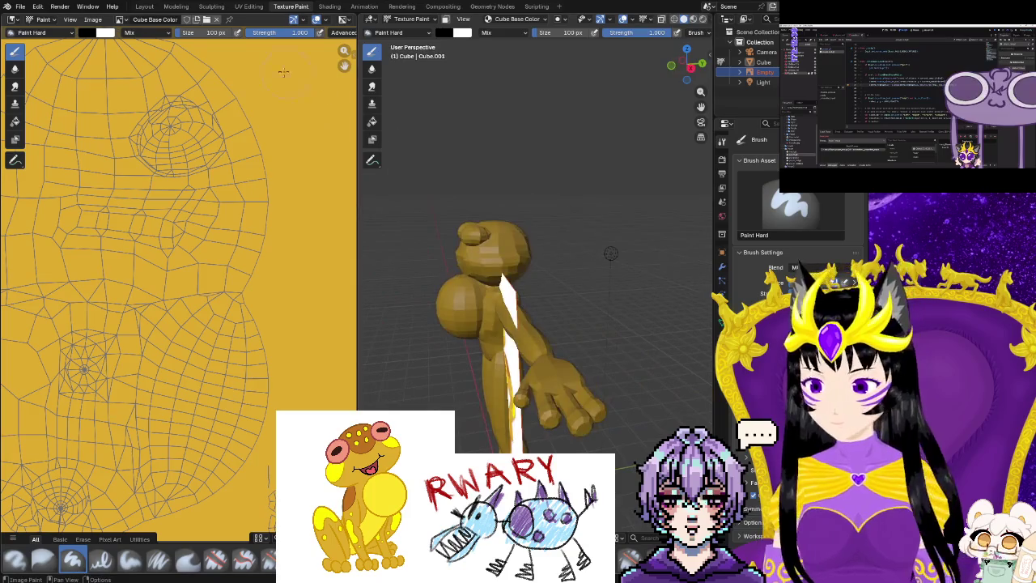
left_click(142, 7)
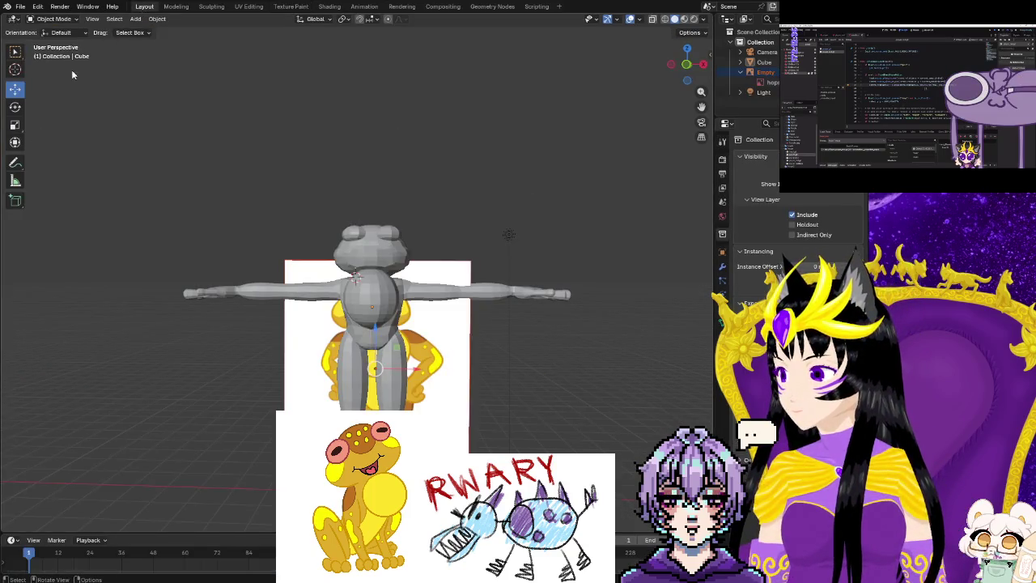
Move the frog reference image beside the model.
middle_click_drag(462, 353, 437, 378)
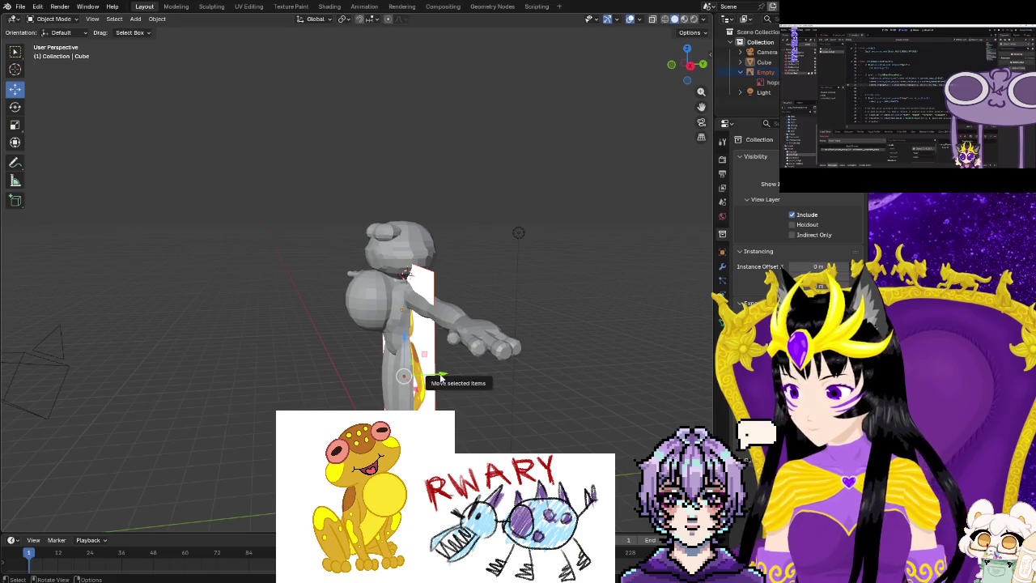
left_click_drag(440, 377, 542, 415)
mouse_move(542, 410)
middle_mouse_down()
mouse_move(426, 387)
mouse_move(266, 407)
middle_mouse_up()
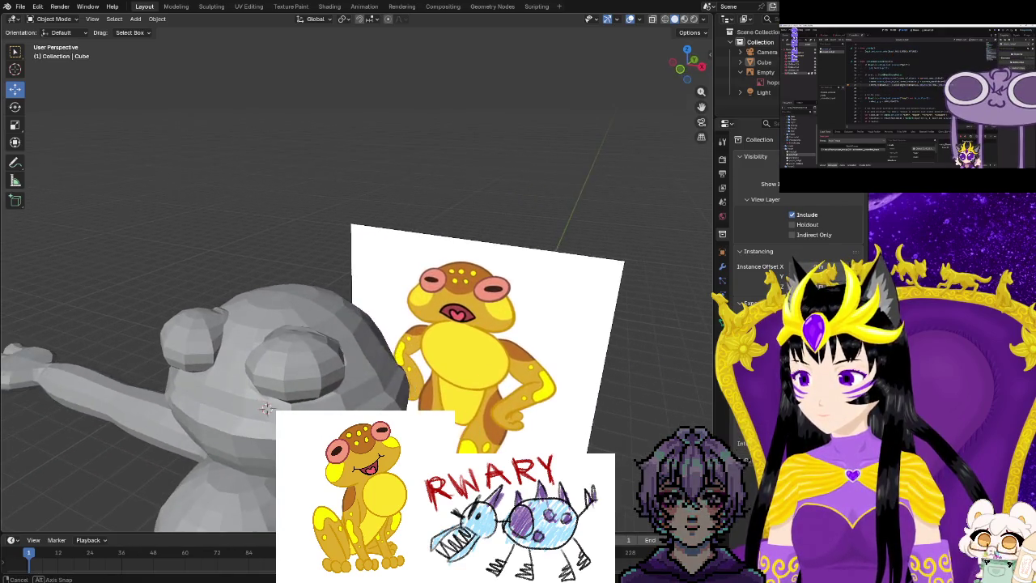
Back in Texture Paint, set the brush colour to the reference's bright yellow.
left_click(283, 7)
middle_click_drag(422, 146, 478, 171)
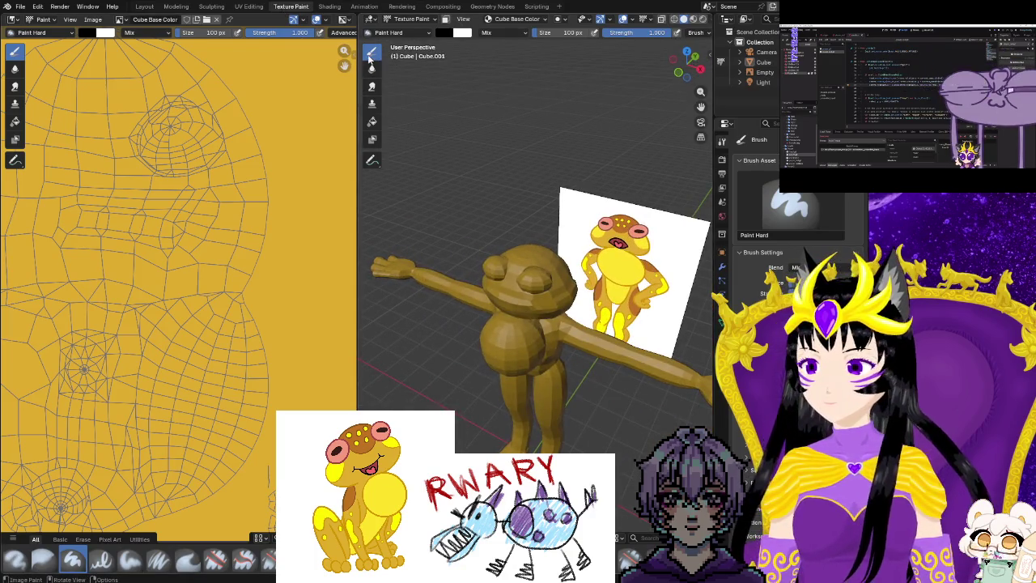
left_click(445, 32)
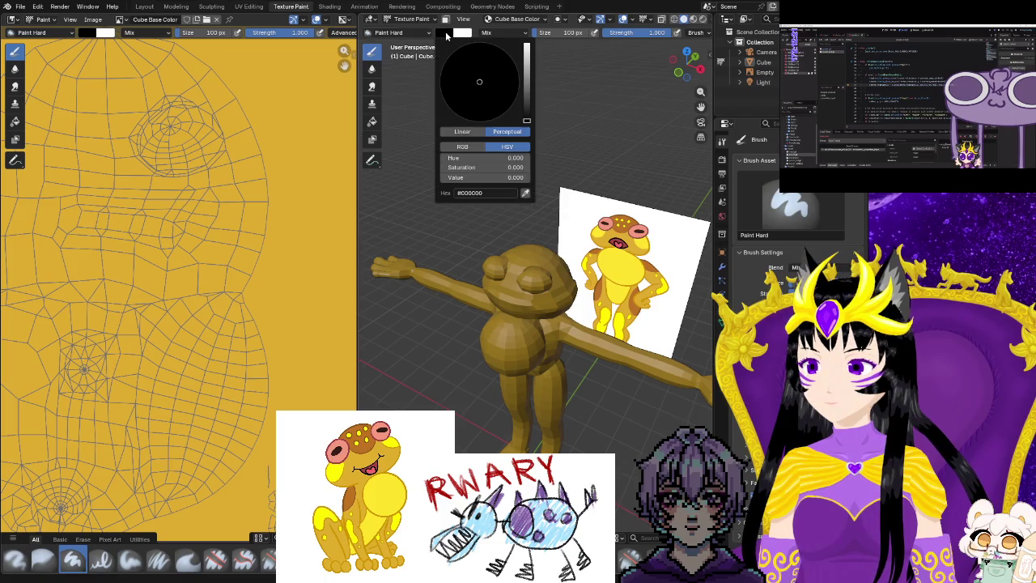
left_click(525, 195)
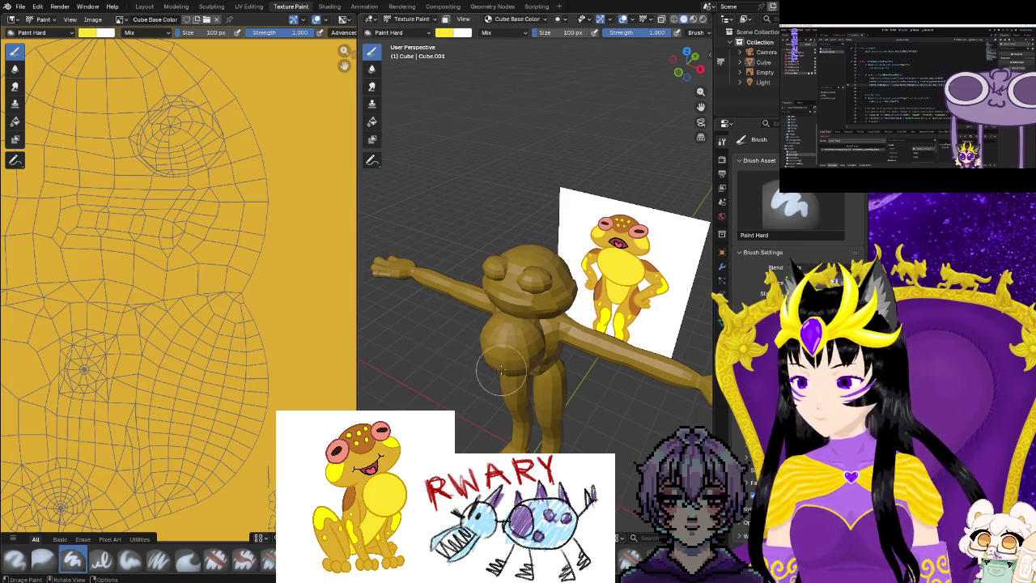
Paint bright yellow over the frog's upper and lower belly, orbiting to reach each side.
left_click_drag(491, 347, 509, 341)
mouse_move(500, 346)
middle_mouse_down()
mouse_move(615, 372)
mouse_move(569, 314)
middle_mouse_up()
scroll(658, 385, "up", 3)
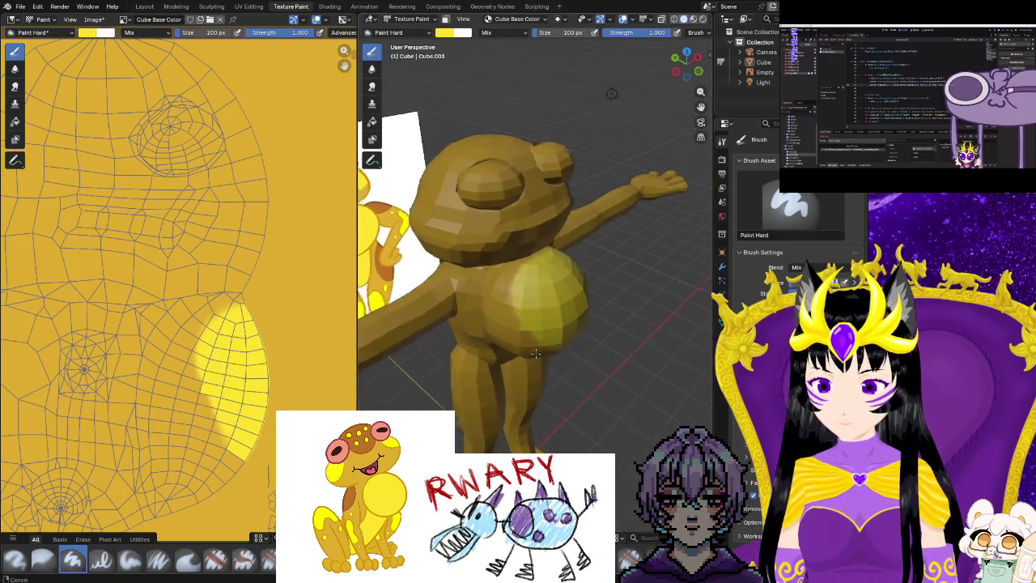
left_click_drag(550, 340, 534, 251)
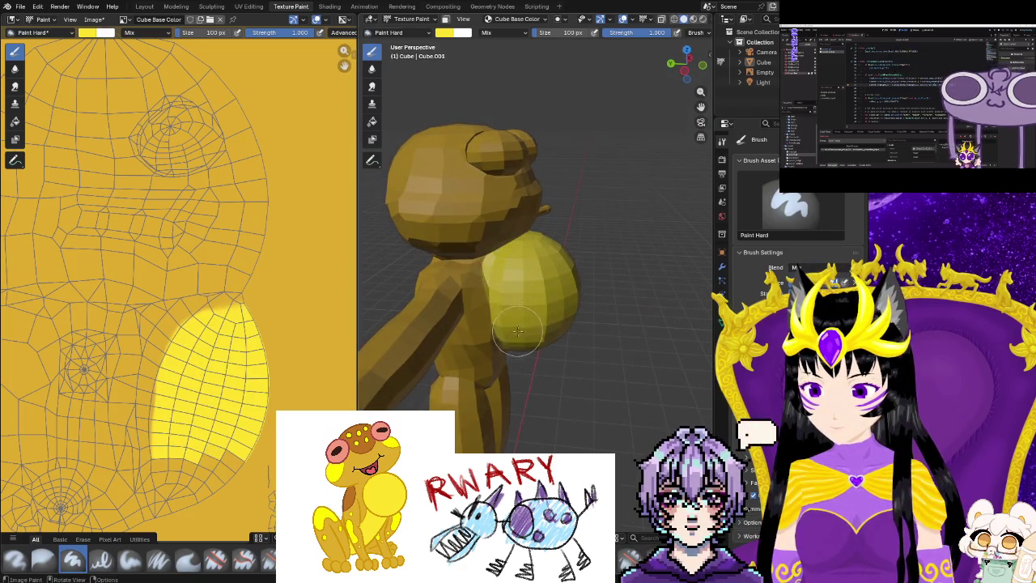
left_click_drag(517, 330, 510, 308)
middle_click_drag(510, 307, 657, 191)
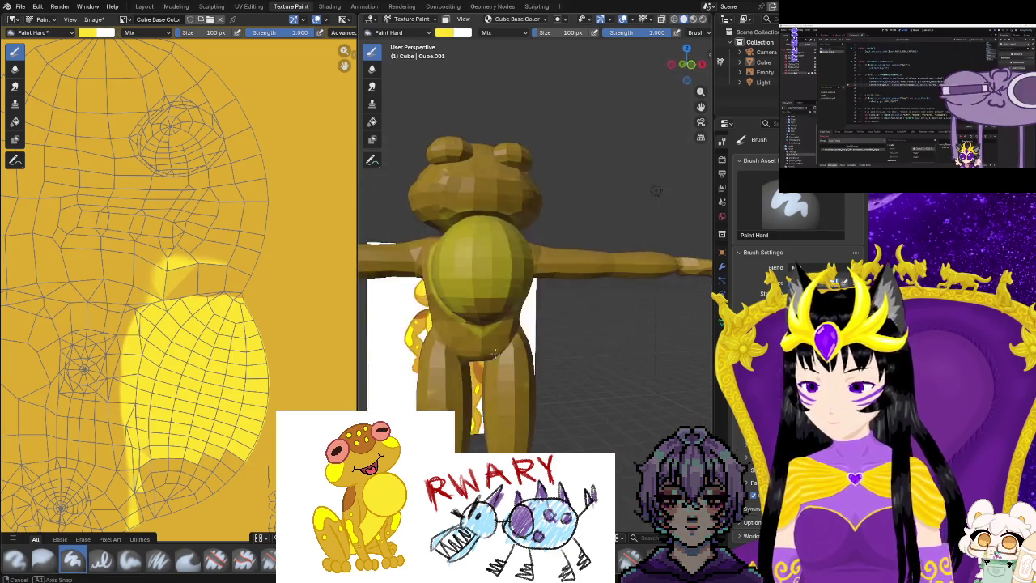
middle_click_drag(495, 354, 483, 342)
left_click_drag(473, 298, 508, 361)
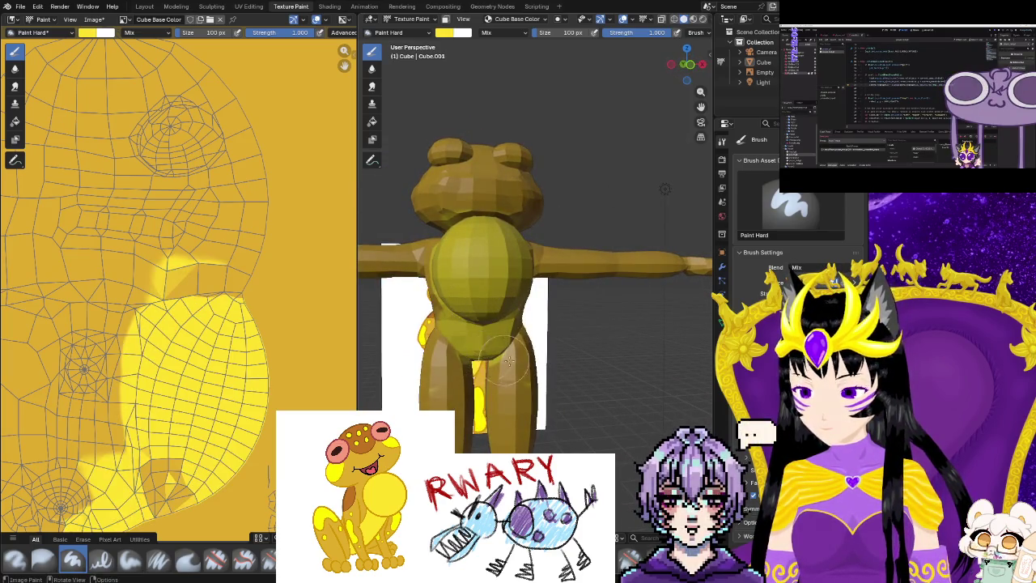
middle_click_drag(504, 366, 458, 354)
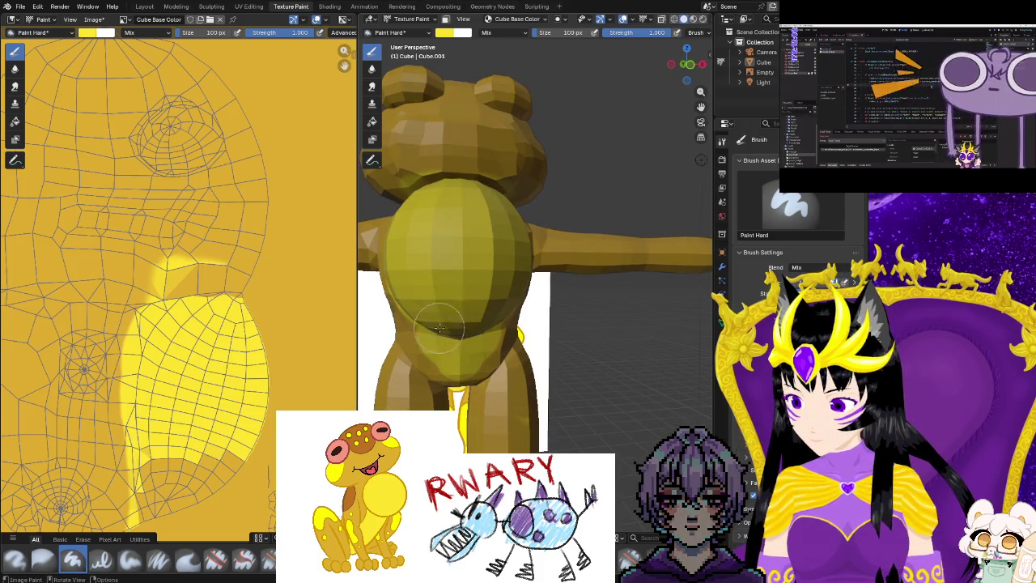
left_click_drag(458, 354, 447, 355)
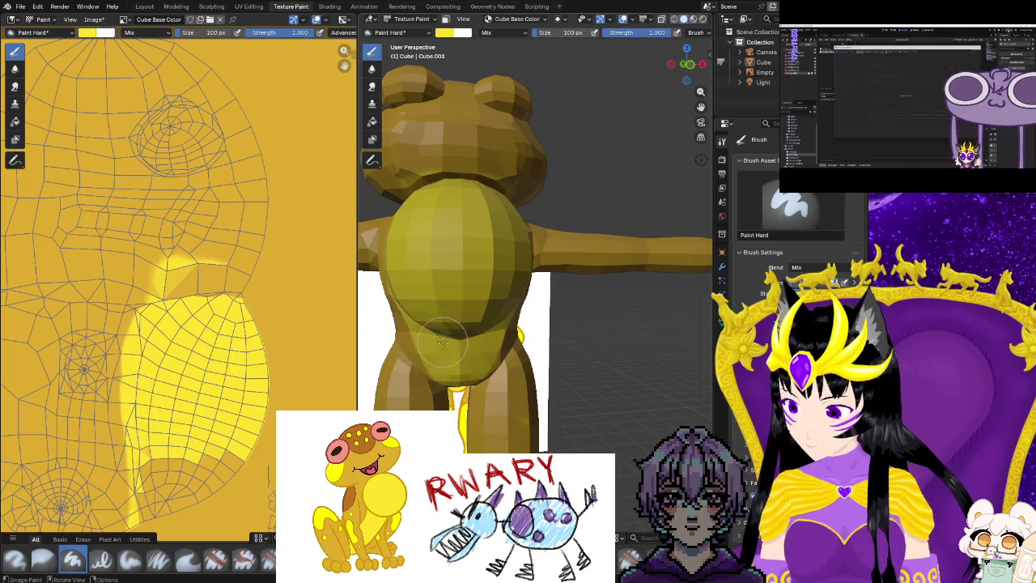
middle_click_drag(422, 301, 501, 353)
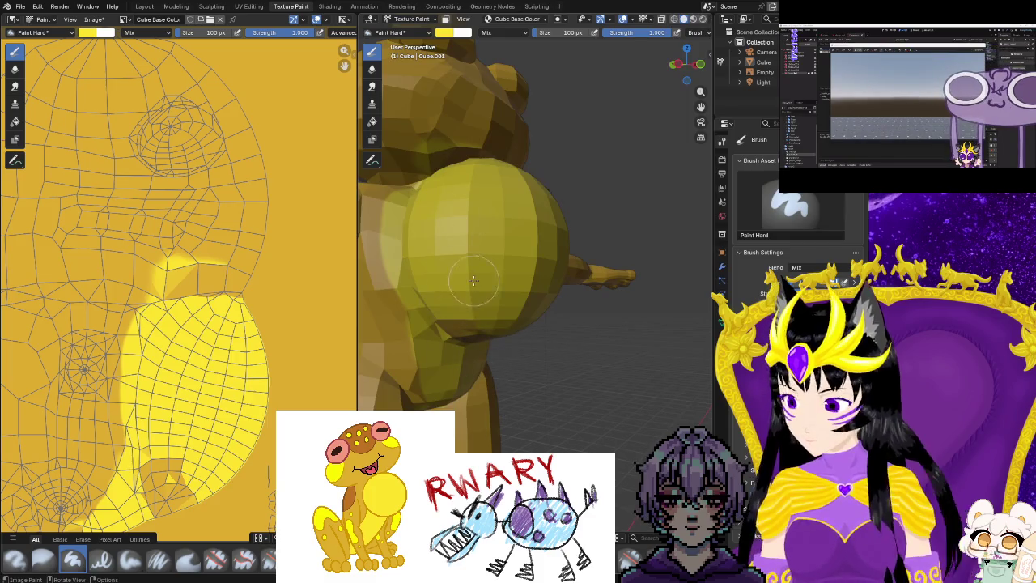
Resize the brush radius to 57 px and check the painted belly from several angles.
key("f")
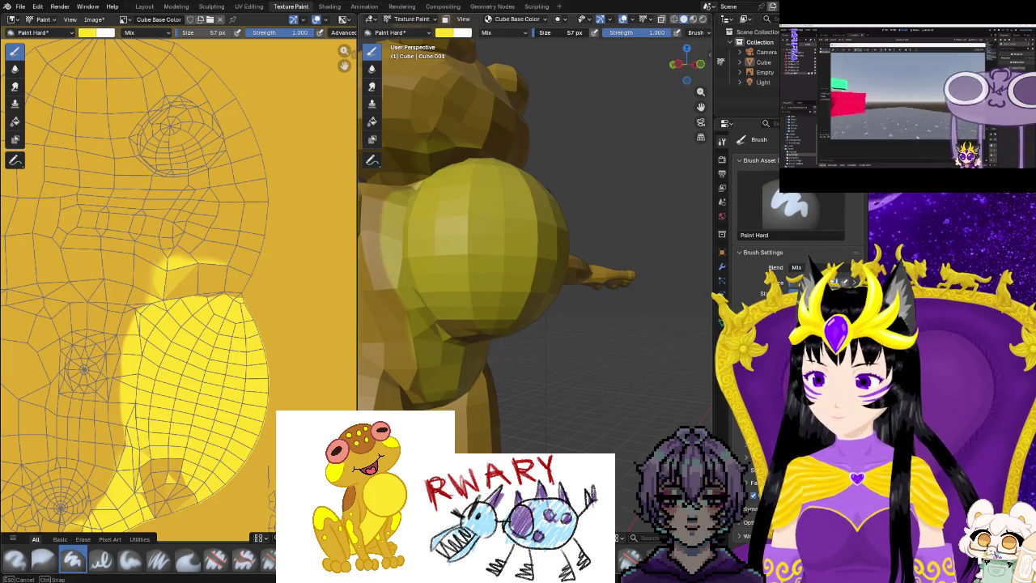
left_click(441, 387)
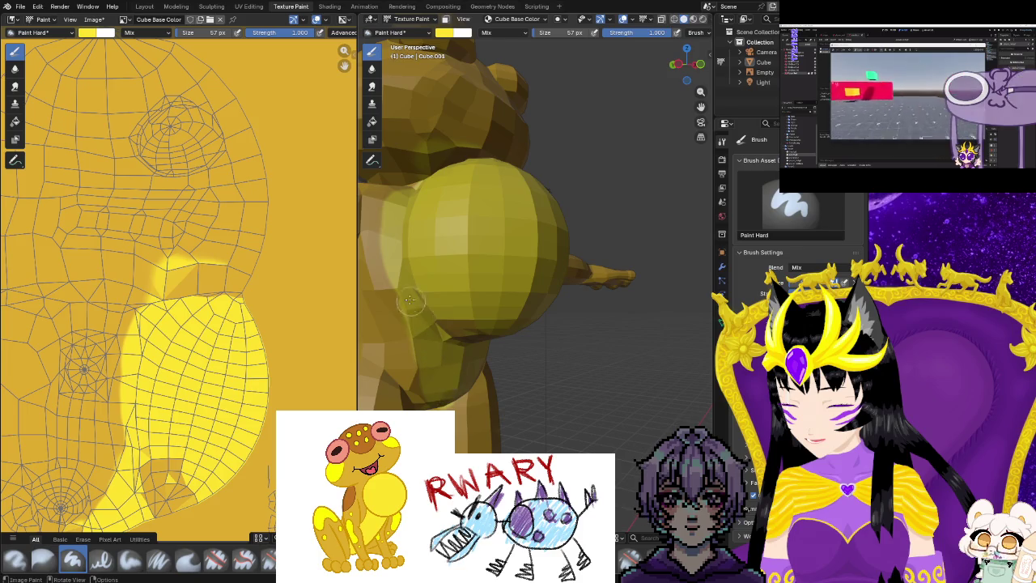
middle_click_drag(475, 324, 494, 282)
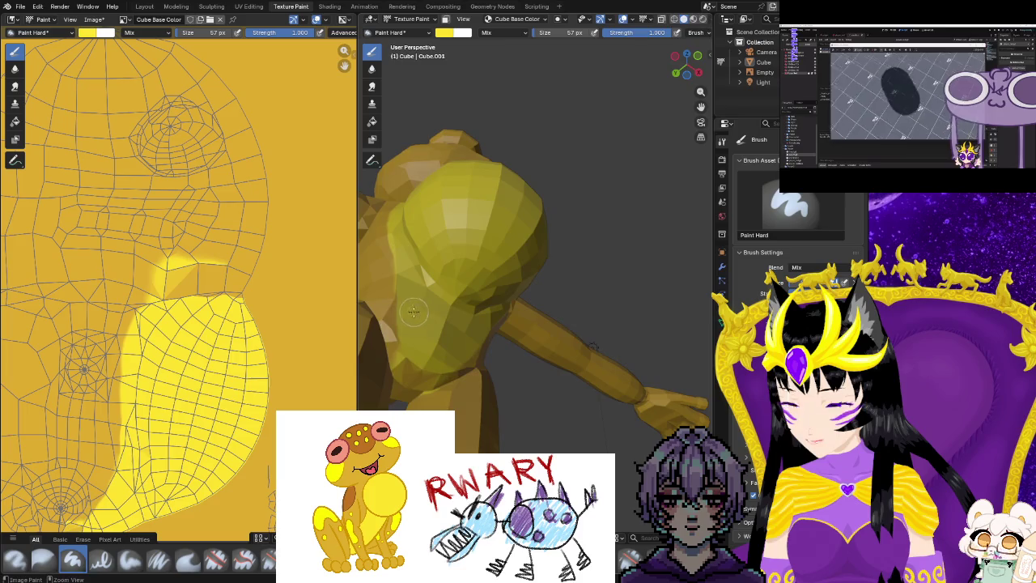
middle_click_drag(413, 311, 418, 318)
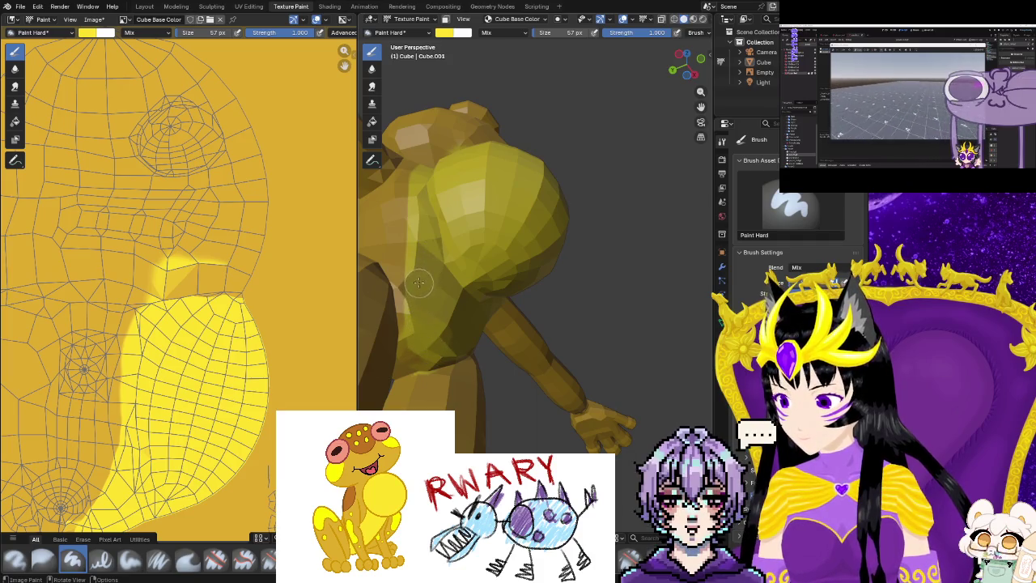
left_click(457, 33)
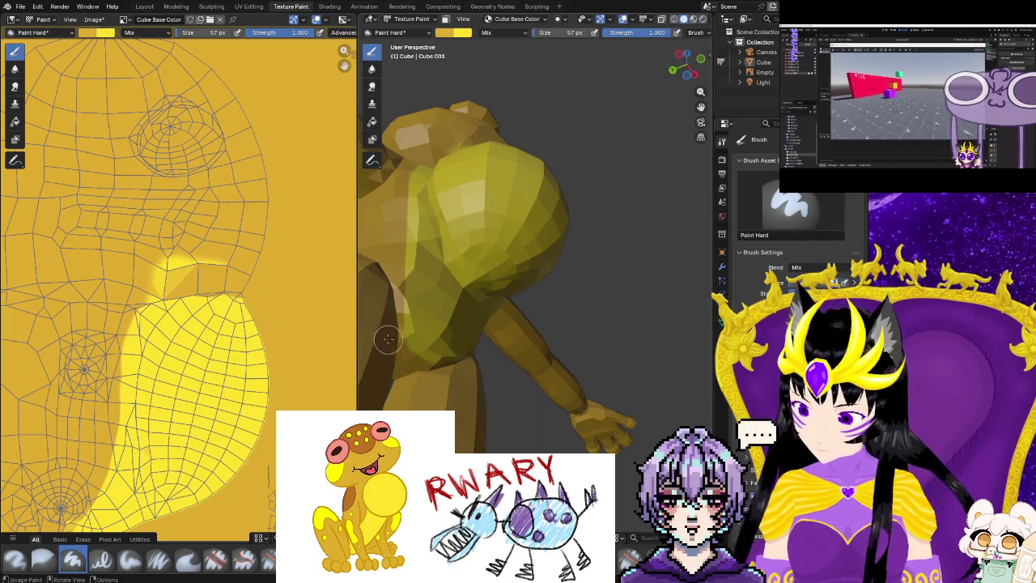
mouse_move(381, 274)
middle_mouse_down()
mouse_move(412, 281)
mouse_move(465, 366)
mouse_move(522, 410)
middle_mouse_up()
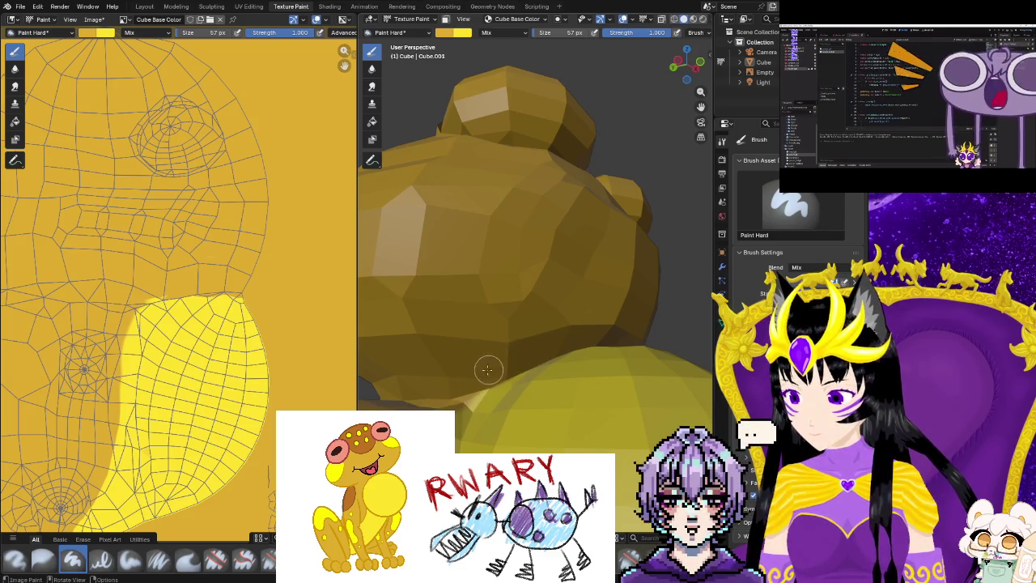
middle_click_drag(487, 370, 475, 407)
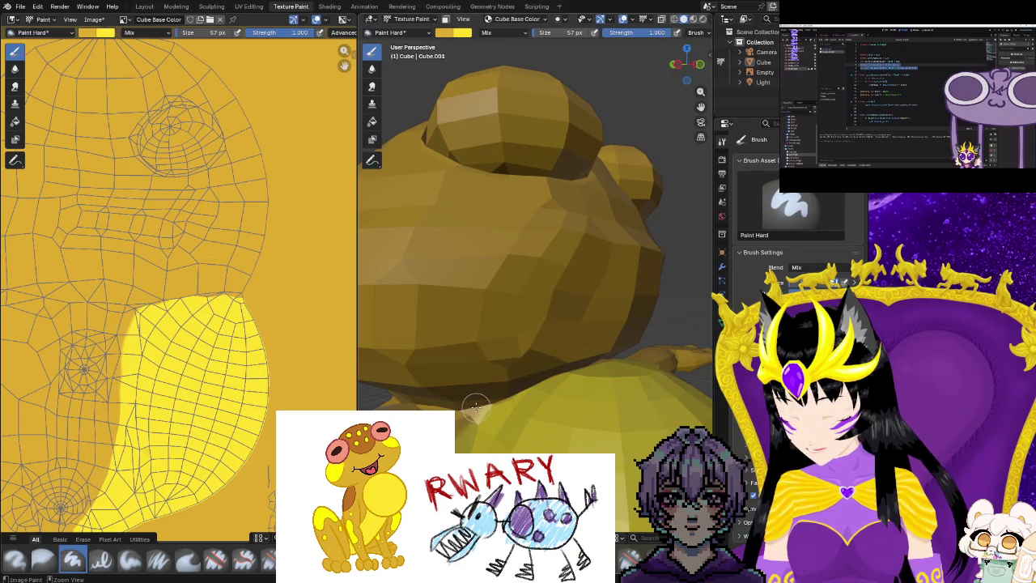
scroll(490, 414, "up", 5)
scroll(492, 414, "up", 3)
mouse_move(494, 414)
middle_mouse_down()
mouse_move(506, 416)
mouse_move(483, 393)
middle_mouse_up()
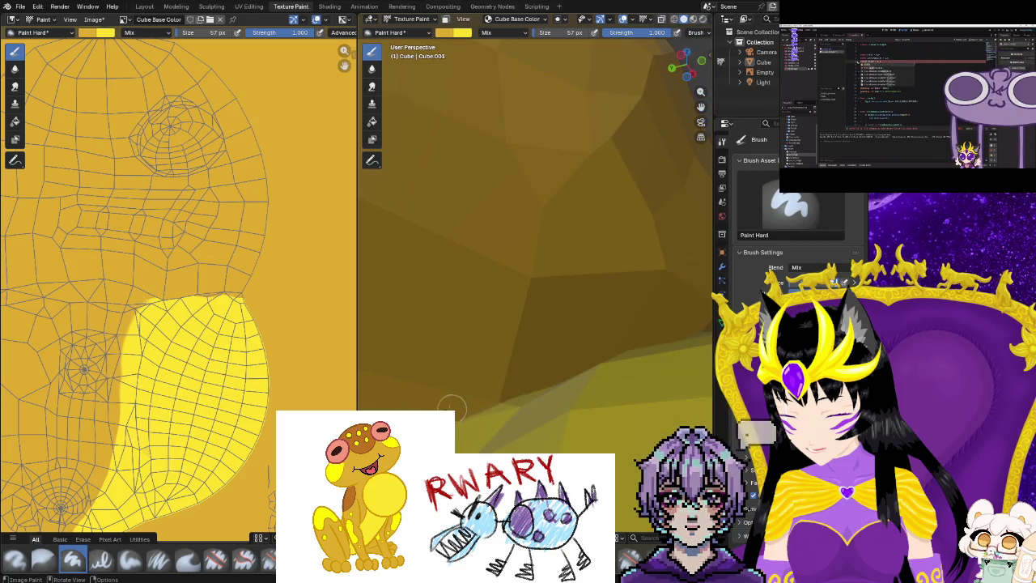
mouse_move(492, 390)
middle_mouse_down()
mouse_move(495, 364)
mouse_move(533, 350)
middle_mouse_up()
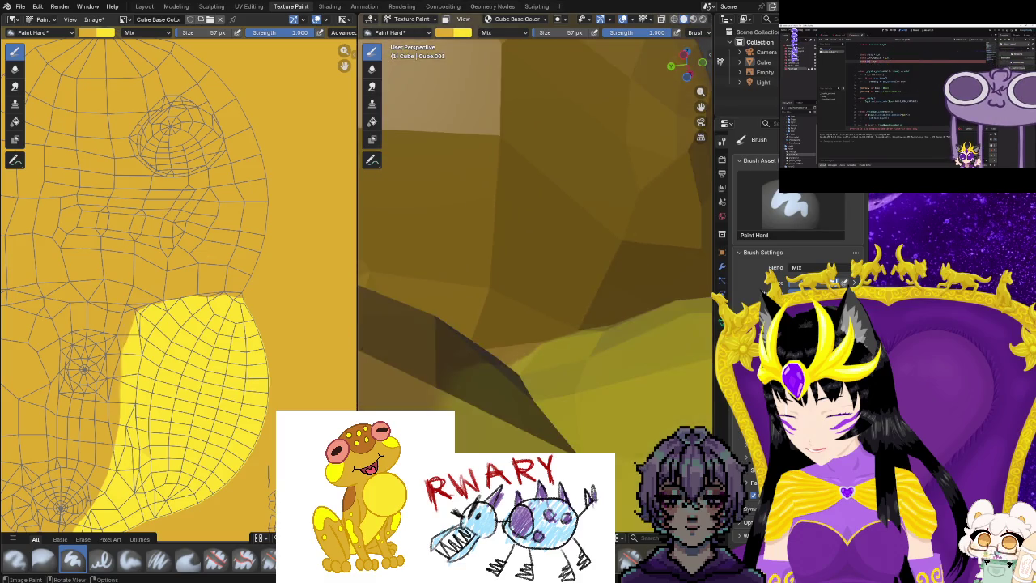
middle_click_drag(408, 411, 427, 408)
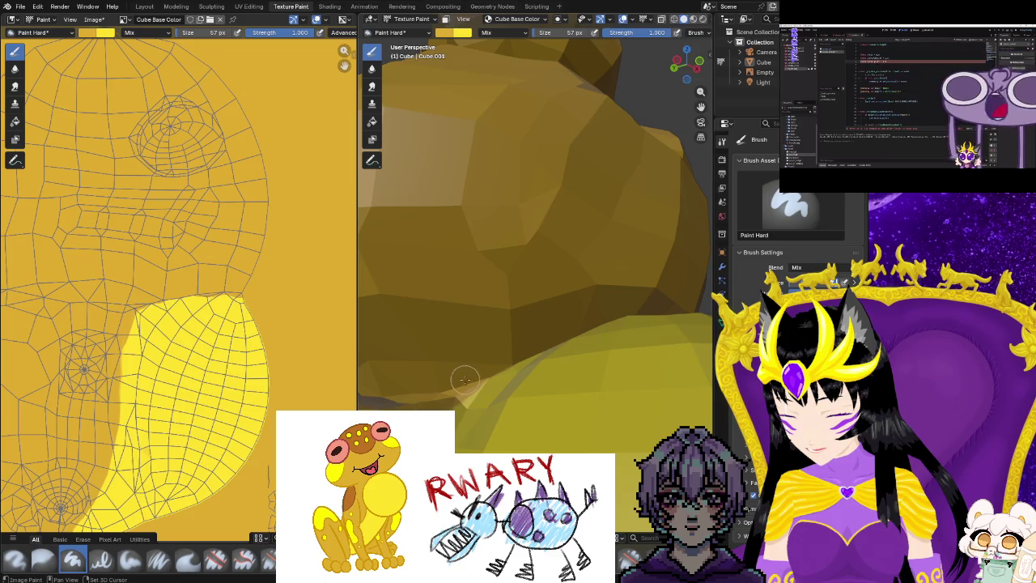
scroll(437, 401, "down", 4)
middle_click_drag(447, 397, 491, 391)
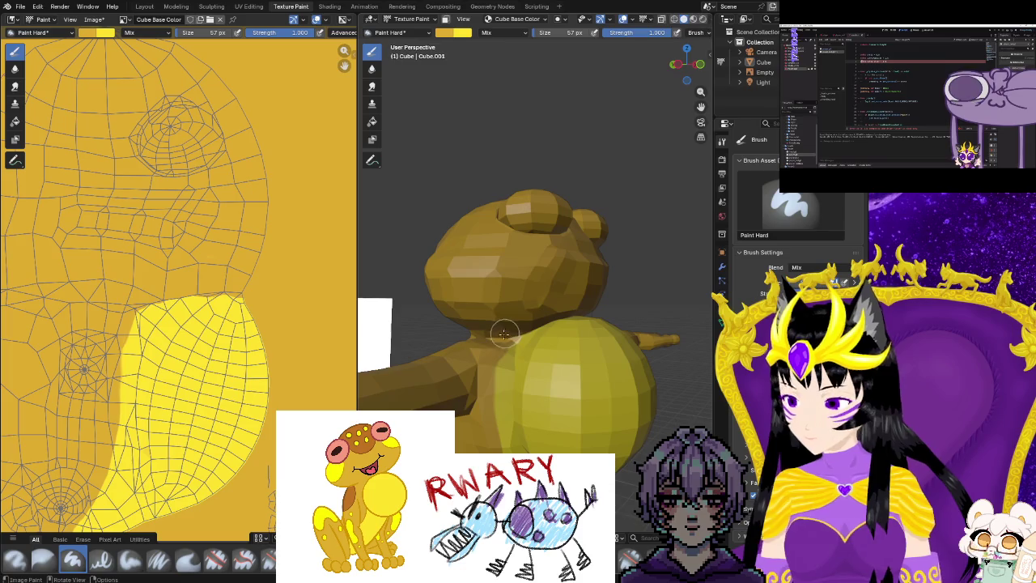
mouse_move(479, 394)
middle_mouse_down()
mouse_move(687, 413)
mouse_move(522, 421)
middle_mouse_up()
scroll(529, 420, "up", 5)
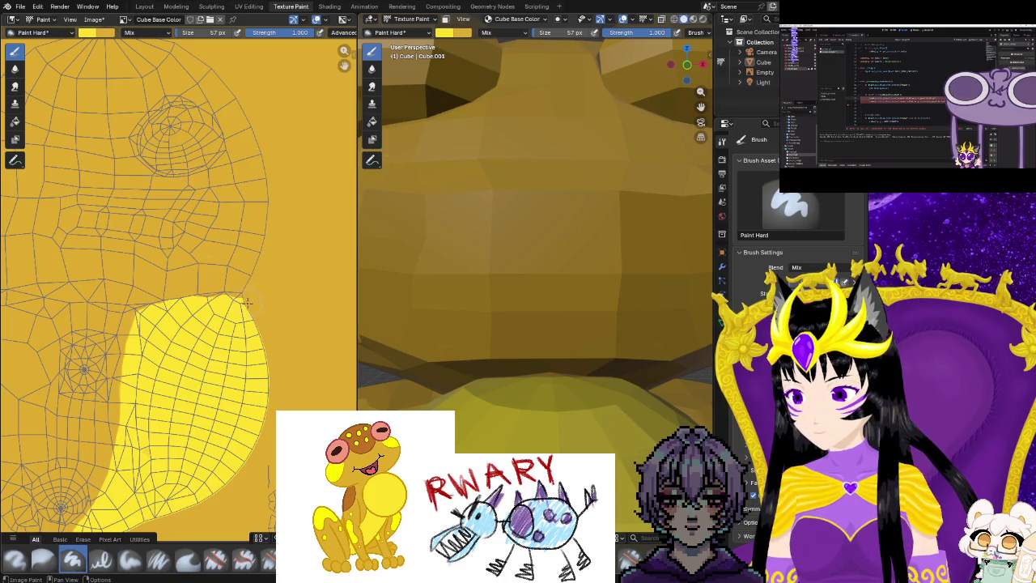
mouse_move(247, 301)
middle_mouse_down("ctrl")
mouse_move(268, 330)
mouse_move(259, 340)
middle_mouse_up("ctrl")
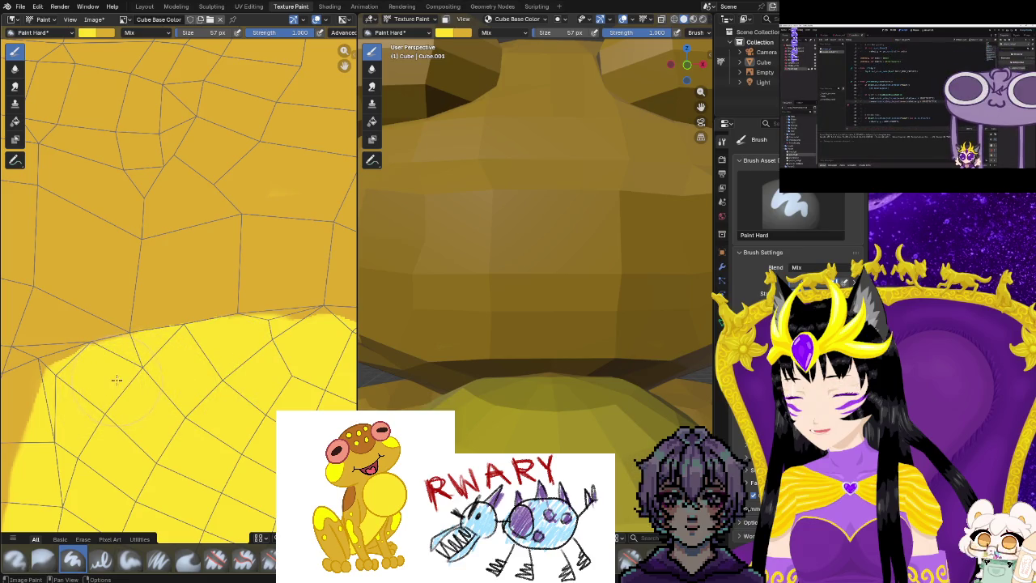
Shrink the brush to 1 px and zoom in on the belly seam in the texture.
scroll(193, 372, "down", 2)
scroll(261, 348, "up", 2)
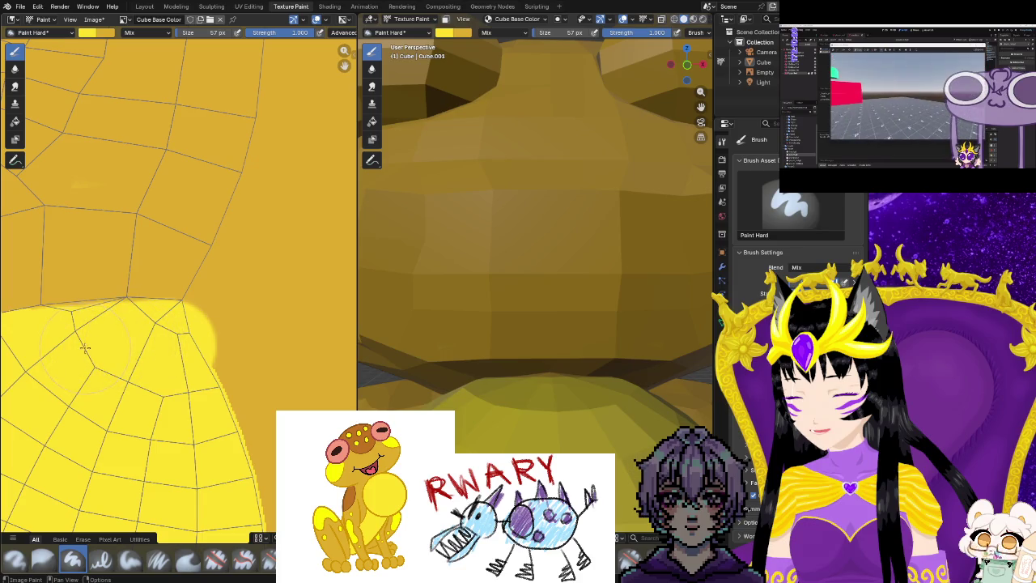
left_click_drag(188, 32, 121, 32)
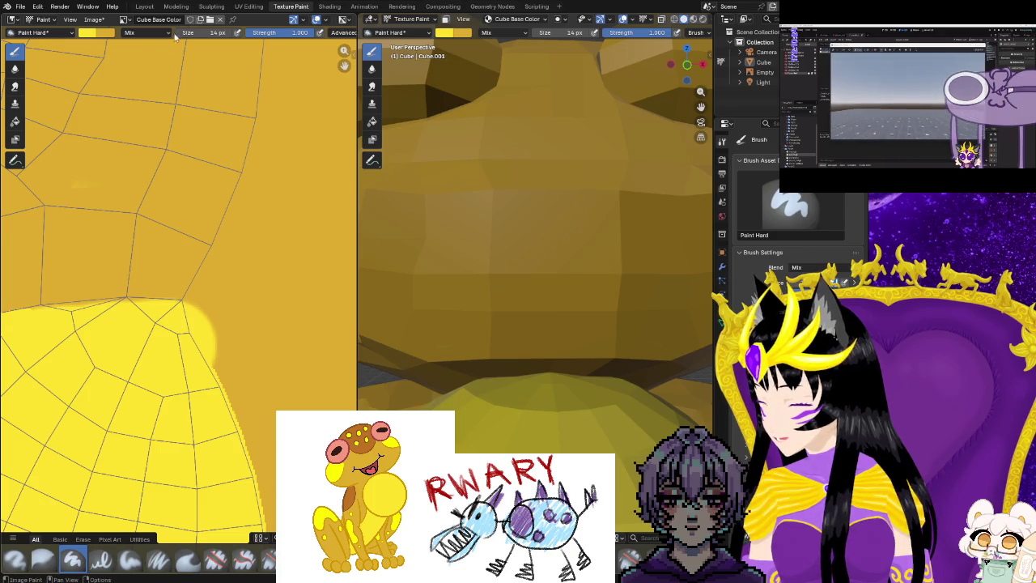
scroll(147, 356, "up", 1)
scroll(147, 356, "up", 2)
scroll(215, 370, "up", 1)
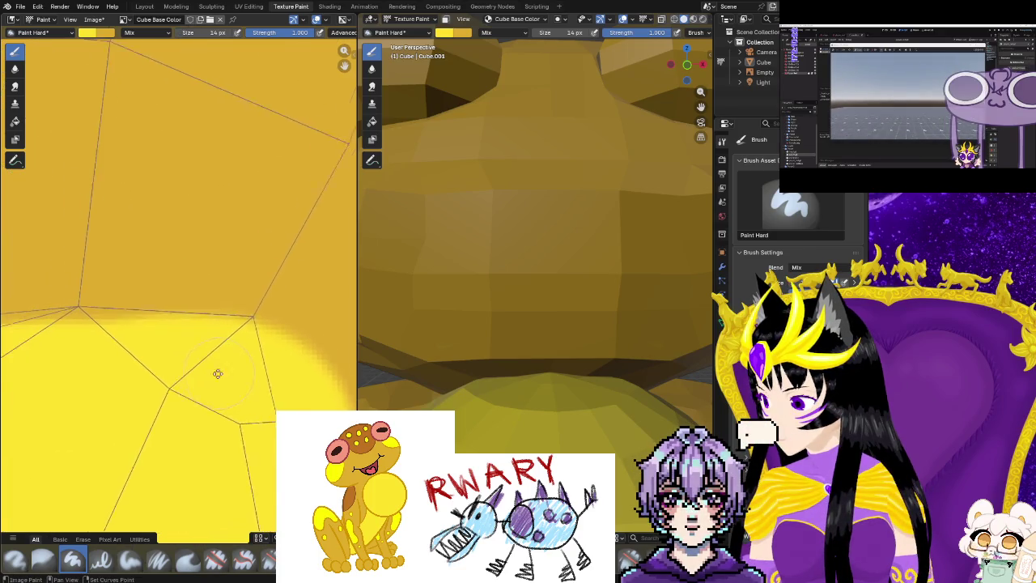
scroll(275, 344, "up", 1)
Paint bright yellow along the whole orange seam, panning the texture view along it.
left_click_drag(180, 335, 164, 334)
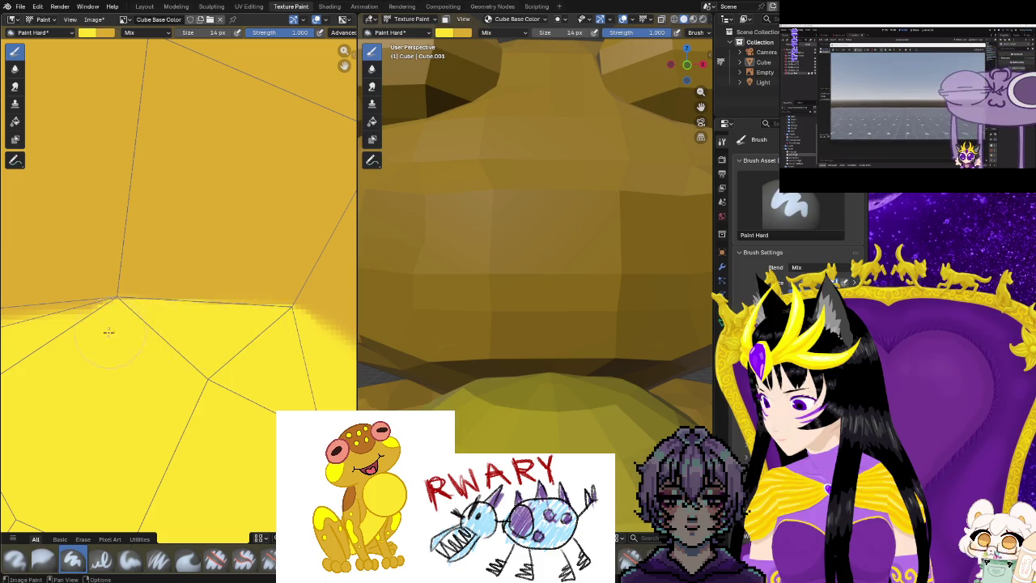
mouse_move(49, 344)
middle_mouse_down()
mouse_move(127, 335)
mouse_move(219, 300)
middle_mouse_up()
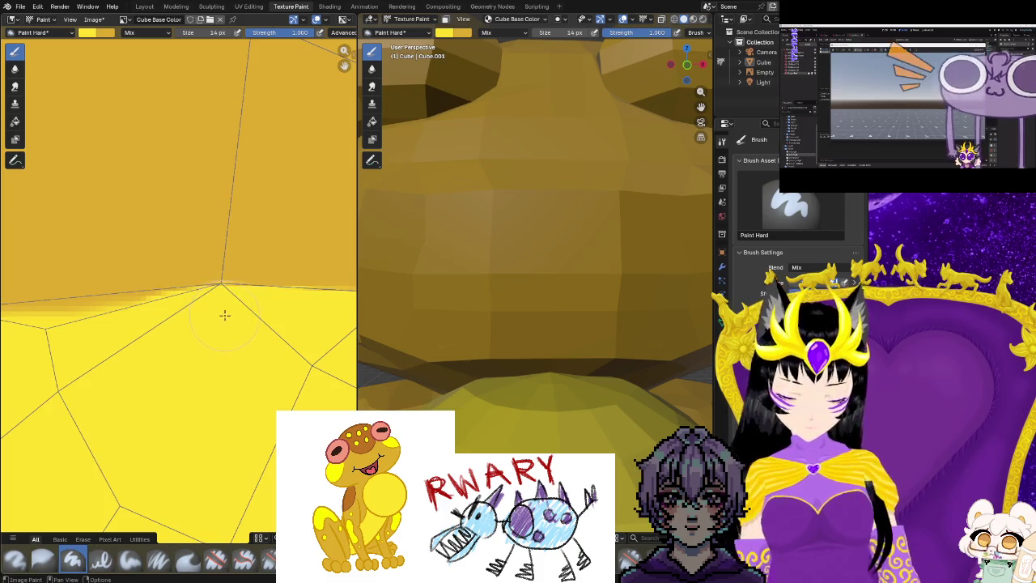
middle_click_drag(27, 342, 246, 316)
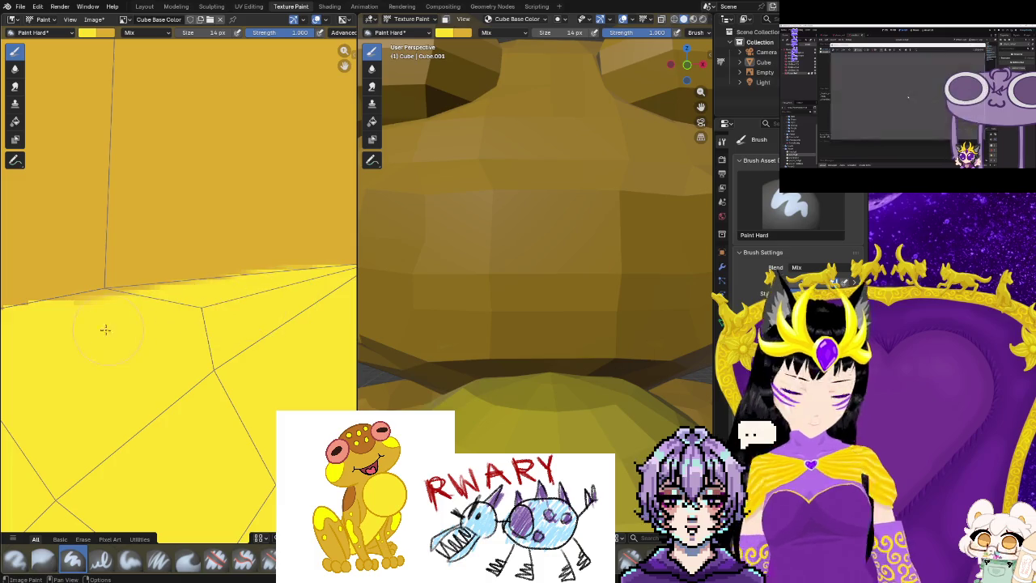
left_click_drag(227, 300, 101, 327)
scroll(80, 242, "down", 1)
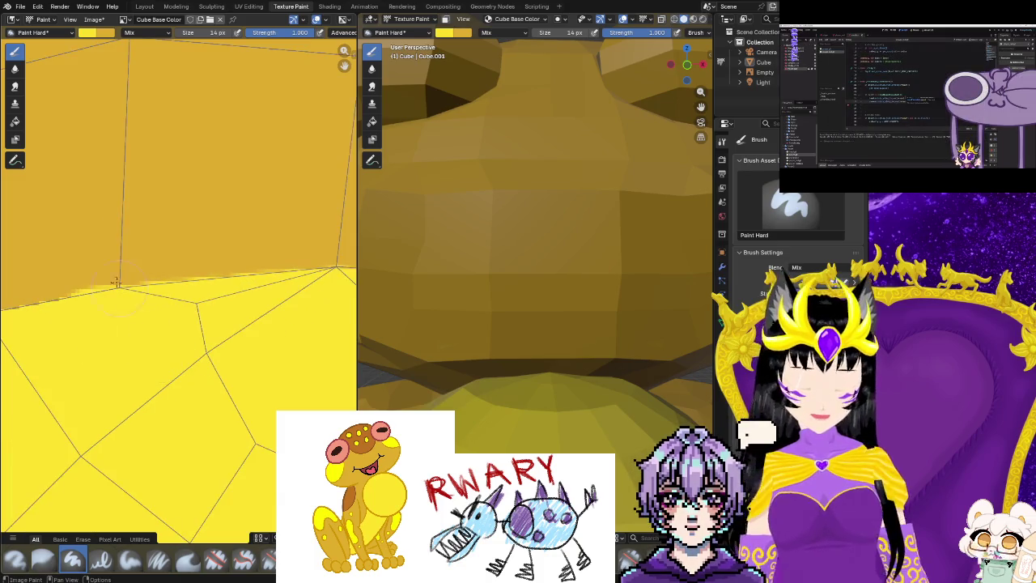
left_click(101, 32)
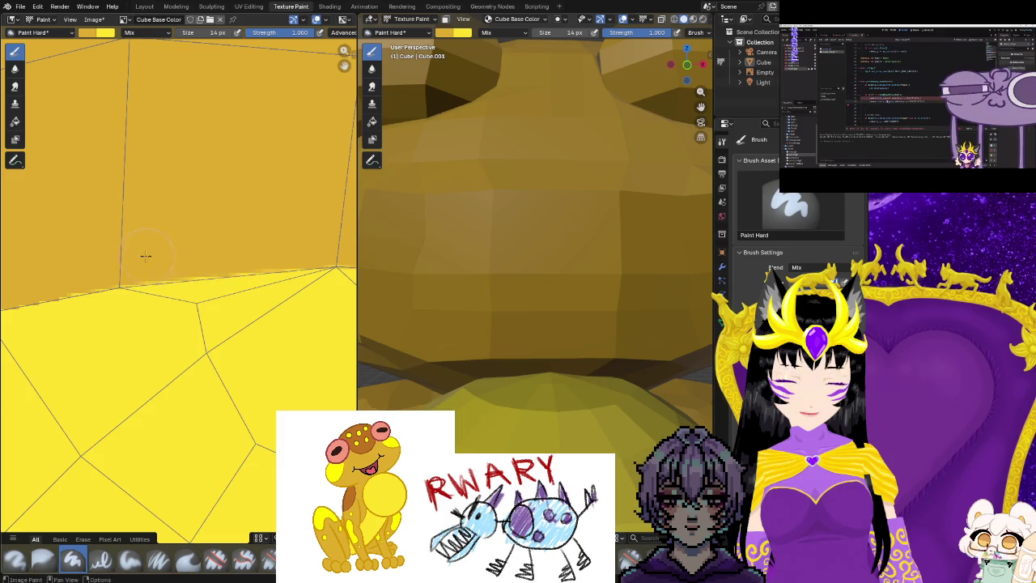
scroll(191, 257, "down", 3)
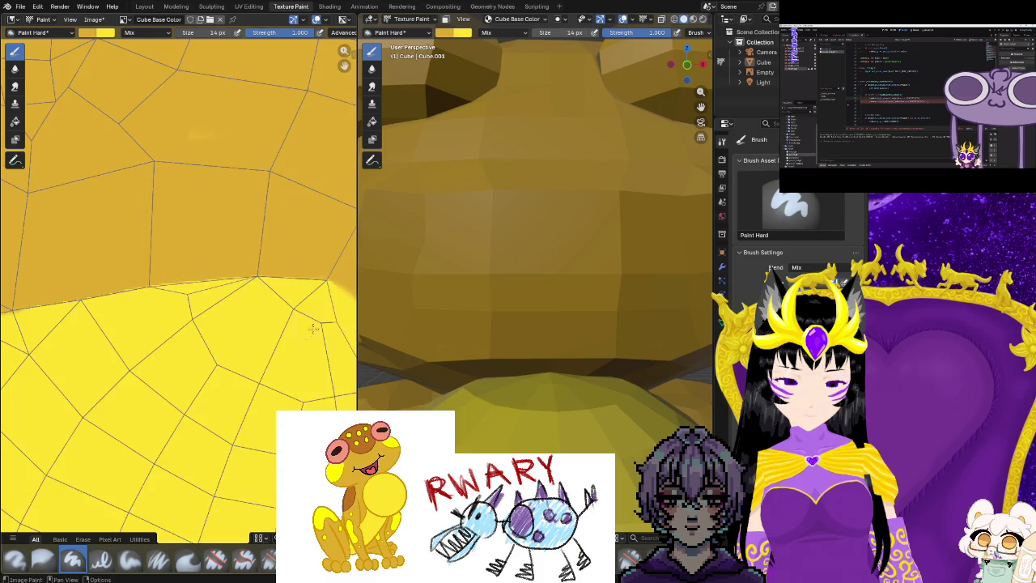
scroll(534, 283, "down", 5)
middle_click_drag(534, 283, 495, 415)
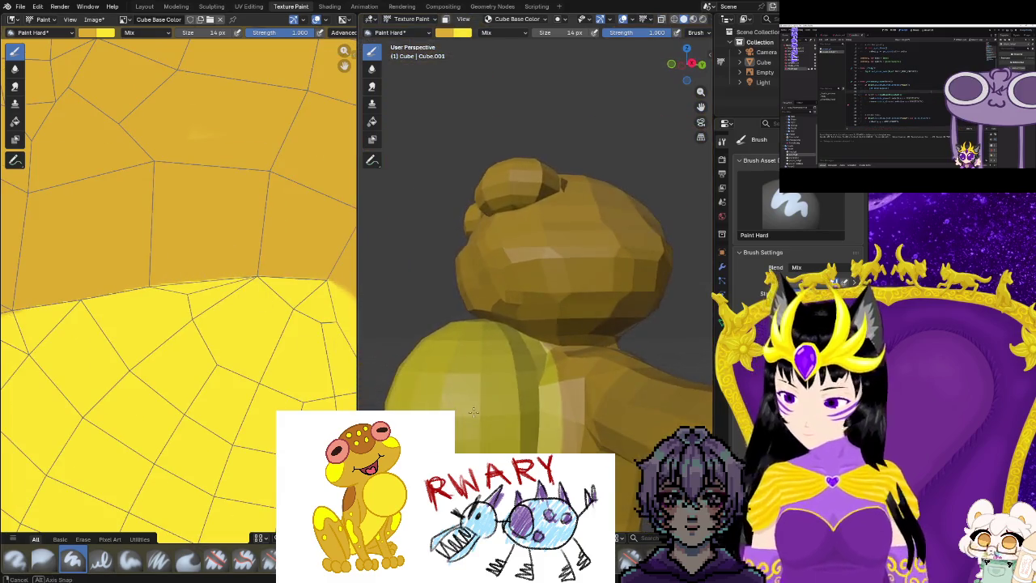
Zoom in and touch up the upper edge of the bright yellow region.
scroll(498, 413, "up", 2)
scroll(505, 407, "up", 2)
scroll(519, 399, "up", 2)
scroll(519, 399, "up", 1)
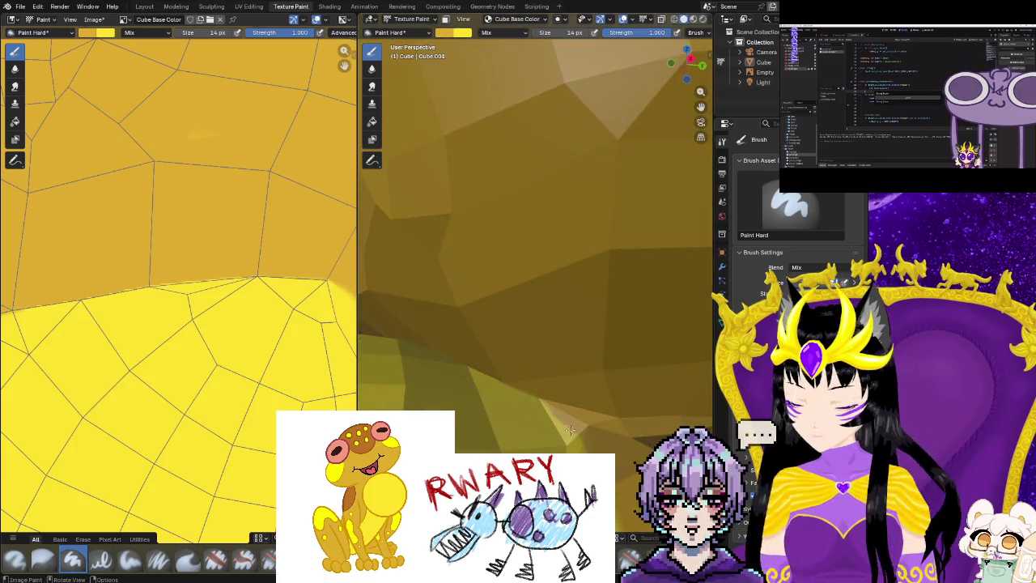
middle_click_drag(574, 437, 544, 396)
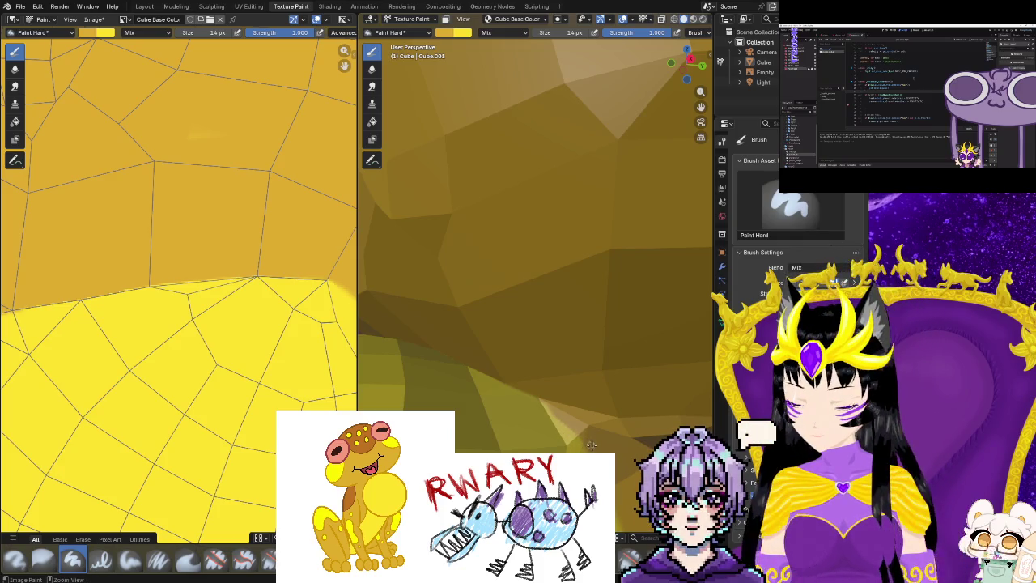
left_click_drag(594, 446, 597, 441)
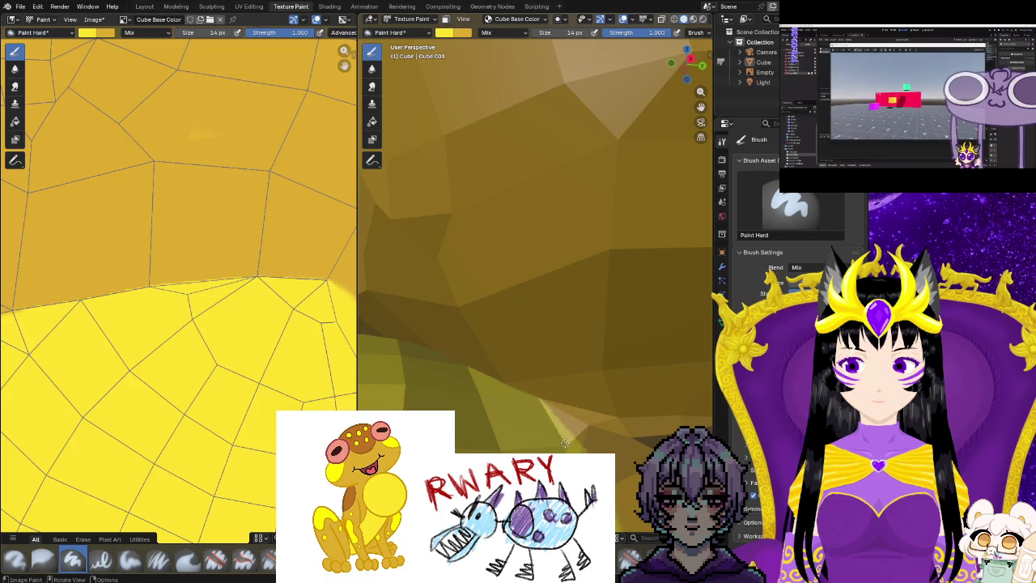
Enlarge the brush from 14 px to 40 px.
scroll(565, 443, "down", 2)
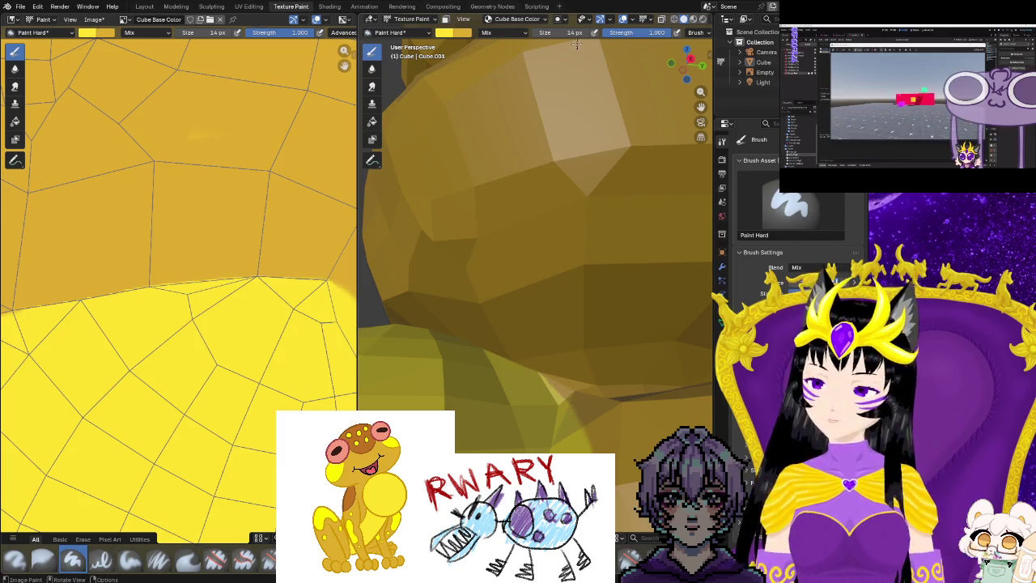
left_click_drag(535, 32, 566, 32)
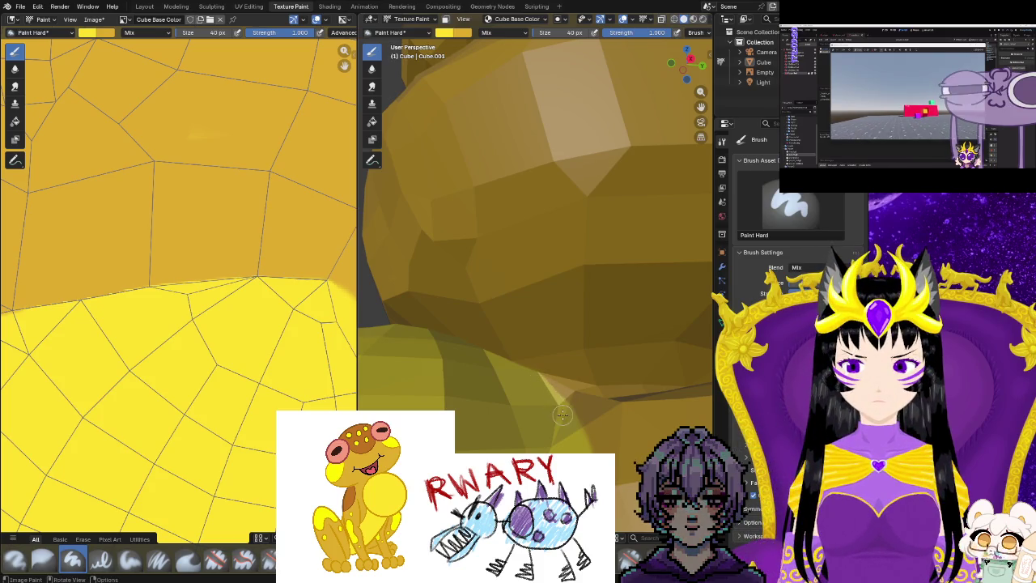
mouse_move(531, 391)
middle_mouse_down()
mouse_move(515, 412)
mouse_move(649, 425)
mouse_move(618, 443)
middle_mouse_up()
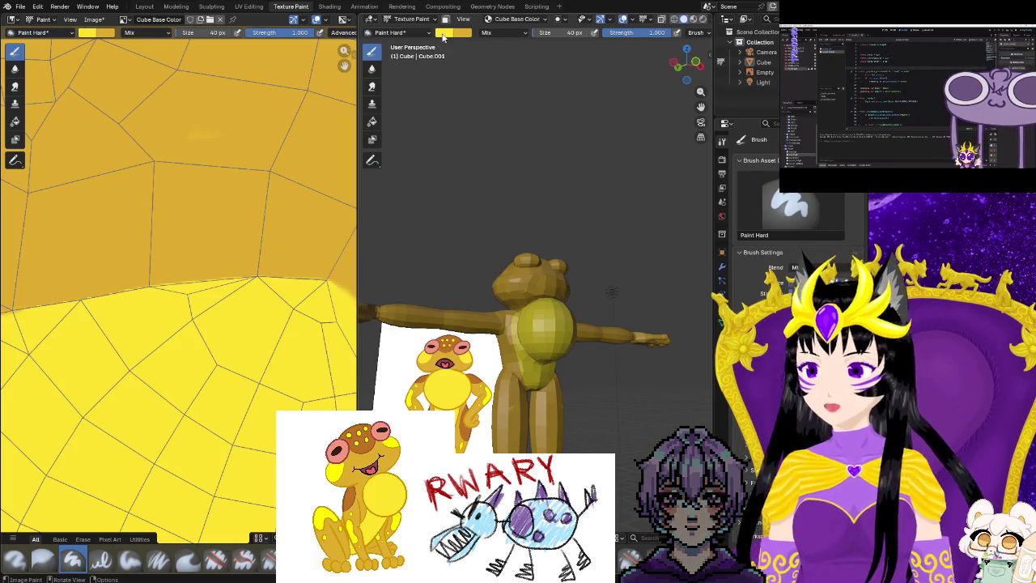
Pick bright yellow and paint cheek patches under each eye, orbiting between both sides.
left_click(444, 33)
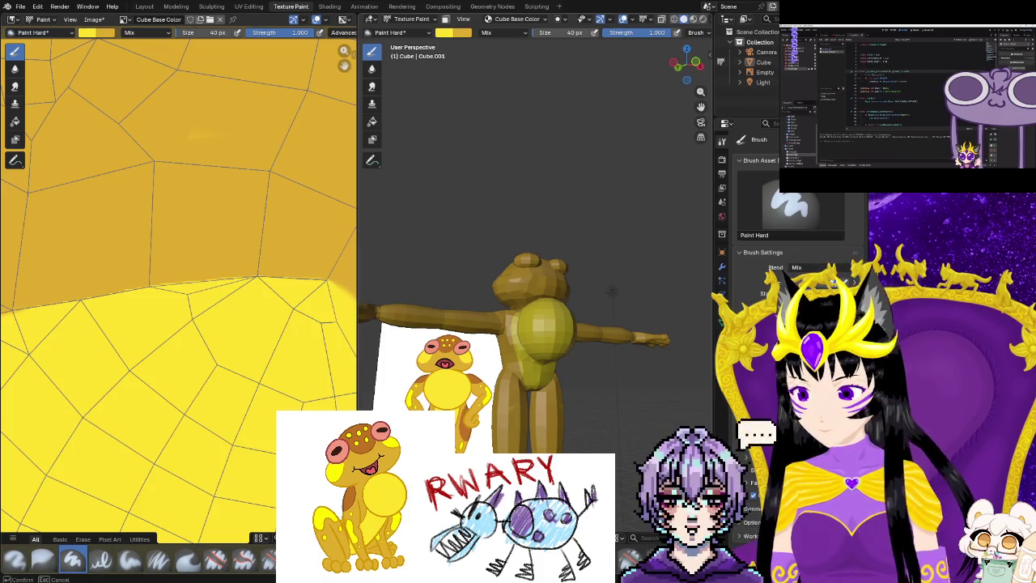
middle_click_drag(613, 291, 429, 267)
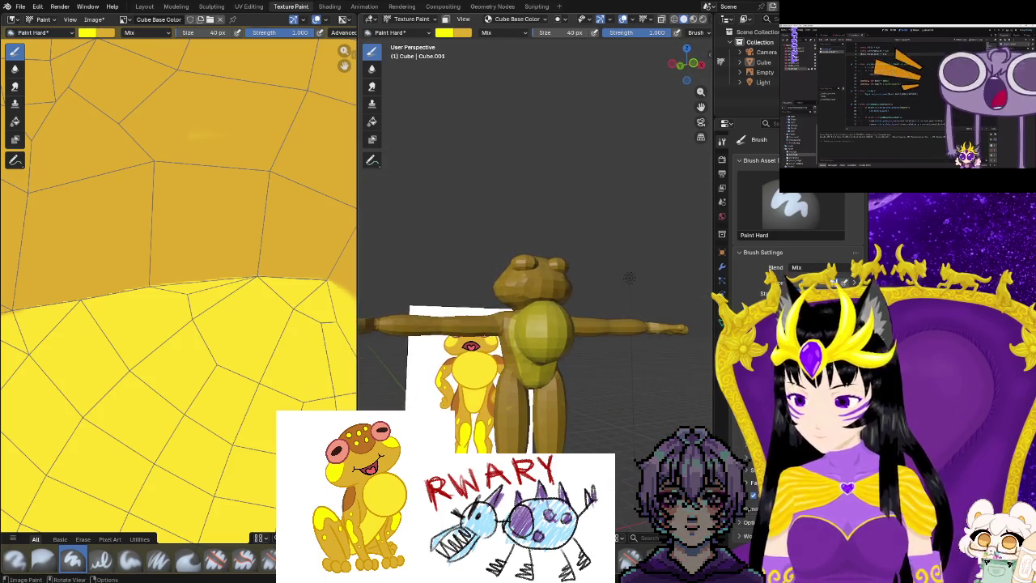
mouse_move(431, 265)
middle_mouse_down()
mouse_move(623, 239)
mouse_move(677, 349)
mouse_move(709, 377)
mouse_move(484, 359)
middle_mouse_up()
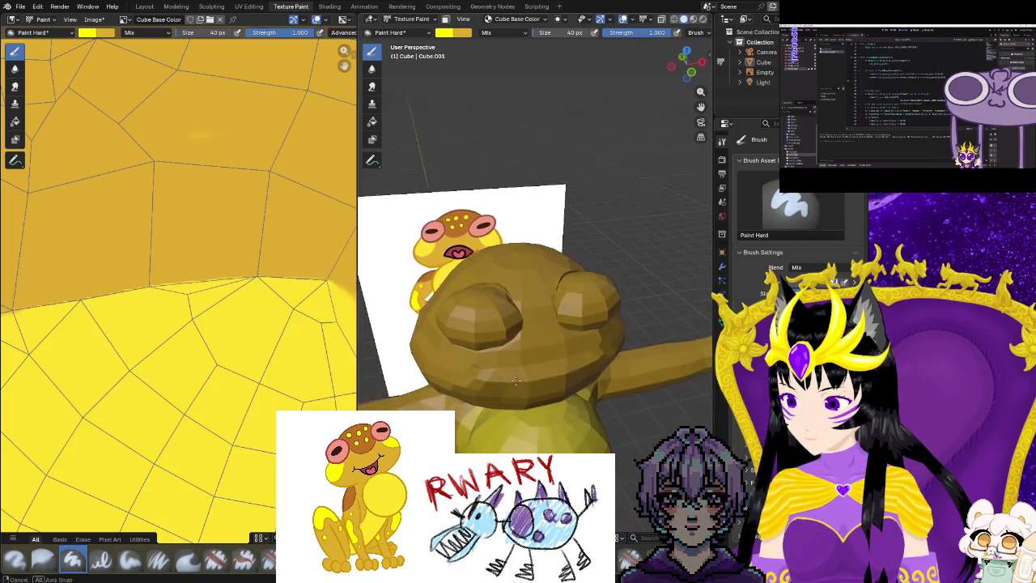
left_click_drag(450, 378, 480, 349)
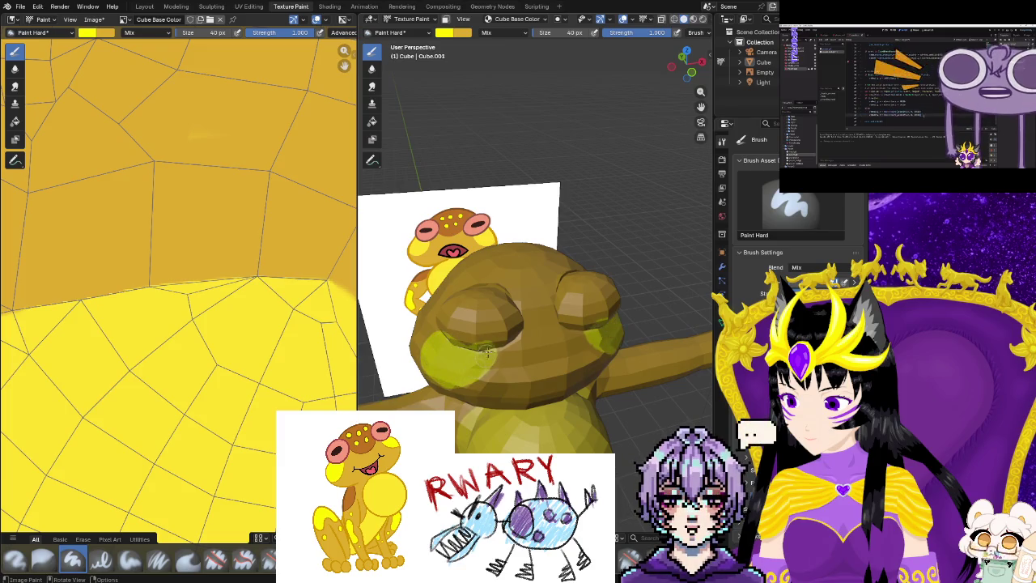
mouse_move(446, 374)
middle_mouse_down()
mouse_move(490, 395)
mouse_move(477, 340)
middle_mouse_up()
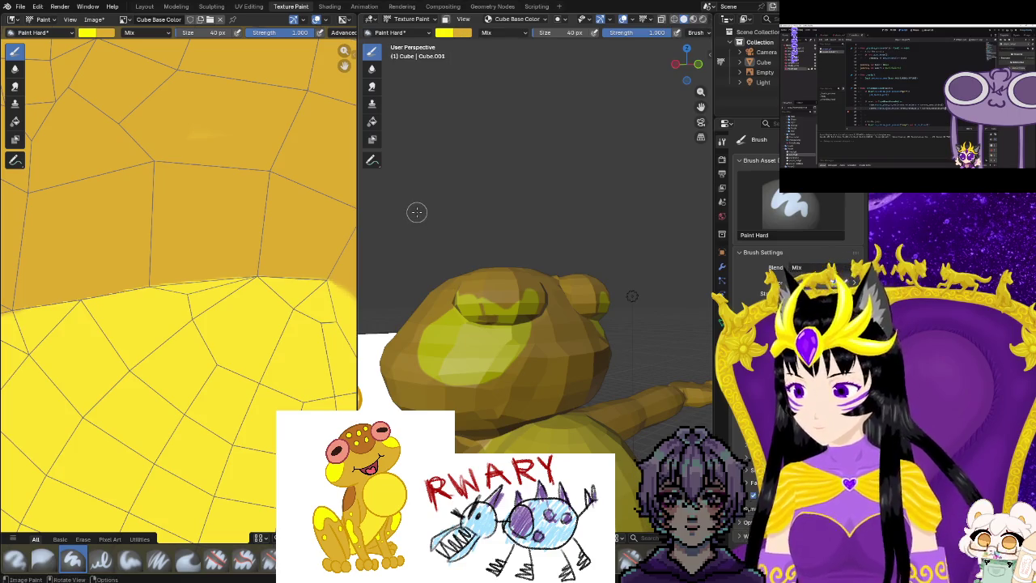
middle_click_drag(427, 220, 472, 234)
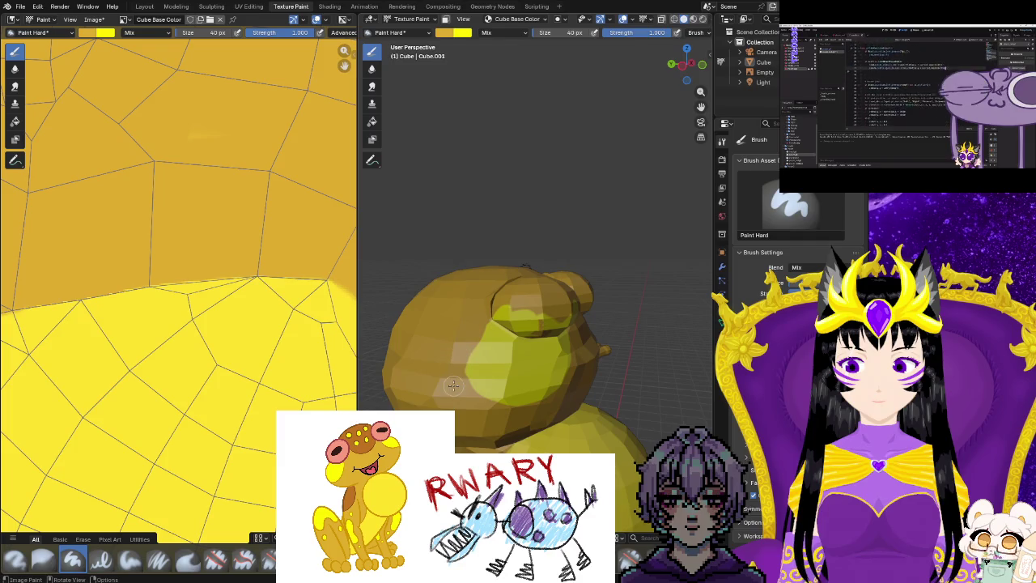
mouse_move(454, 372)
middle_mouse_down()
mouse_move(506, 434)
mouse_move(635, 233)
mouse_move(595, 403)
middle_mouse_up()
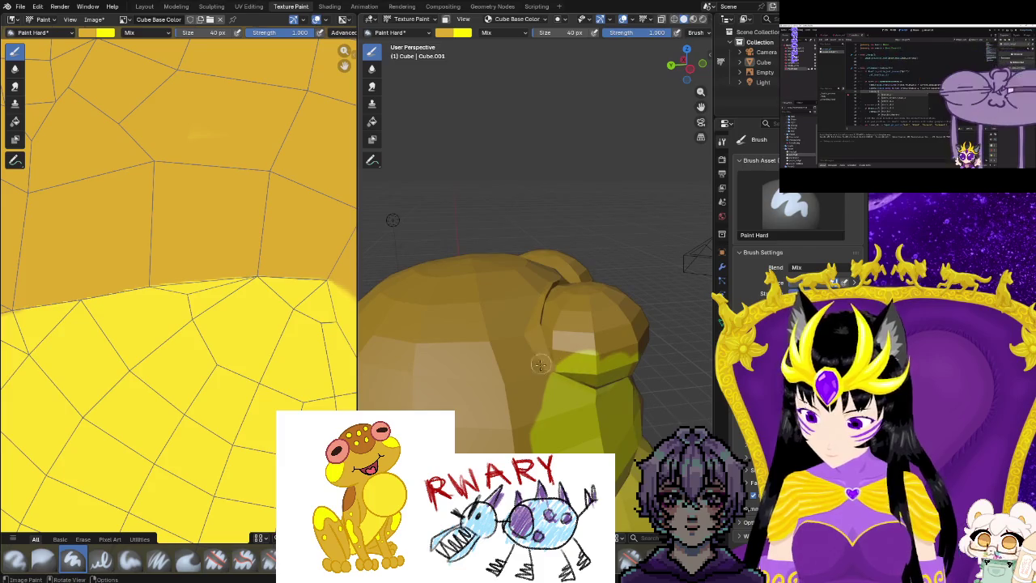
middle_click_drag(595, 403, 559, 380)
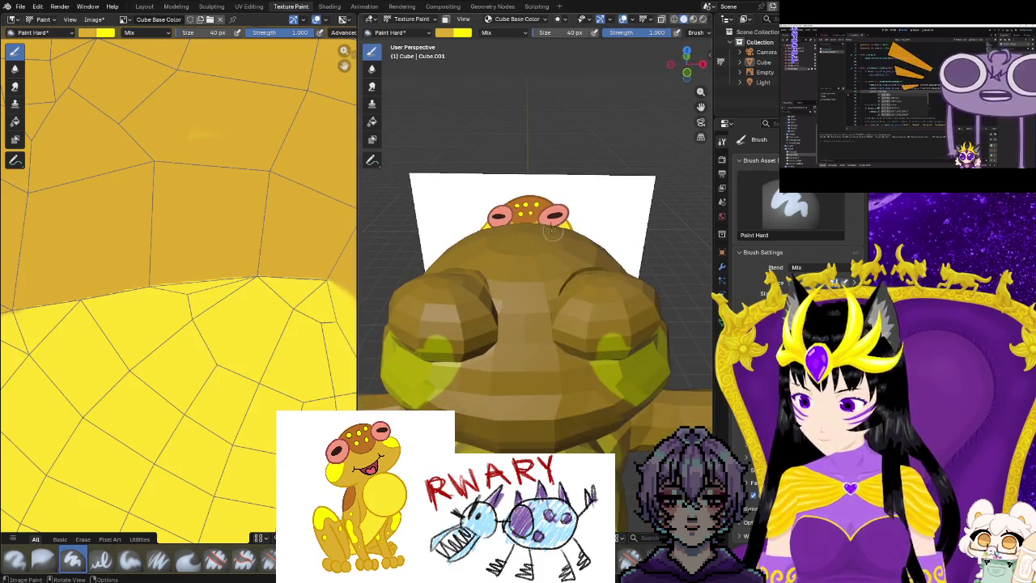
Pick a brown brush colour and paint the frog's nose, left edge and upper head.
left_click(453, 32)
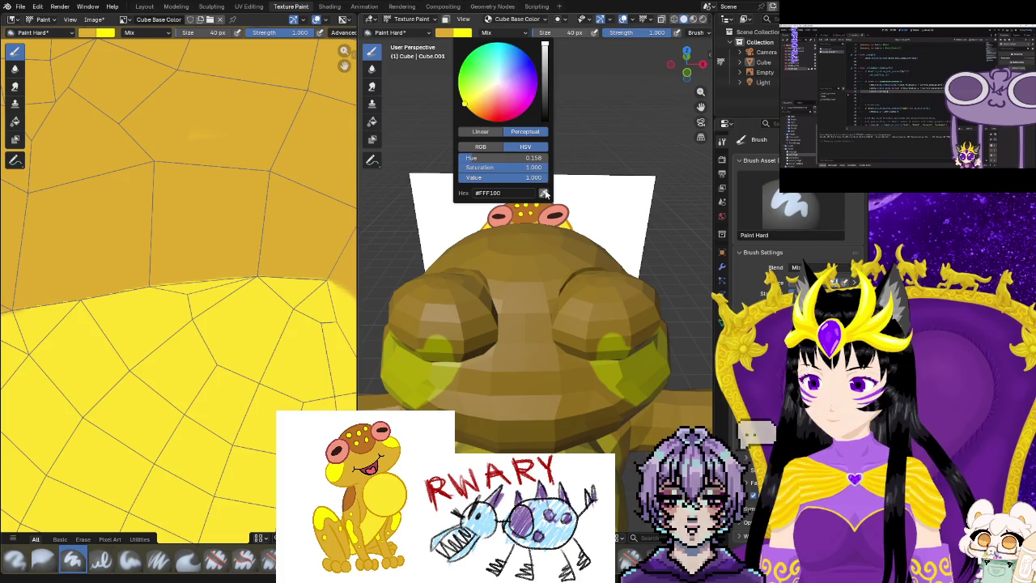
mouse_move(542, 204)
middle_mouse_down()
mouse_move(514, 297)
mouse_move(548, 321)
middle_mouse_up()
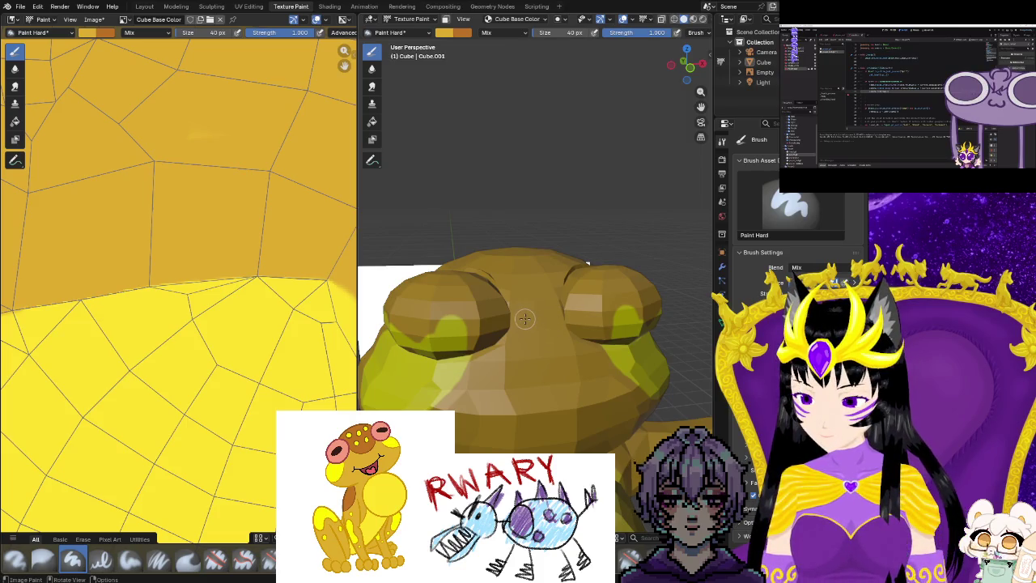
mouse_move(525, 319)
left_mouse_down()
mouse_move(536, 310)
mouse_move(478, 268)
mouse_move(514, 285)
left_mouse_up()
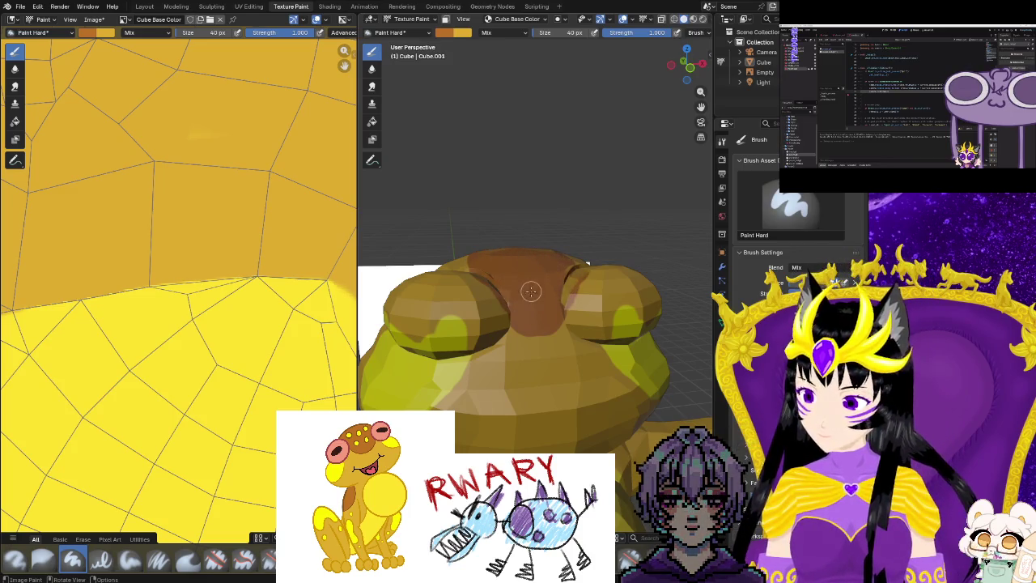
mouse_move(527, 317)
middle_mouse_down()
mouse_move(477, 285)
mouse_move(505, 344)
middle_mouse_up()
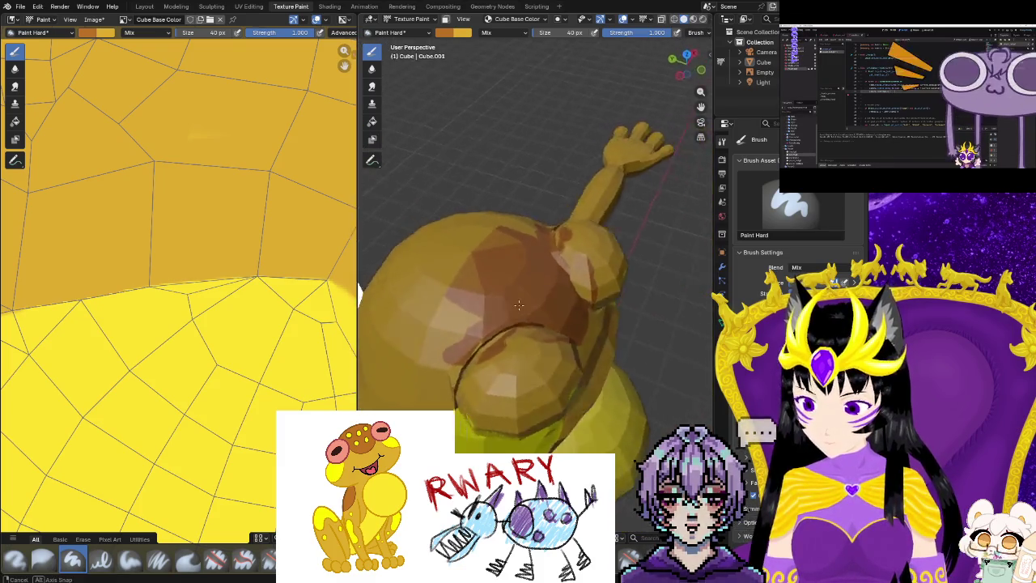
left_click_drag(506, 344, 499, 386)
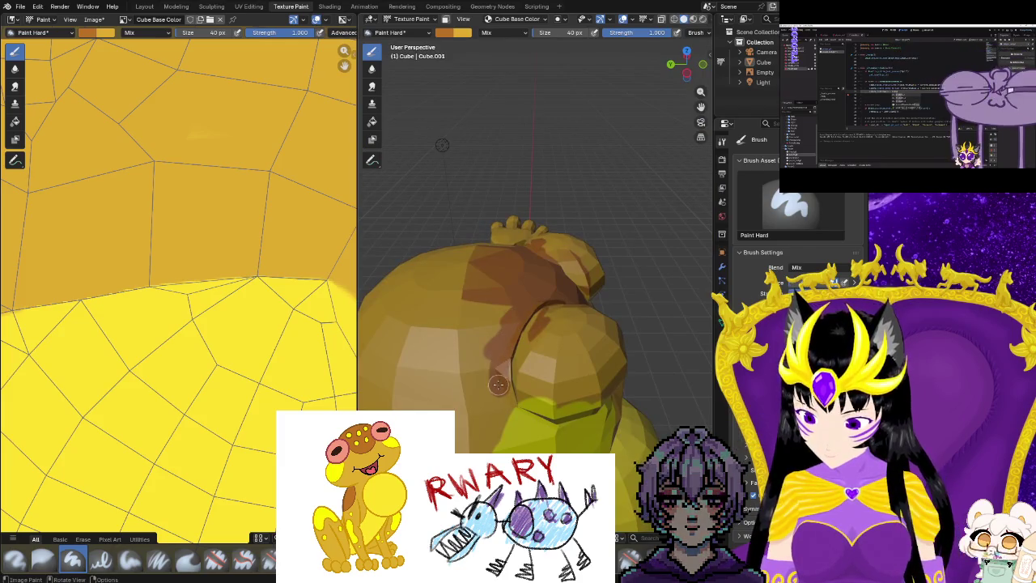
middle_click_drag(499, 385, 520, 382)
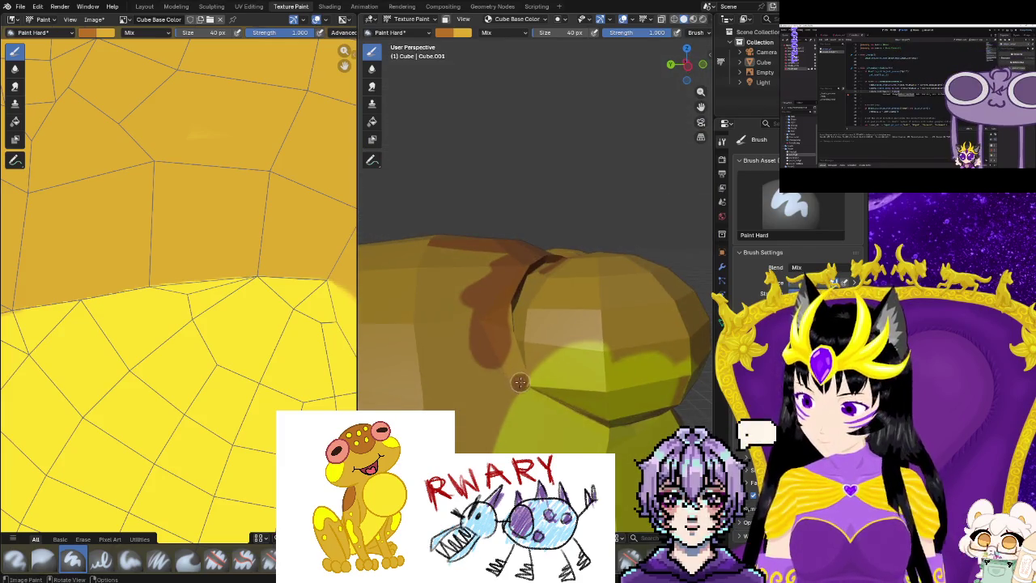
middle_click_drag(503, 316, 465, 372)
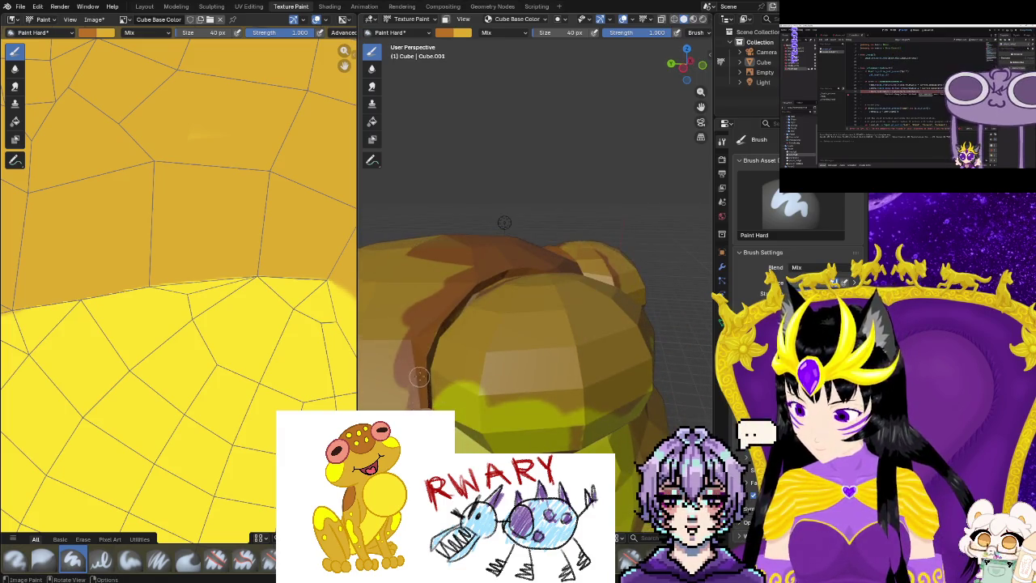
left_click_drag(437, 319, 479, 280)
Paint brown across the upper back, covering the remaining light streaks.
mouse_move(422, 350)
middle_mouse_down()
mouse_move(533, 349)
mouse_move(595, 374)
middle_mouse_up()
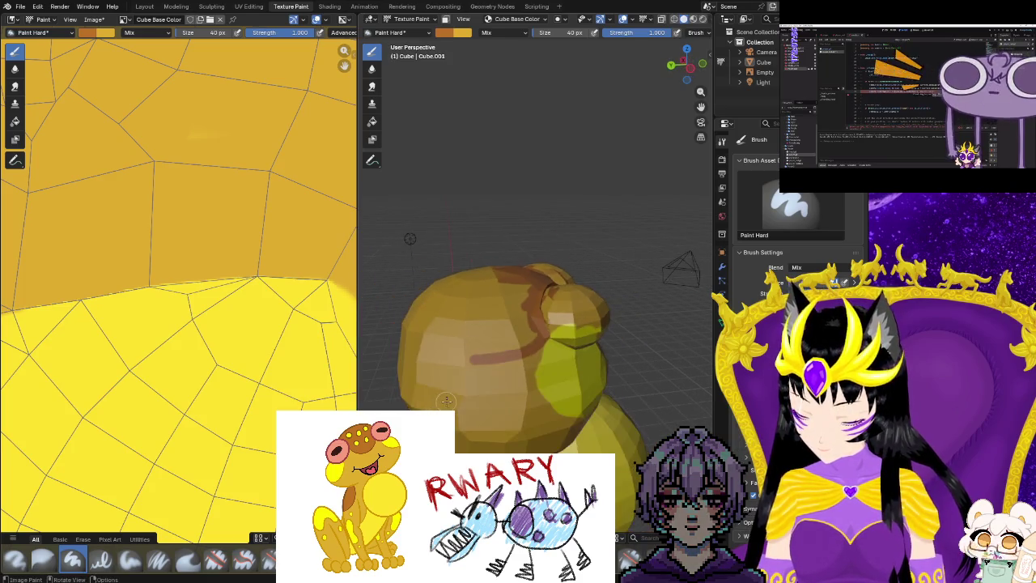
left_click_drag(606, 354, 488, 385)
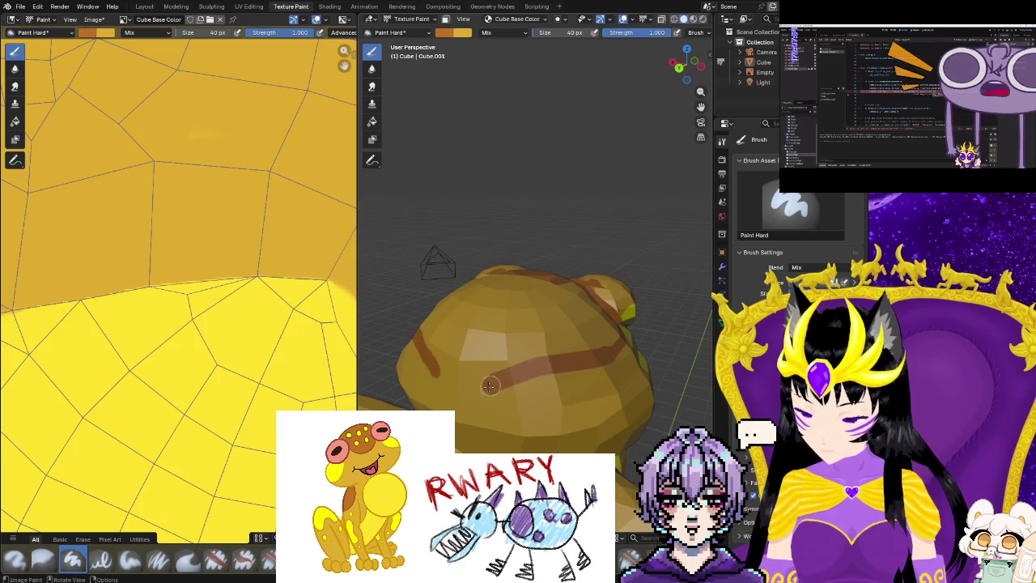
middle_click_drag(553, 357, 561, 384)
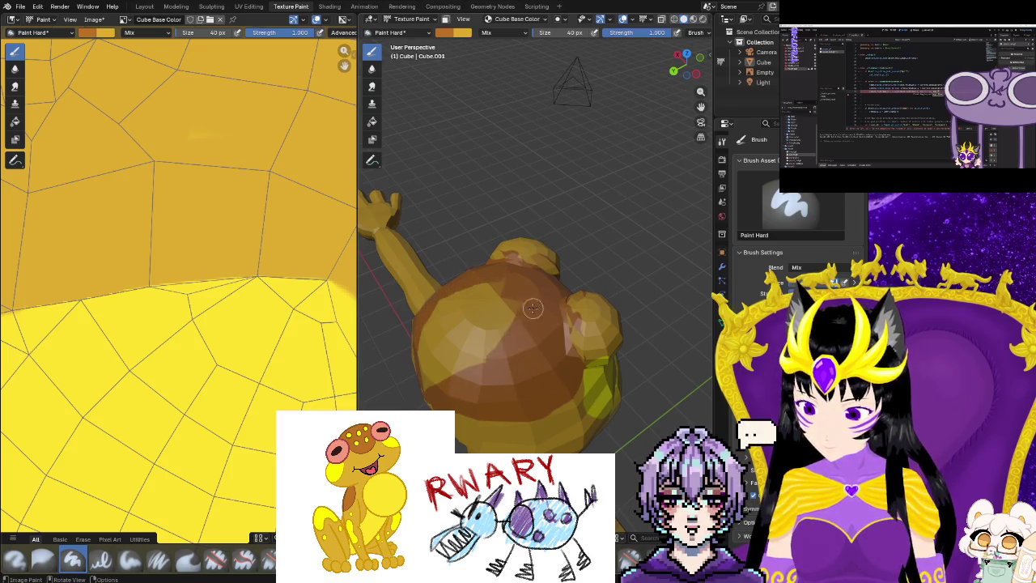
left_click_drag(533, 307, 469, 295)
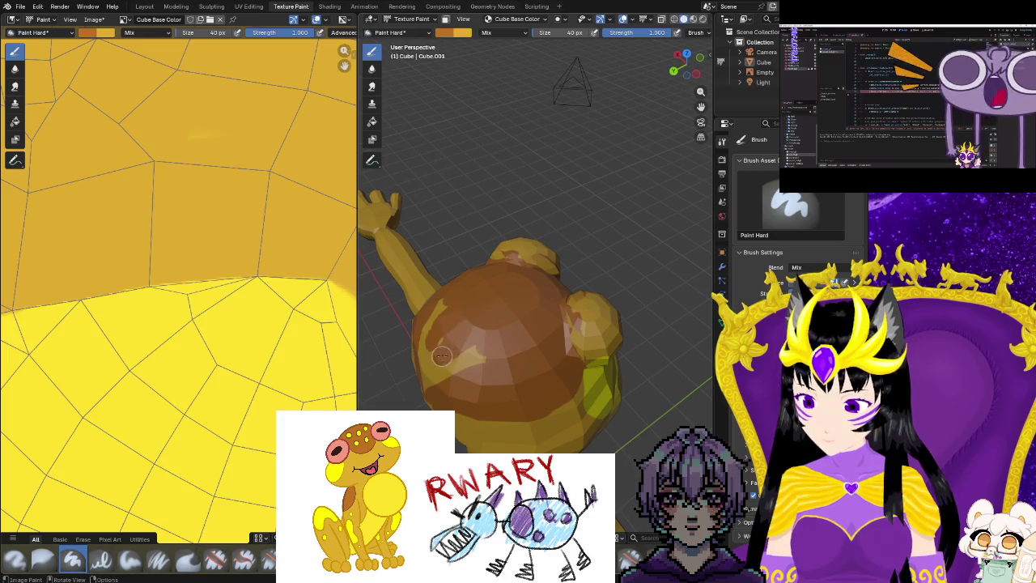
left_click_drag(442, 356, 444, 351)
middle_click_drag(436, 354, 524, 388)
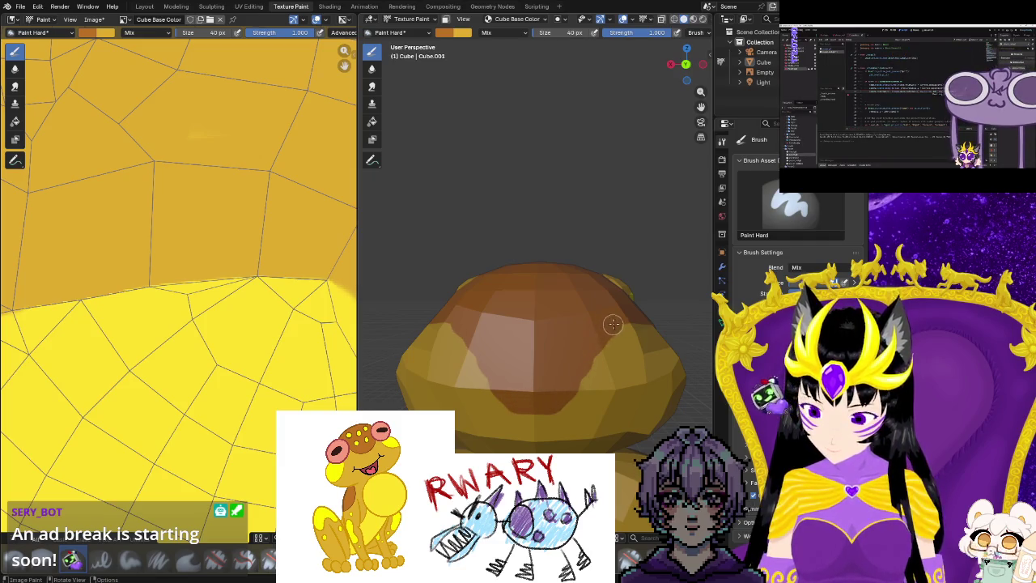
Undo the last brown back-patch stroke, then paint a dark brown mark across the frog's shoulder.
key("ctrl+z")
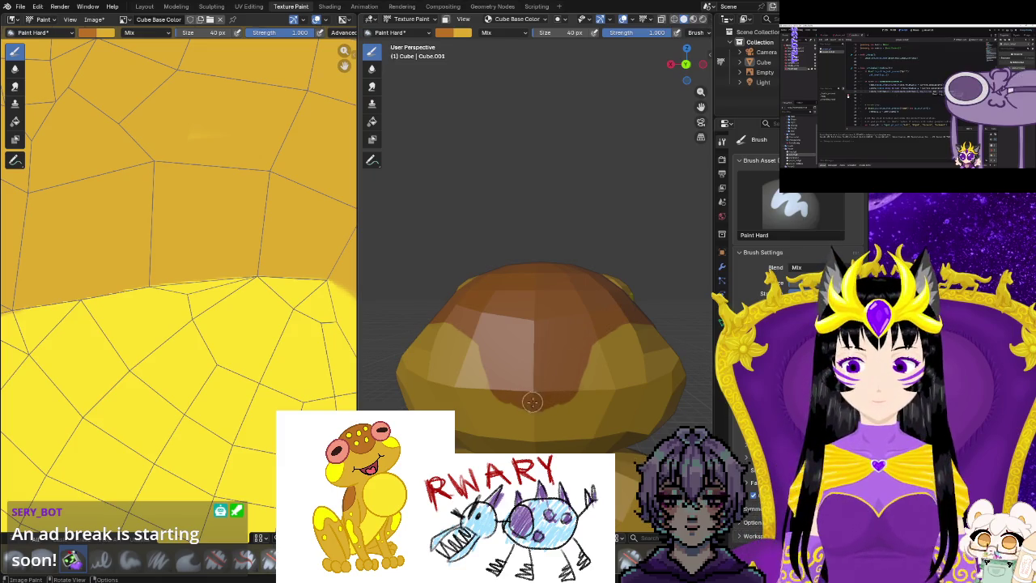
middle_click_drag(581, 363, 581, 324)
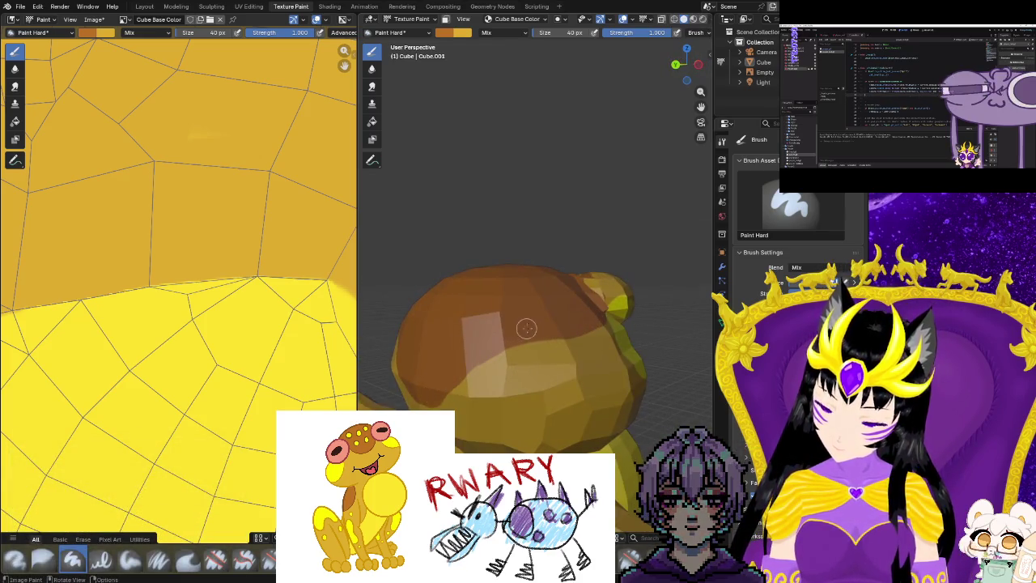
scroll(526, 327, "down", 3)
mouse_move(526, 328)
middle_mouse_down()
mouse_move(669, 387)
mouse_move(607, 406)
mouse_move(619, 242)
mouse_move(547, 448)
middle_mouse_up()
scroll(607, 406, "up", 3)
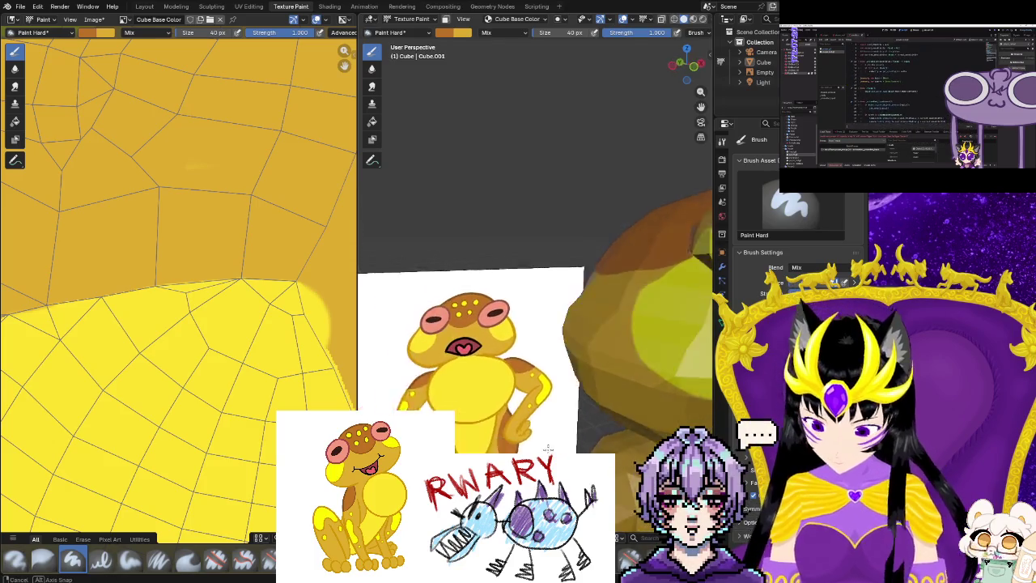
mouse_move(547, 447)
middle_mouse_down()
mouse_move(596, 440)
mouse_move(640, 417)
middle_mouse_up()
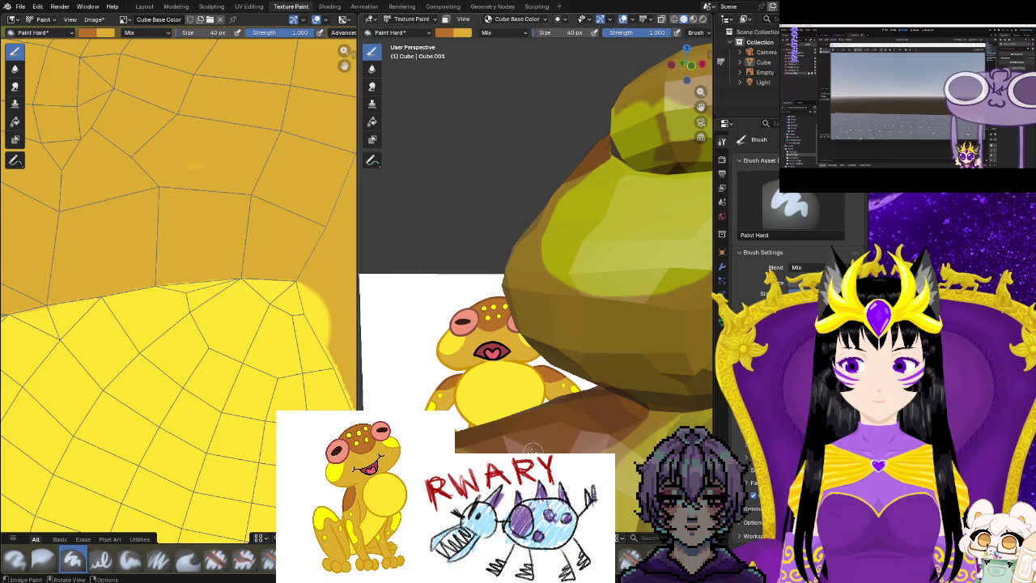
middle_click_drag(479, 443, 636, 387)
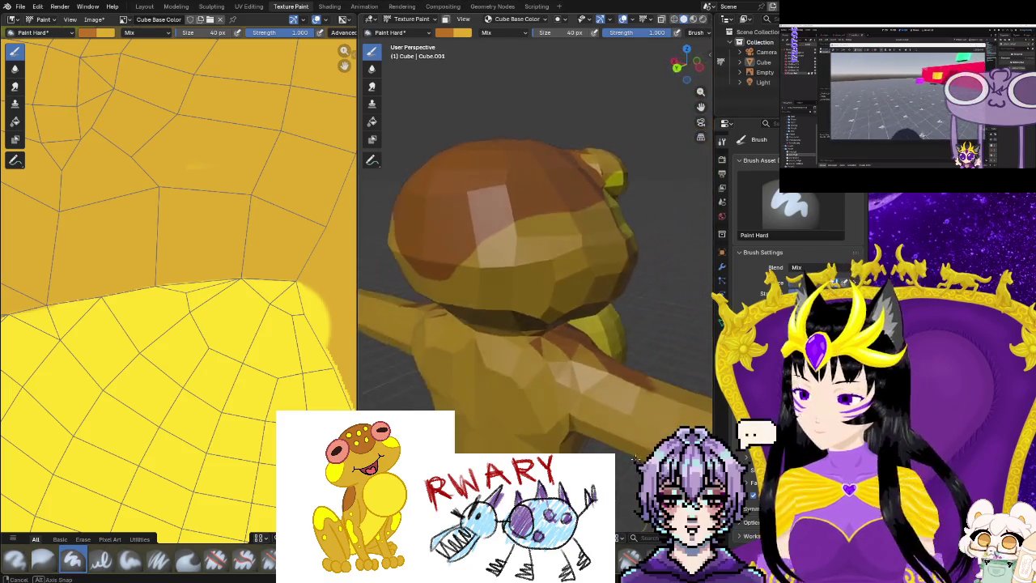
left_click_drag(635, 386, 549, 351)
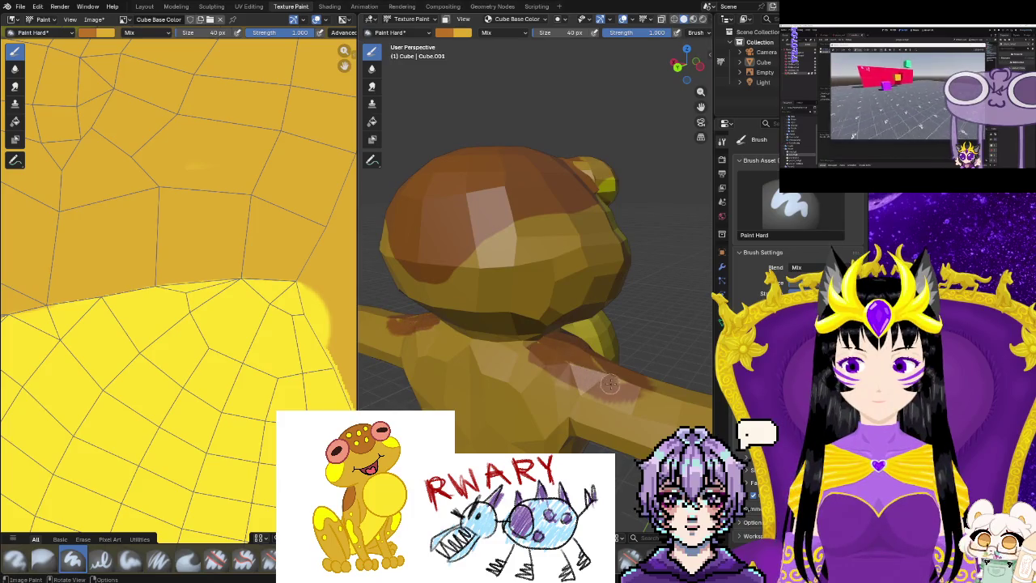
middle_click_drag(610, 384, 619, 430)
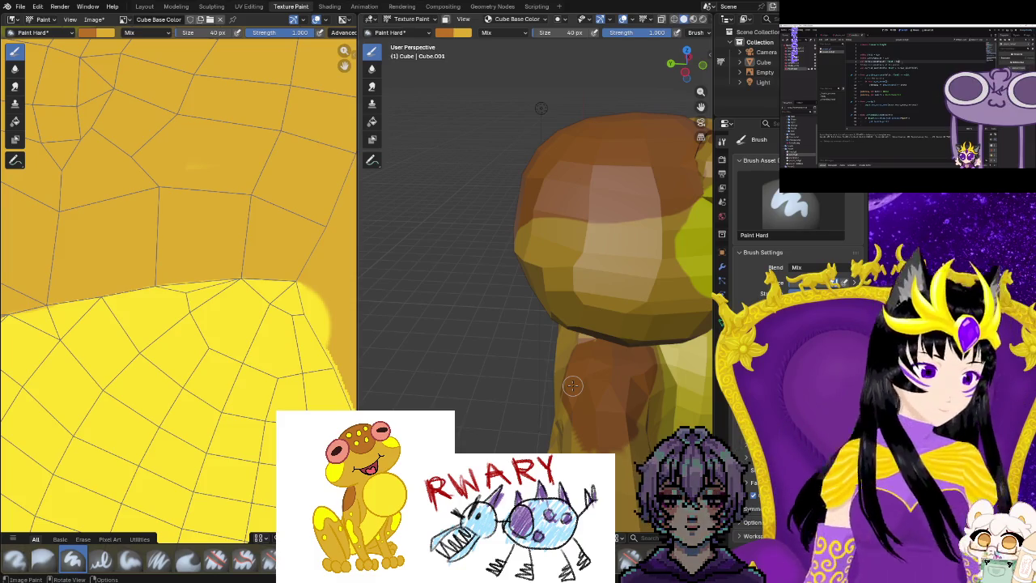
Paint mirrored brown markings over the tops of the frog's upper arms.
middle_click_drag(572, 386, 676, 380)
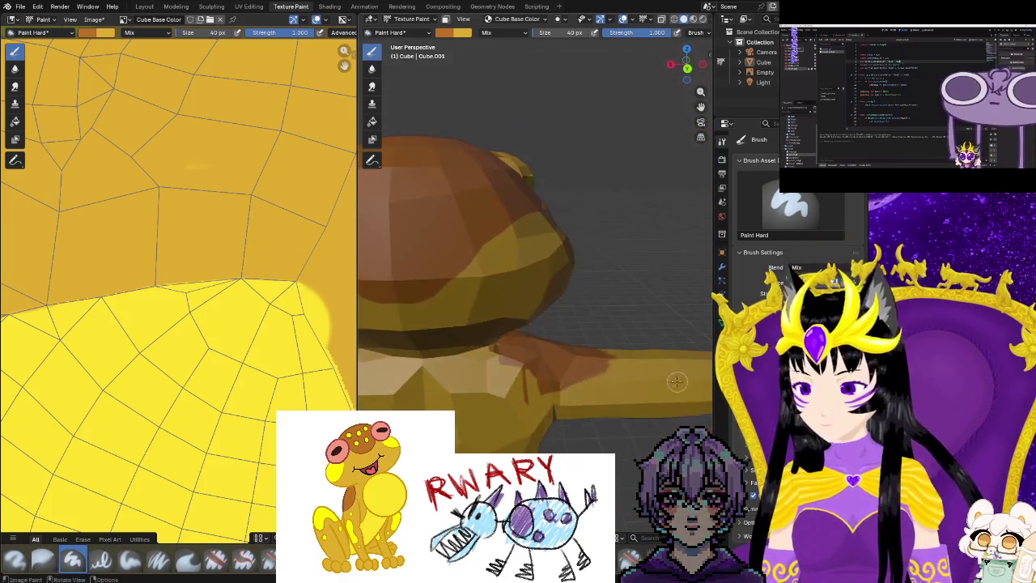
scroll(615, 372, "up", 3)
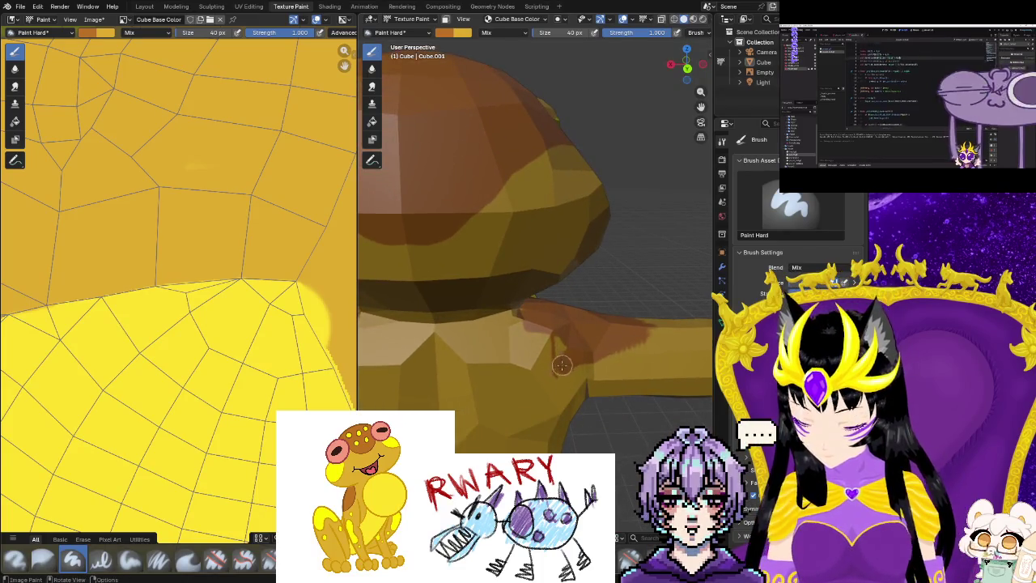
left_click_drag(561, 365, 530, 387)
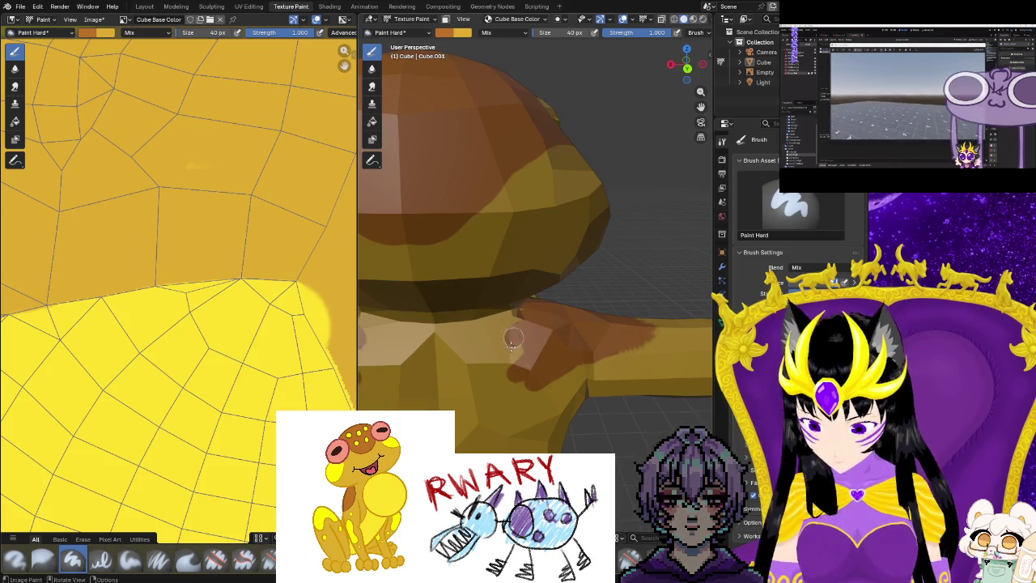
left_click_drag(511, 340, 505, 374)
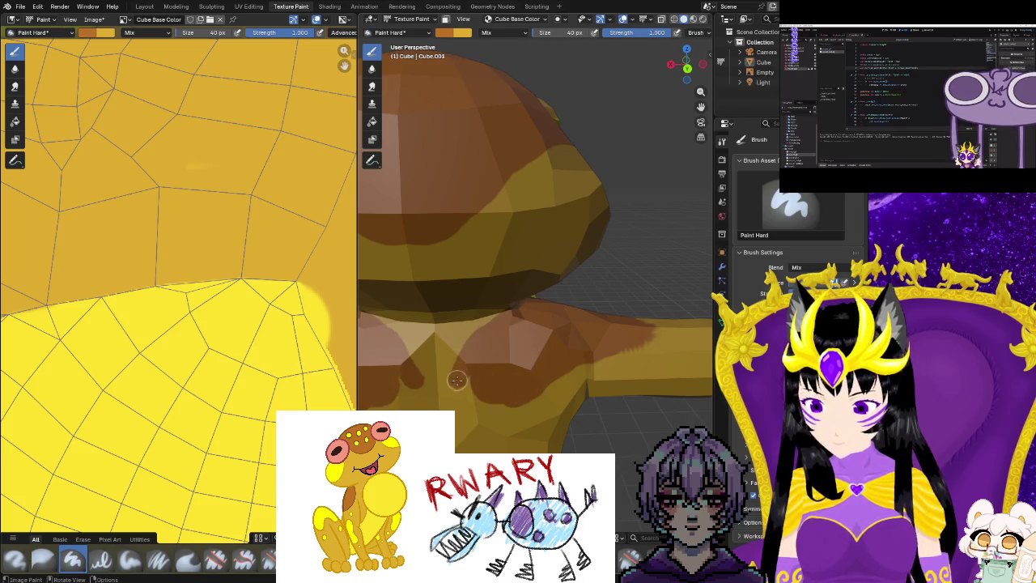
Dab brown at the base of the neck to join the shoulder markings.
middle_click_drag(474, 399, 669, 405)
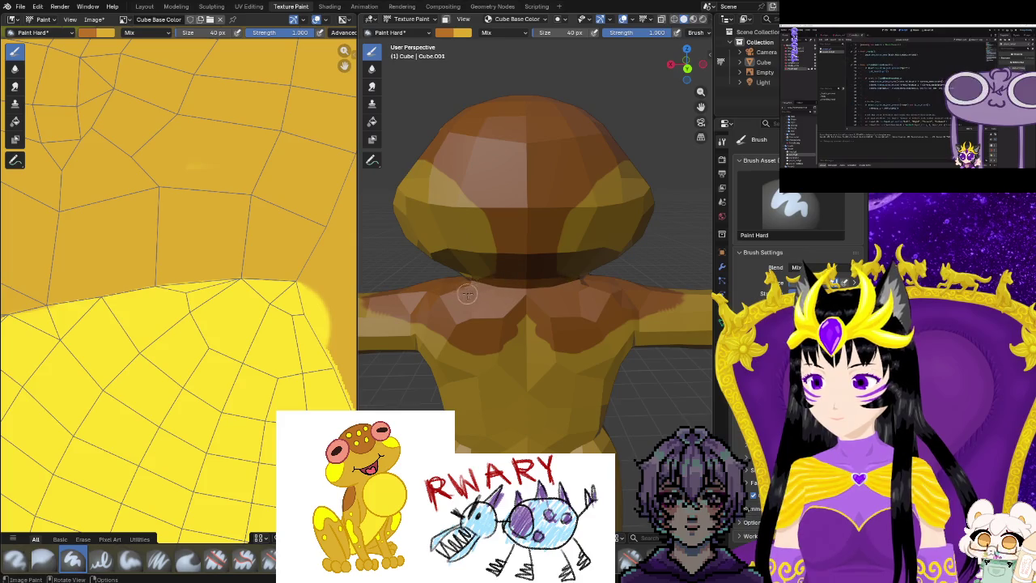
scroll(531, 334, "down", 2)
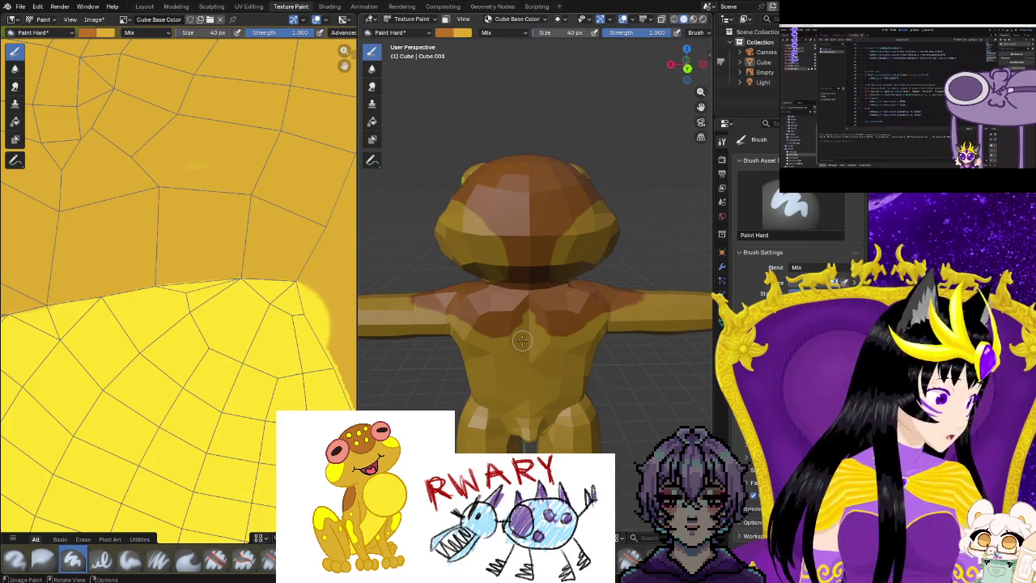
mouse_move(522, 340)
middle_mouse_down()
mouse_move(502, 352)
mouse_move(523, 343)
middle_mouse_up()
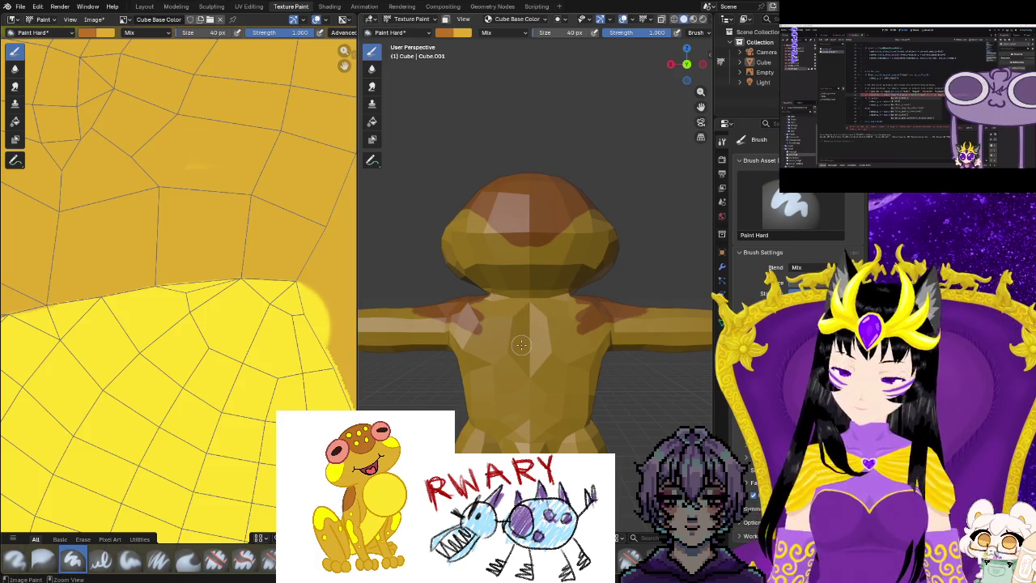
left_click(520, 345)
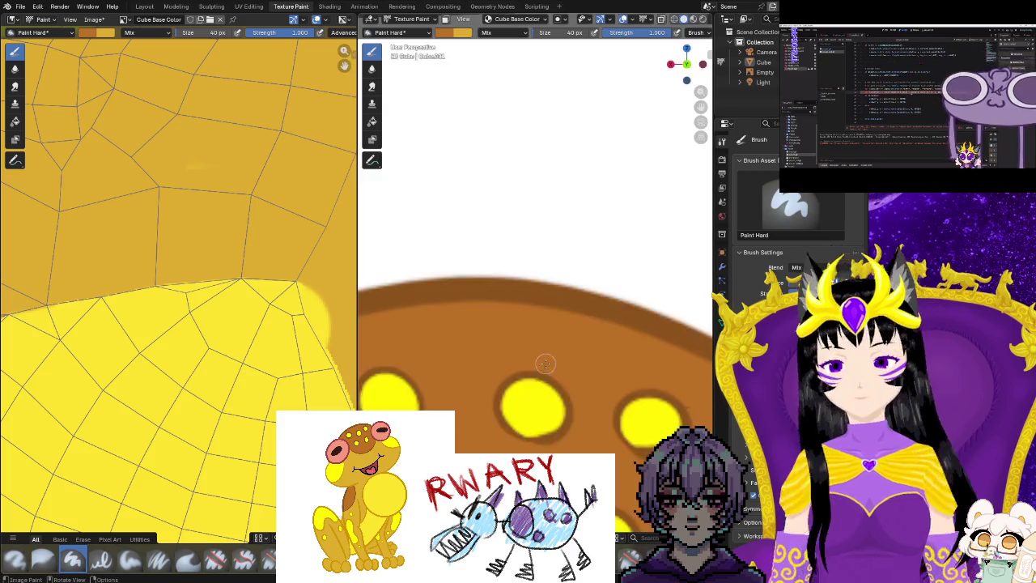
Paint a mirrored brown X with a centre stripe and shoulder strokes across the back.
scroll(573, 419, "up", 2)
scroll(608, 346, "up", 2)
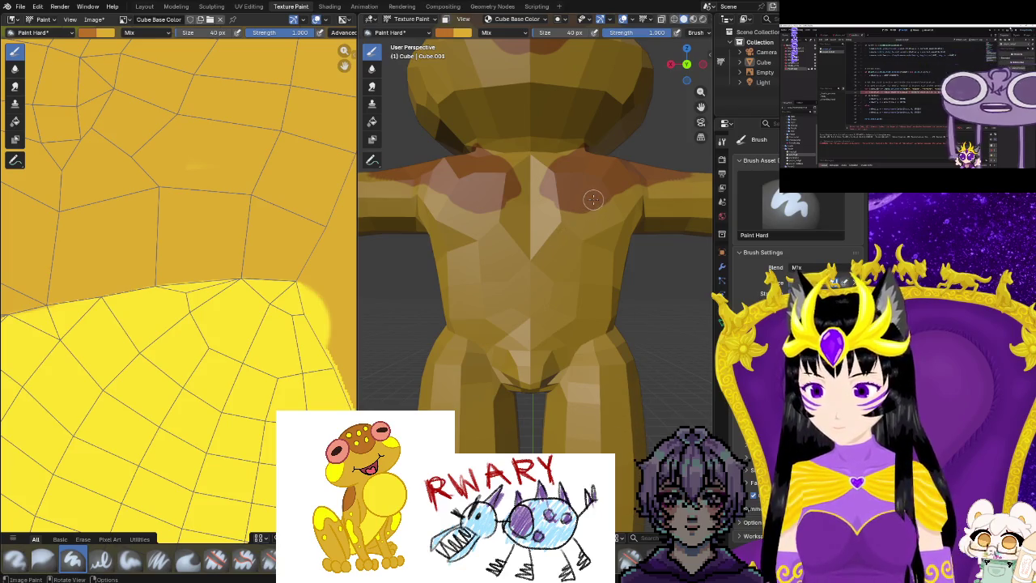
mouse_move(538, 310)
left_mouse_down()
mouse_move(587, 368)
mouse_move(547, 250)
left_mouse_up()
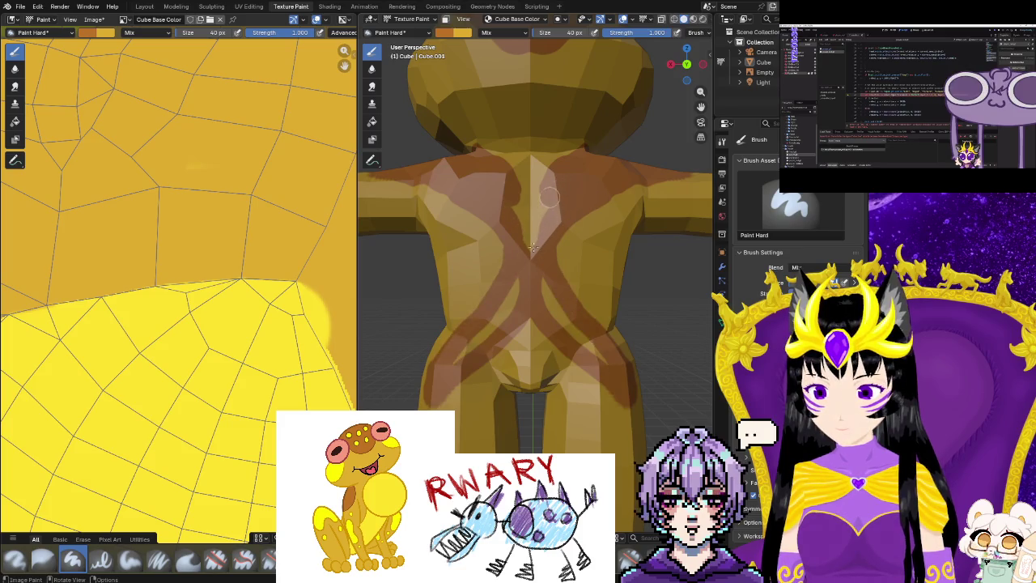
left_click_drag(548, 197, 534, 243)
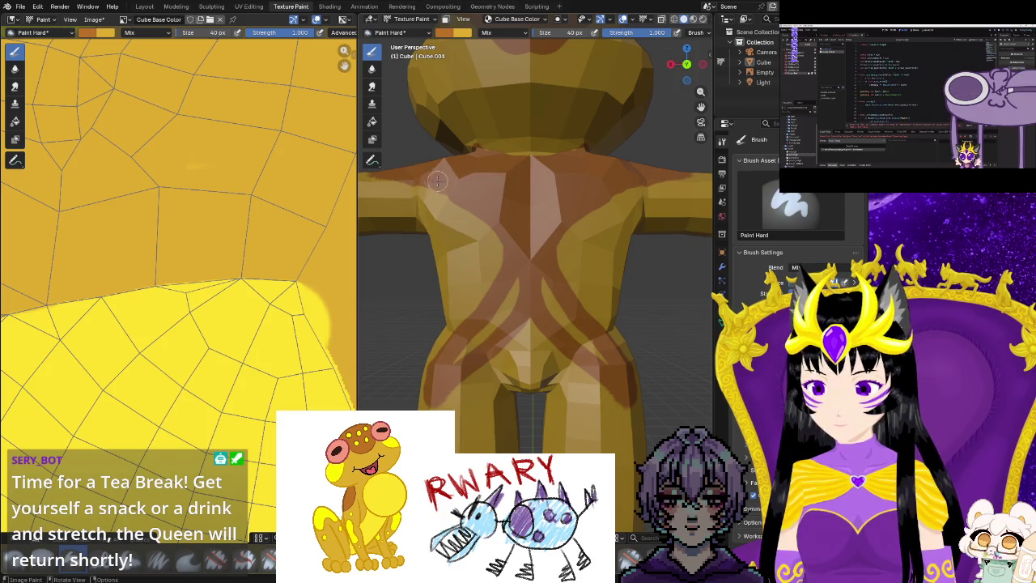
left_click_drag(470, 203, 500, 236)
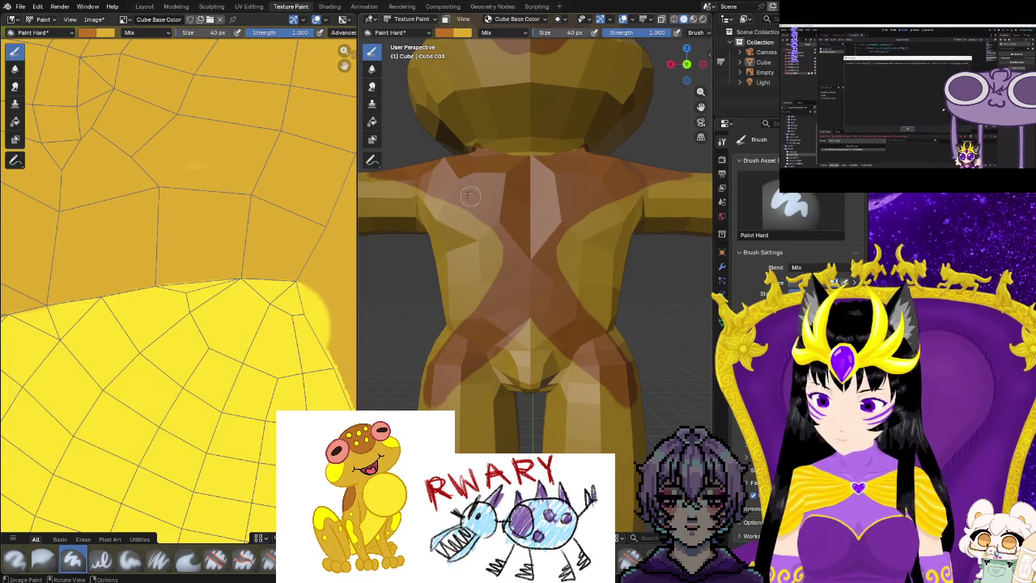
Paint a brown stripe down the back of the frog's leg.
scroll(538, 326, "down", 2)
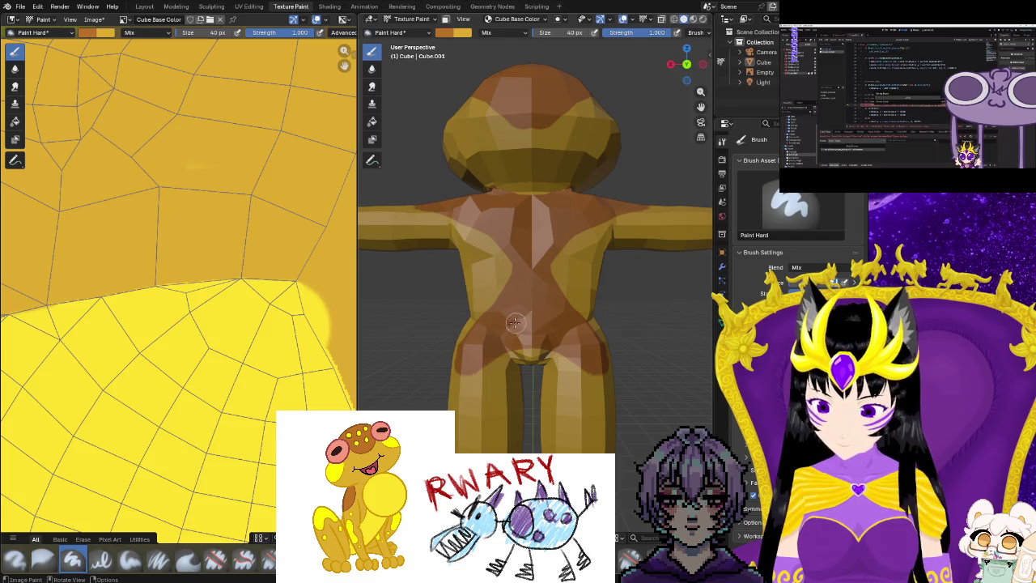
mouse_move(541, 329)
middle_mouse_down()
mouse_move(571, 353)
mouse_move(481, 358)
mouse_move(486, 378)
mouse_move(576, 370)
middle_mouse_up()
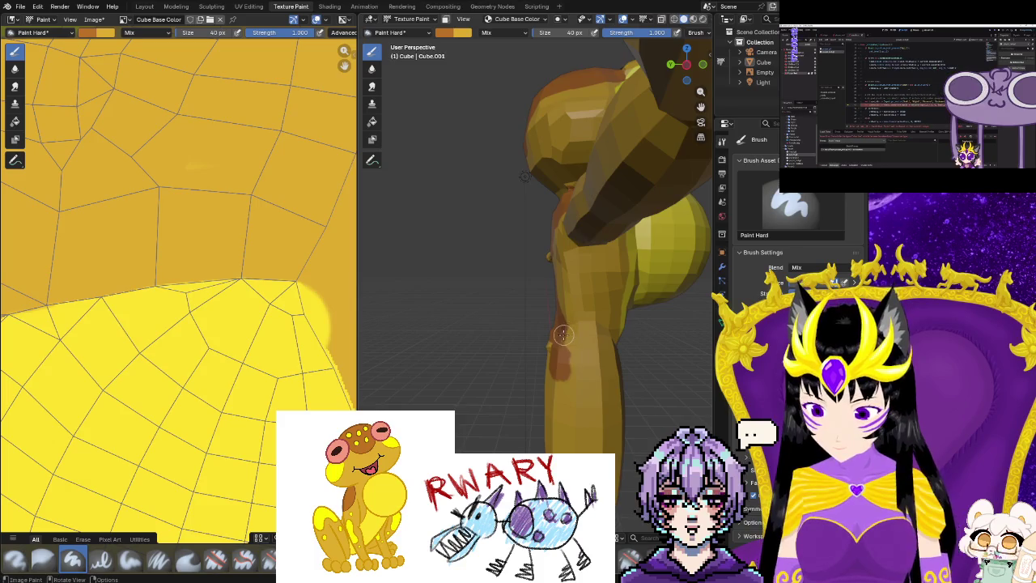
left_click_drag(563, 334, 582, 405)
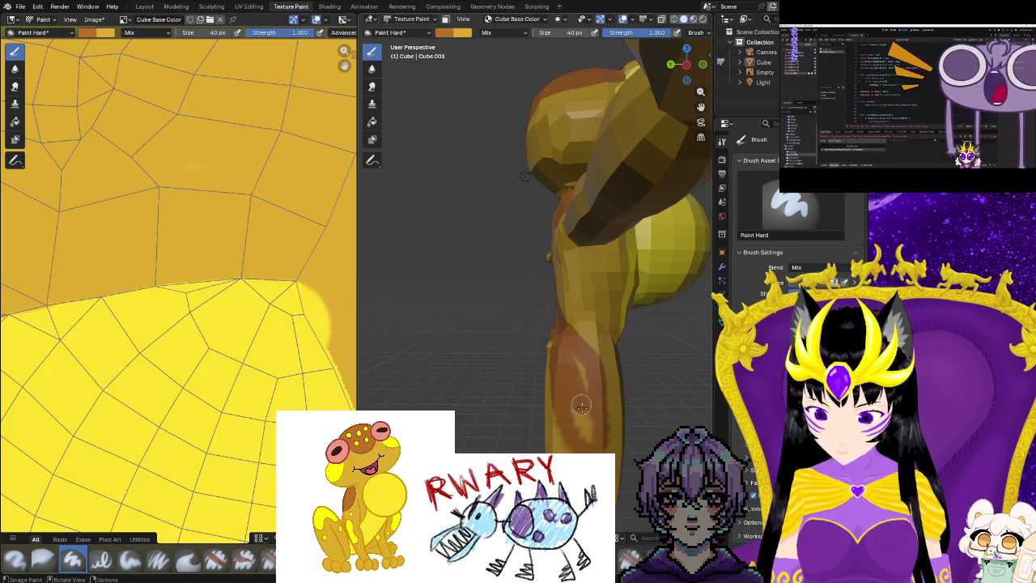
middle_click_drag(567, 378, 529, 394)
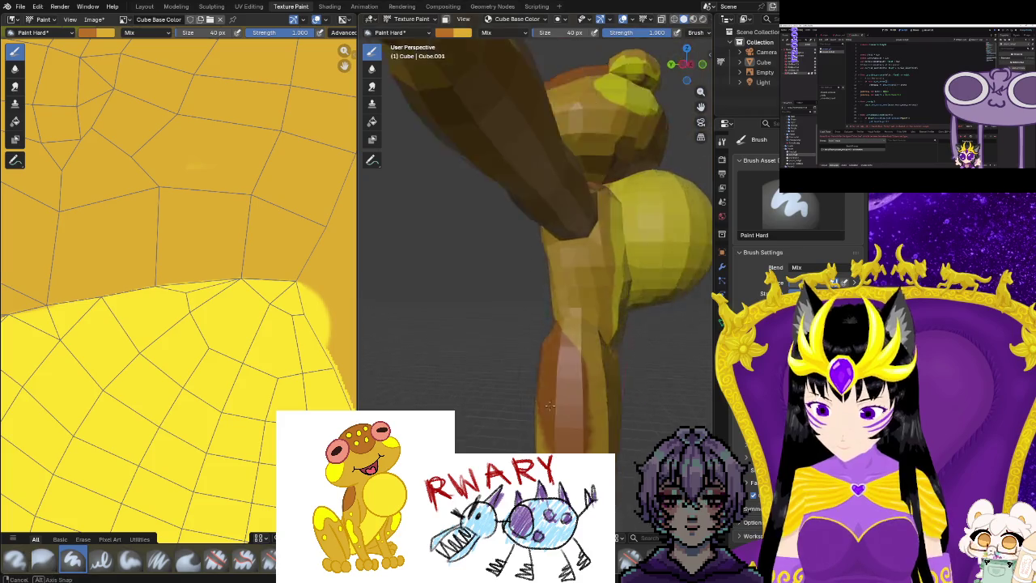